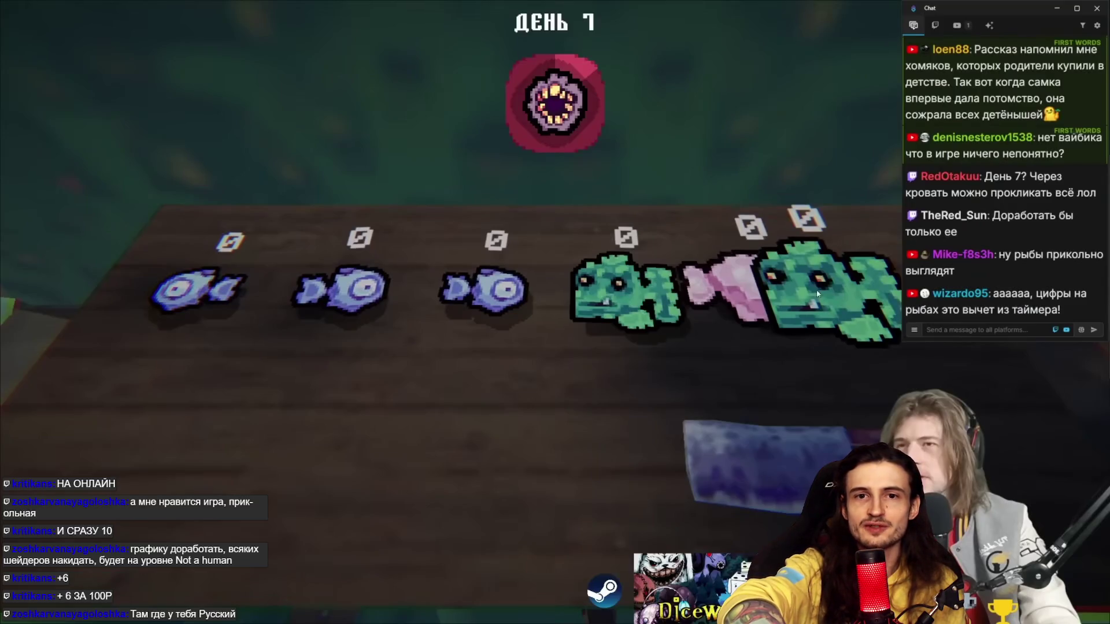
Exit the fullscreen YouTube video and open the PeregonStream Twitch channel in a new tab
mouse_move(731, 372)
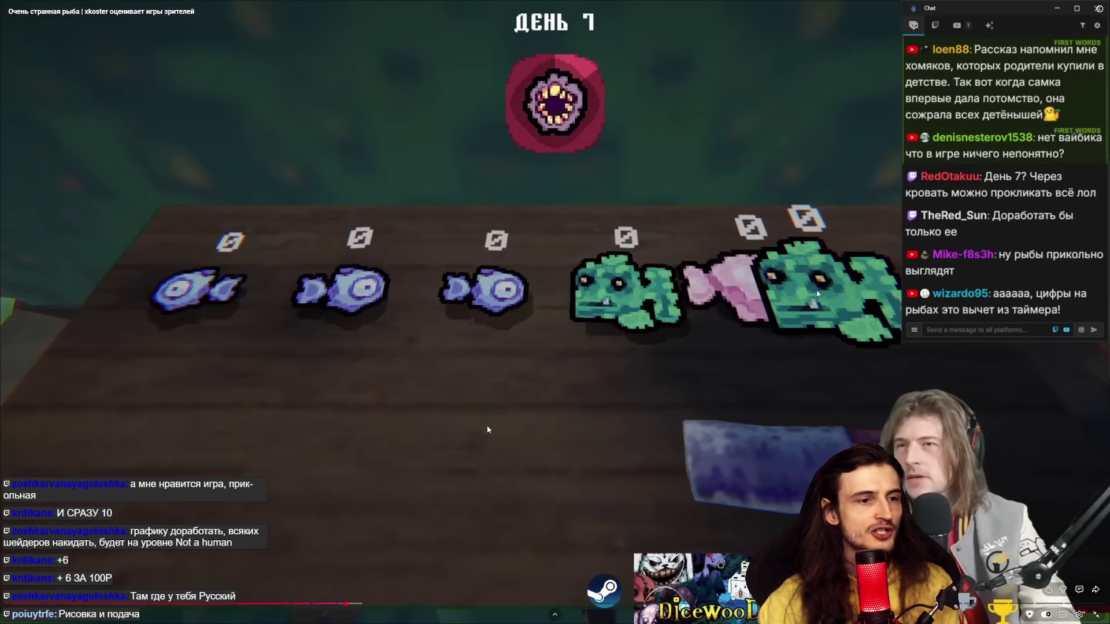
key(Escape)
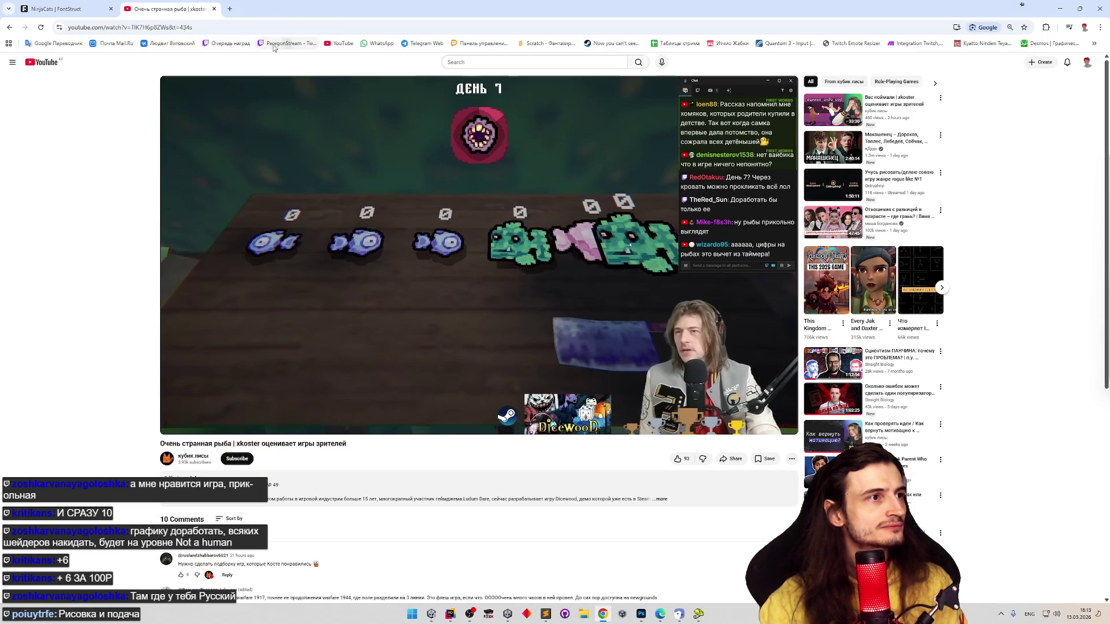
middle_click(271, 44)
click(268, 8)
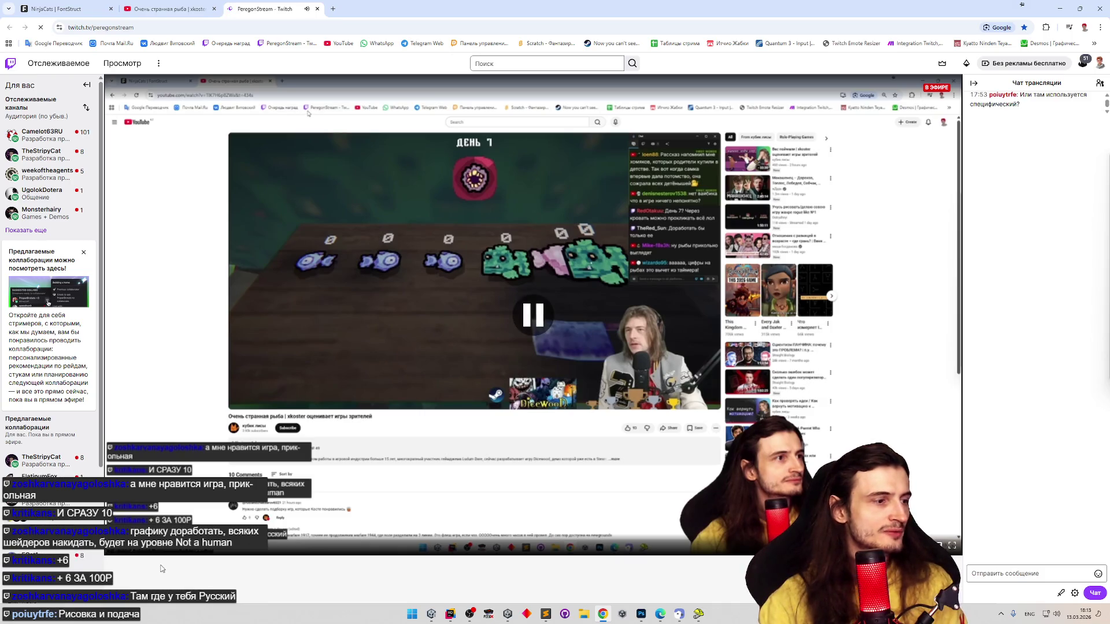
Scroll the PeregonStream page down to its channel info, toggling the keyboard between Russian and English
middle_click(183, 556)
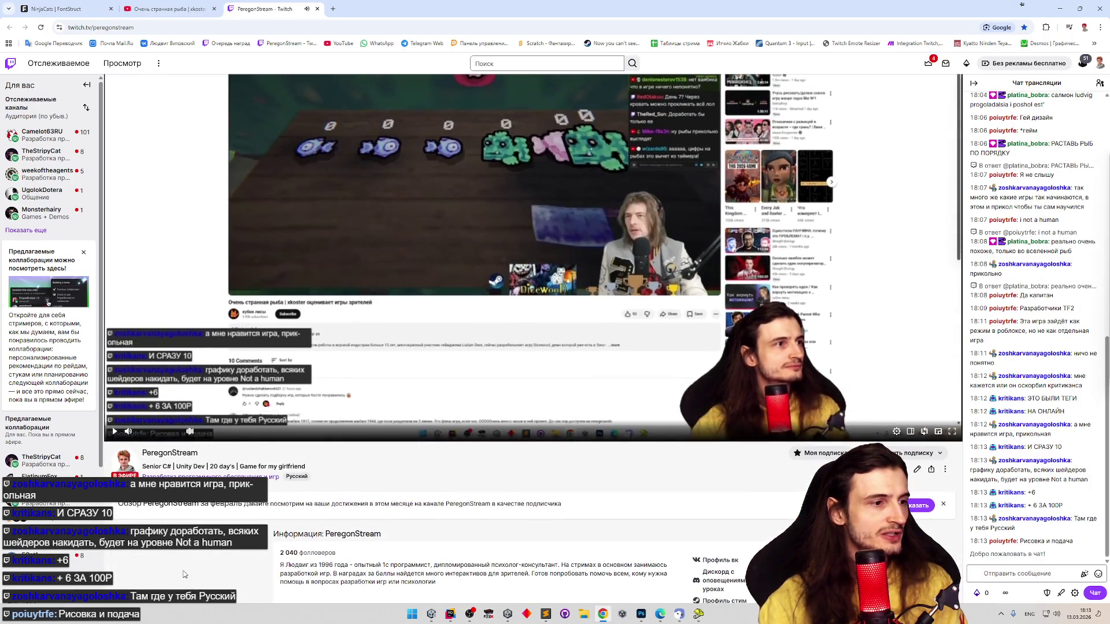
scroll(293, 438, down, 1)
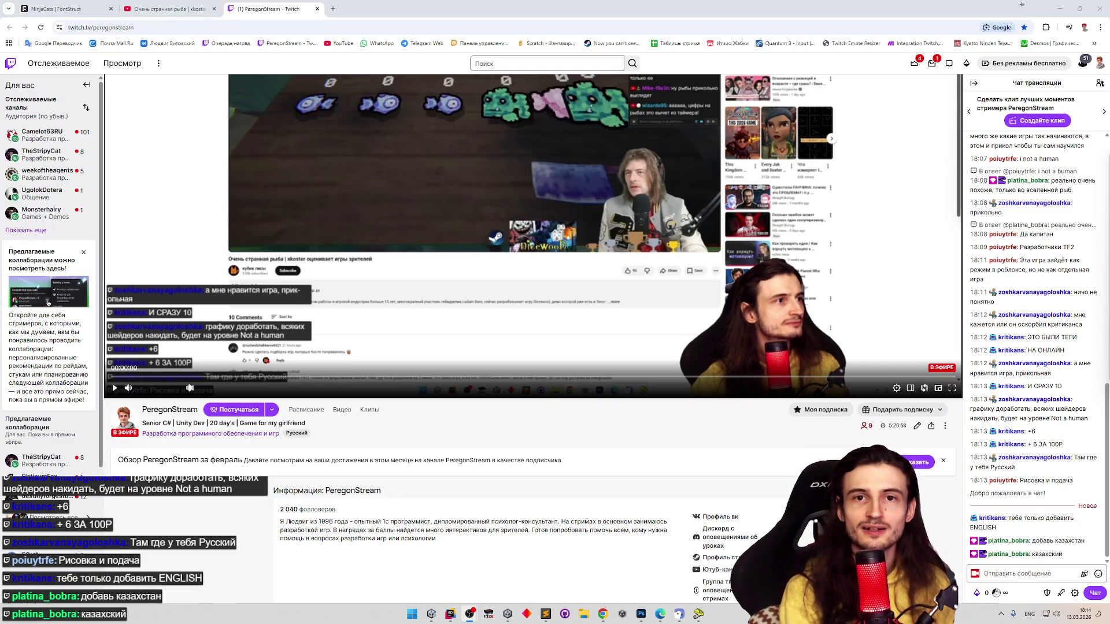
key(alt+shift)
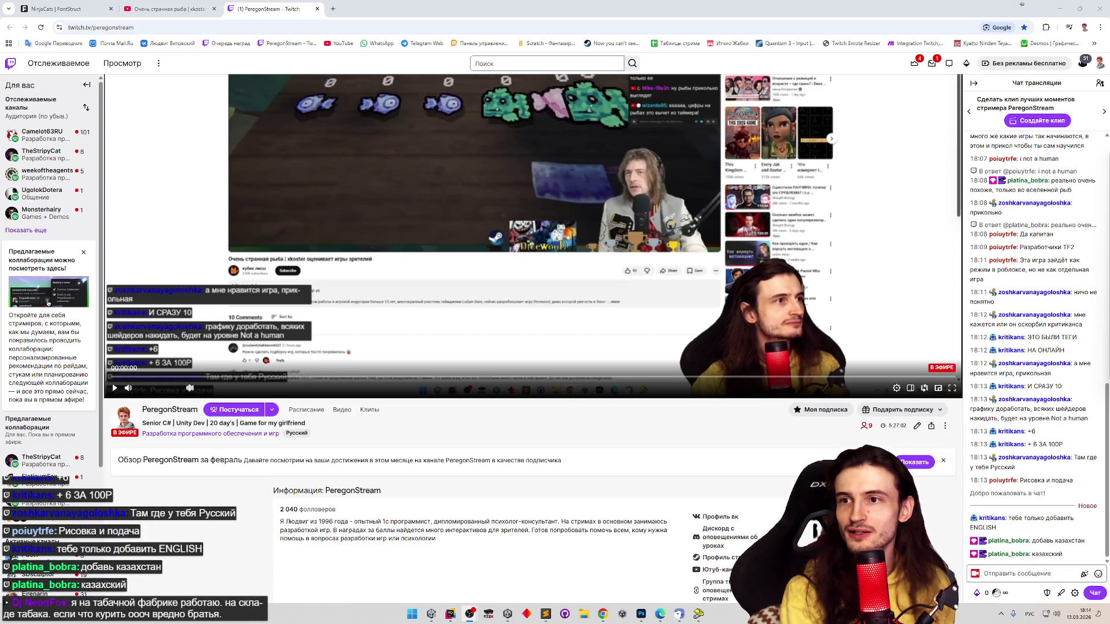
key(alt+shift)
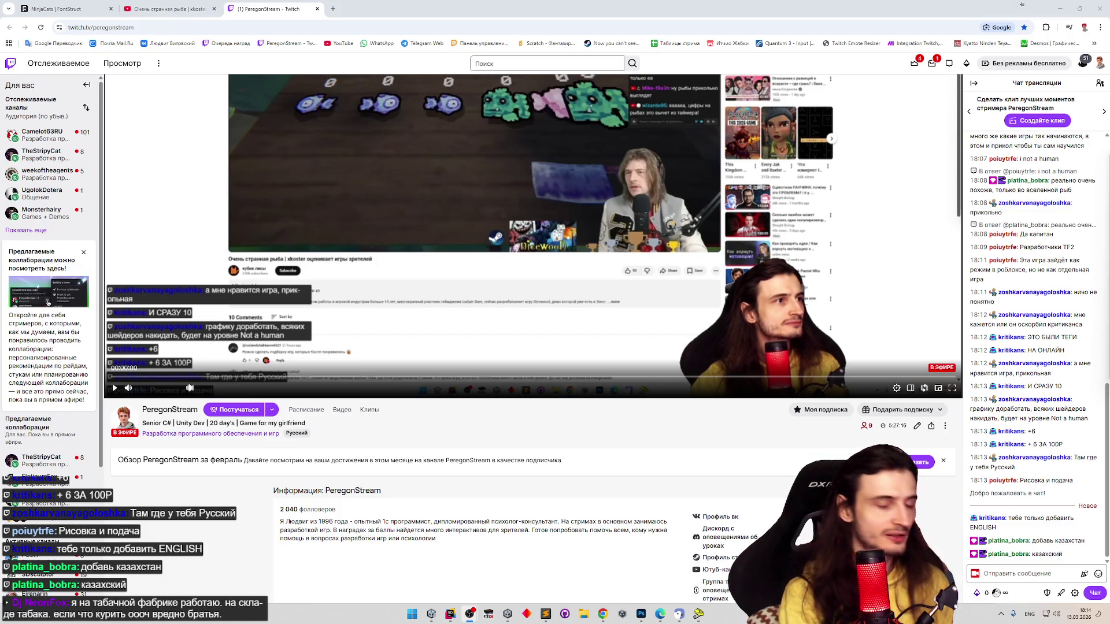
key(alt+shift)
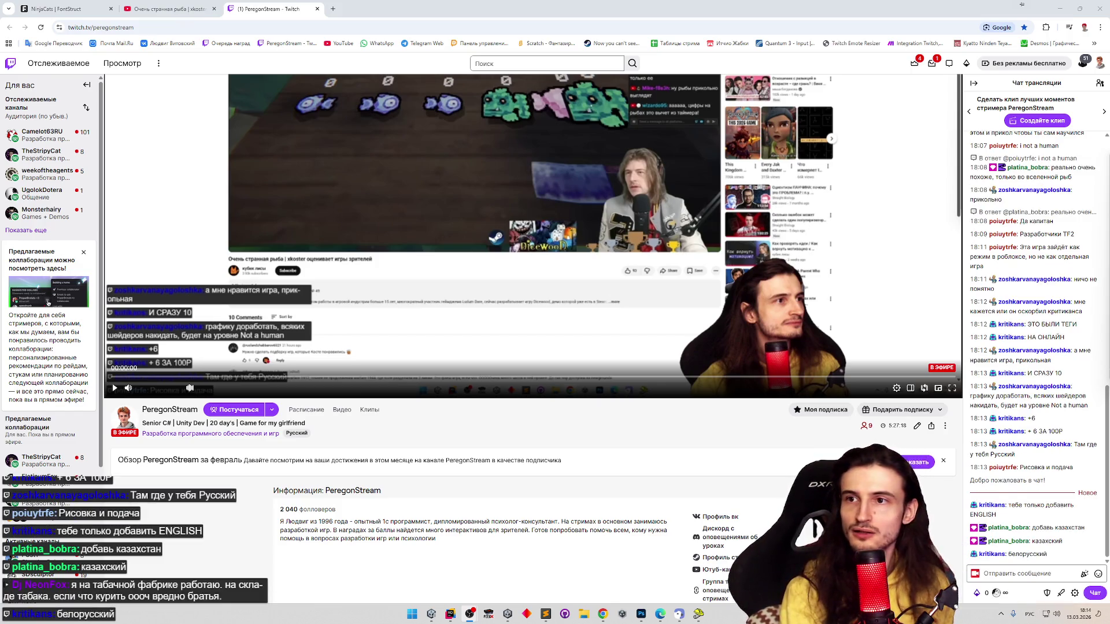
key(alt+shift)
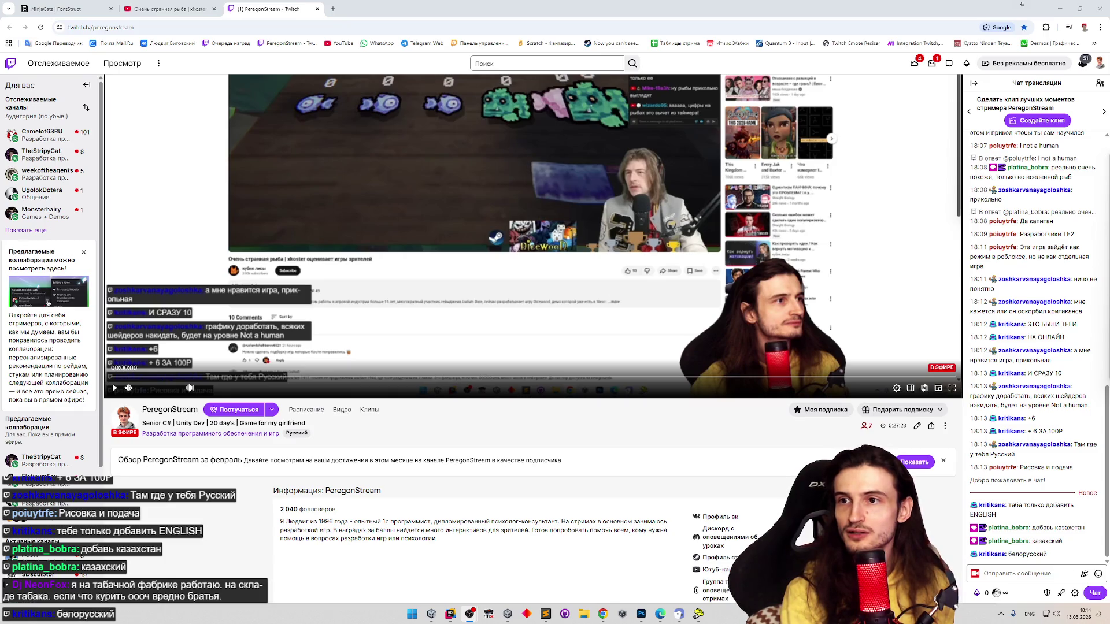
key(alt+shift)
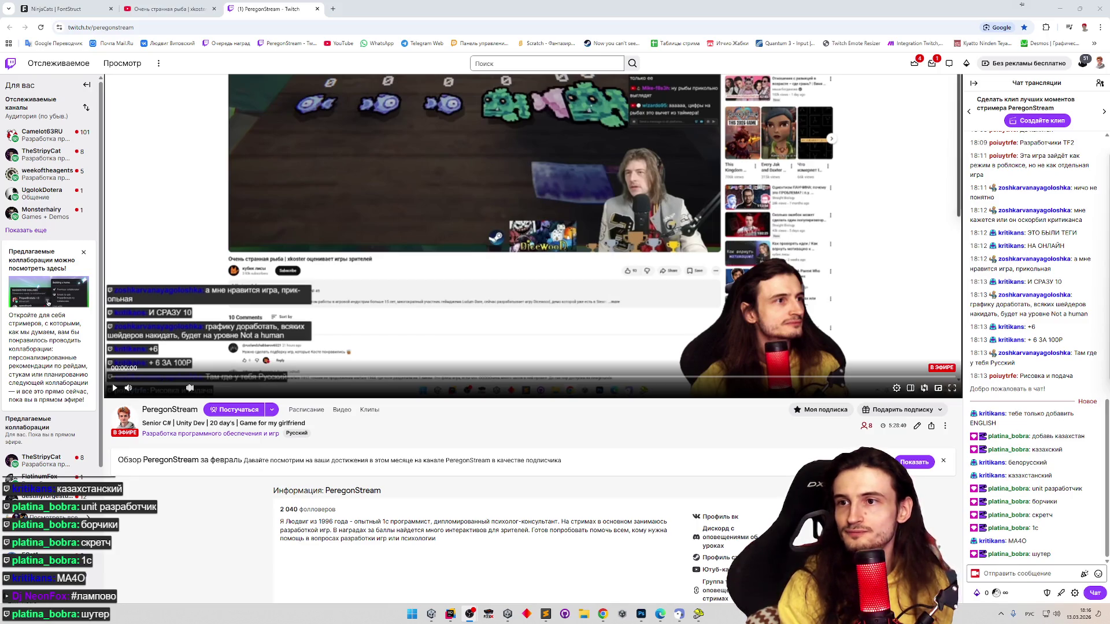
key(alt+shift)
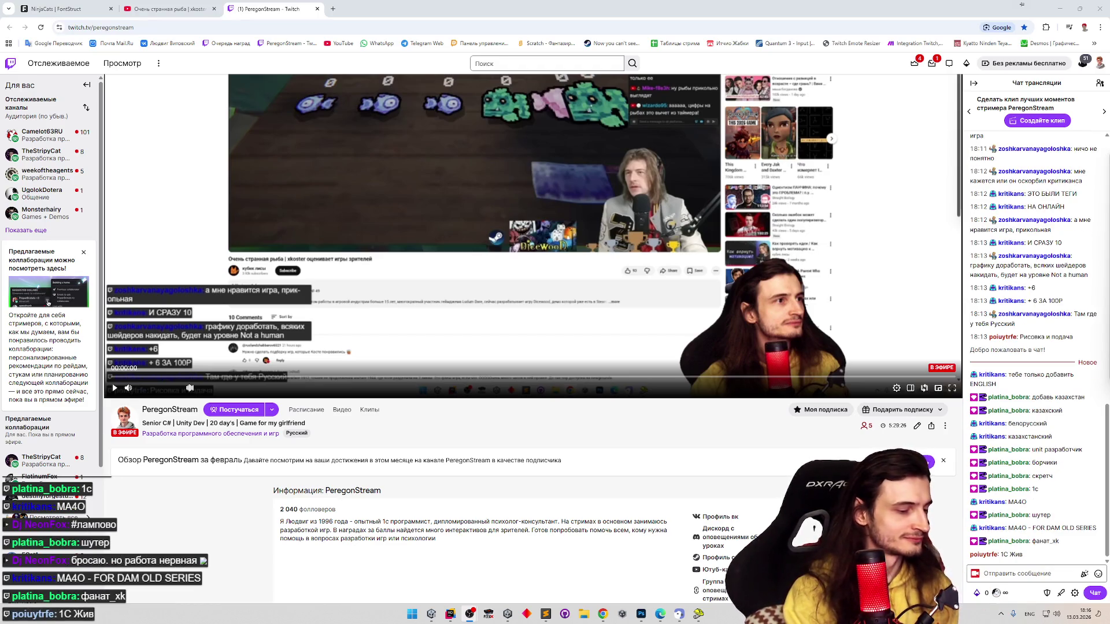
key(alt+shift)
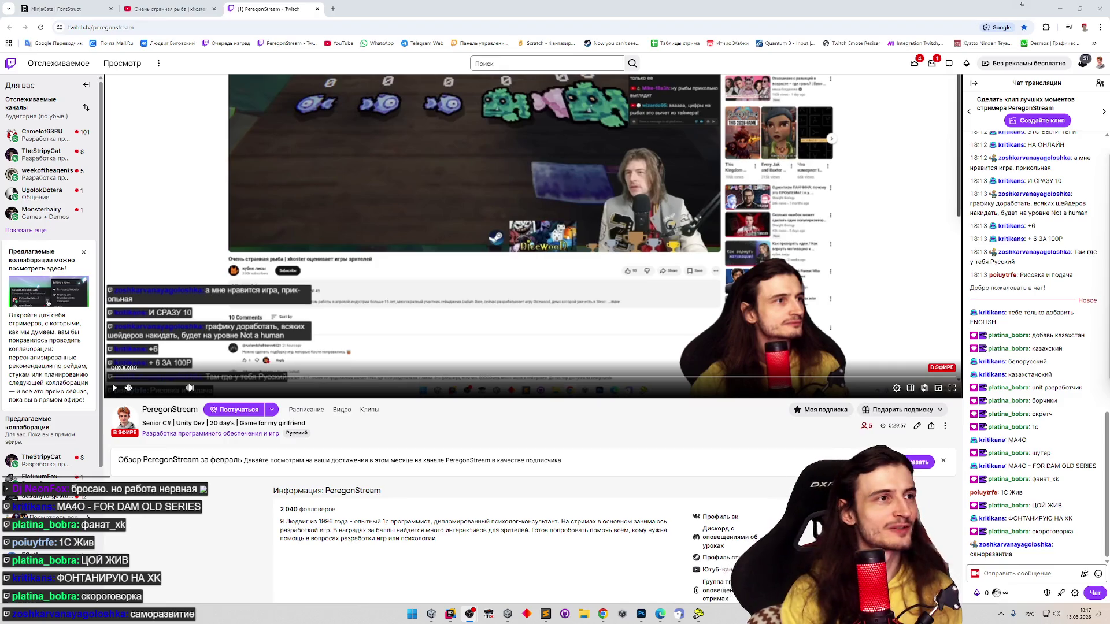
Search Google for 'постырония' in a new tab, then switch the keyboard back to English
click(333, 9)
text(п)
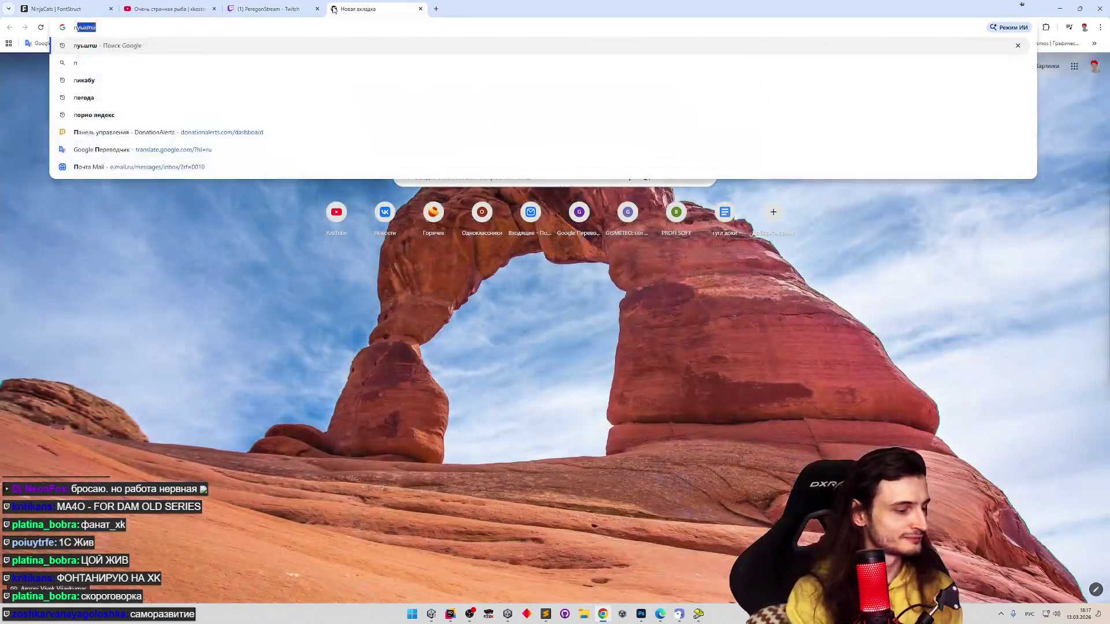
text(остэ)
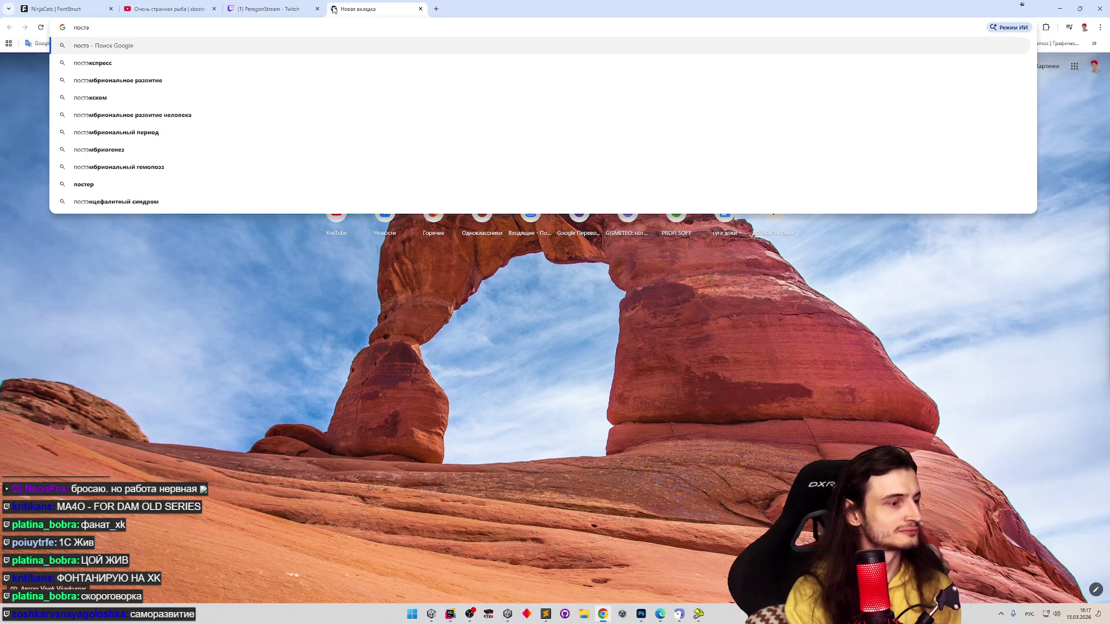
key(BackSpace)
text(ы)
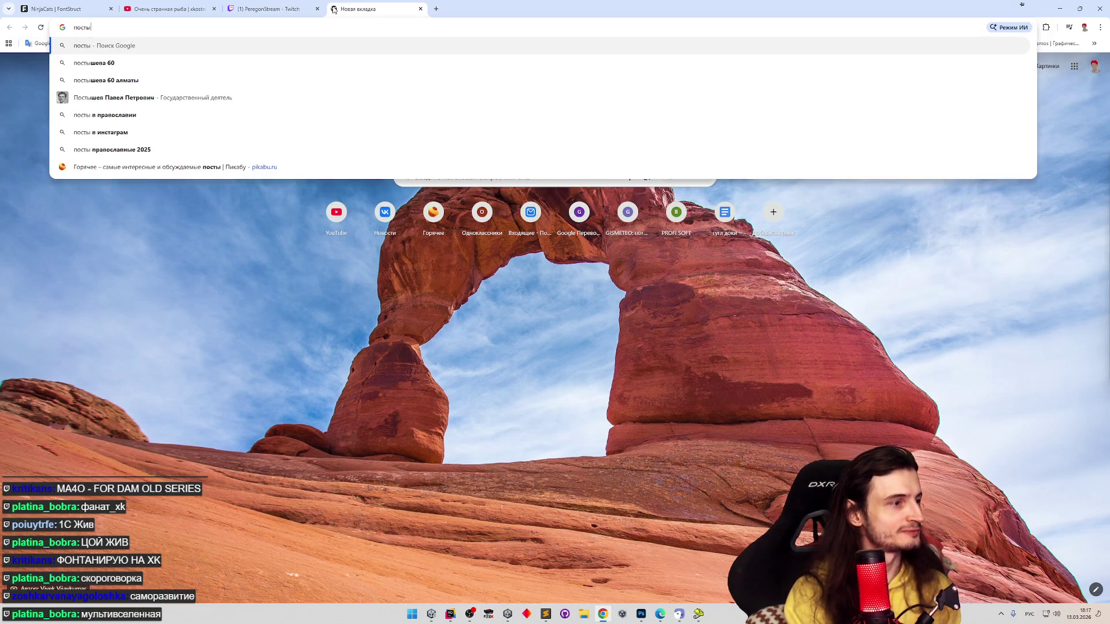
text(рония)
key(Return)
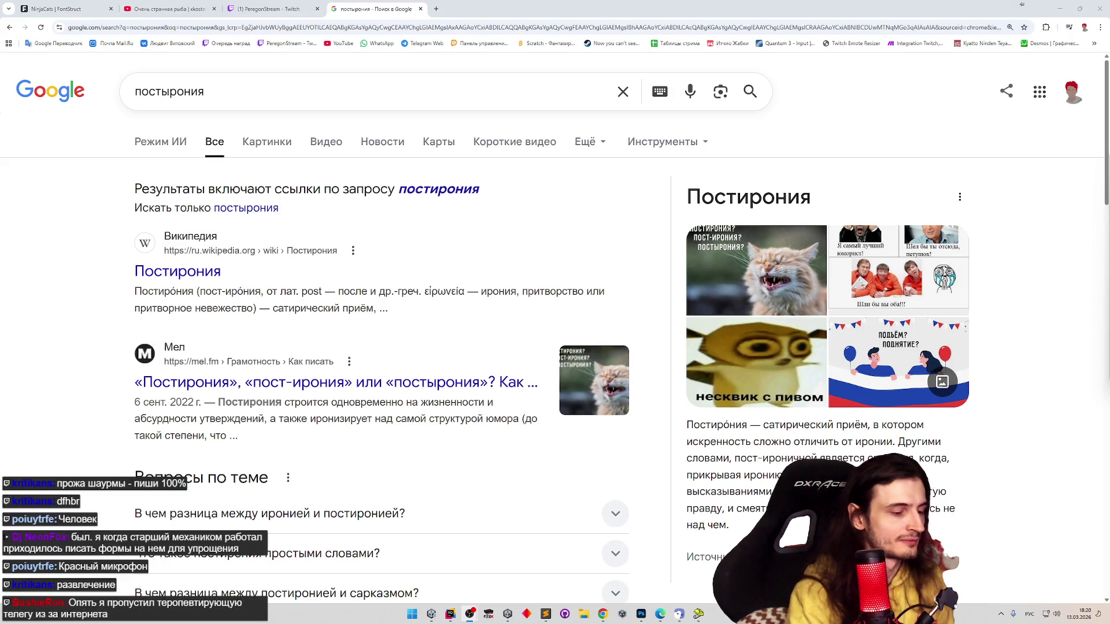
key(alt+shift)
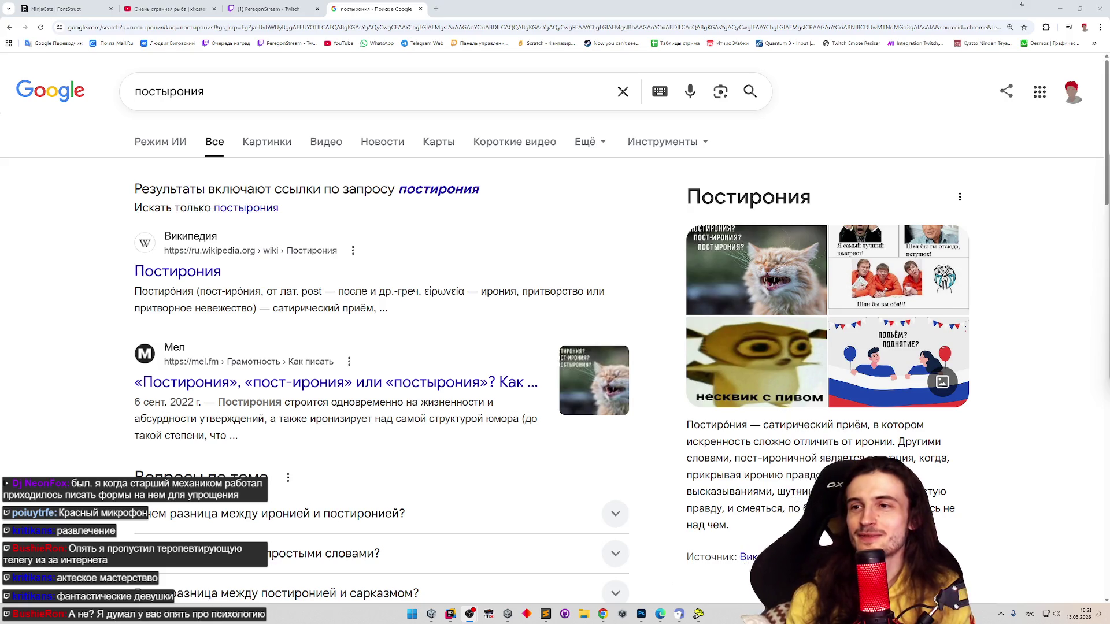
Return to the PeregonStream tab, reload it with F5, and scroll down to the channel info
click(271, 9)
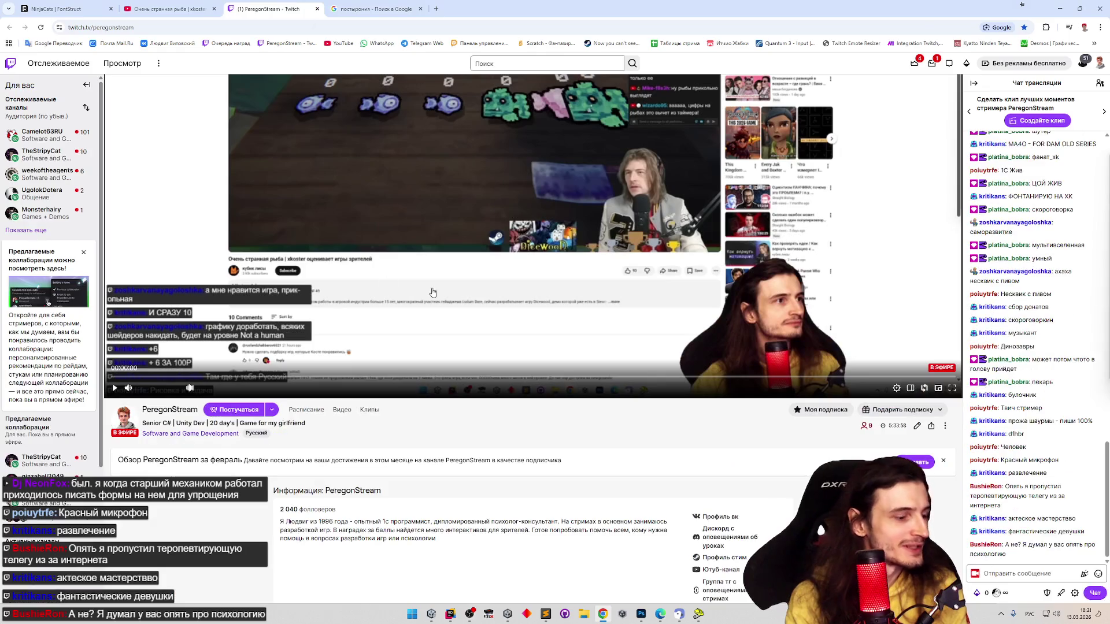
key(F5)
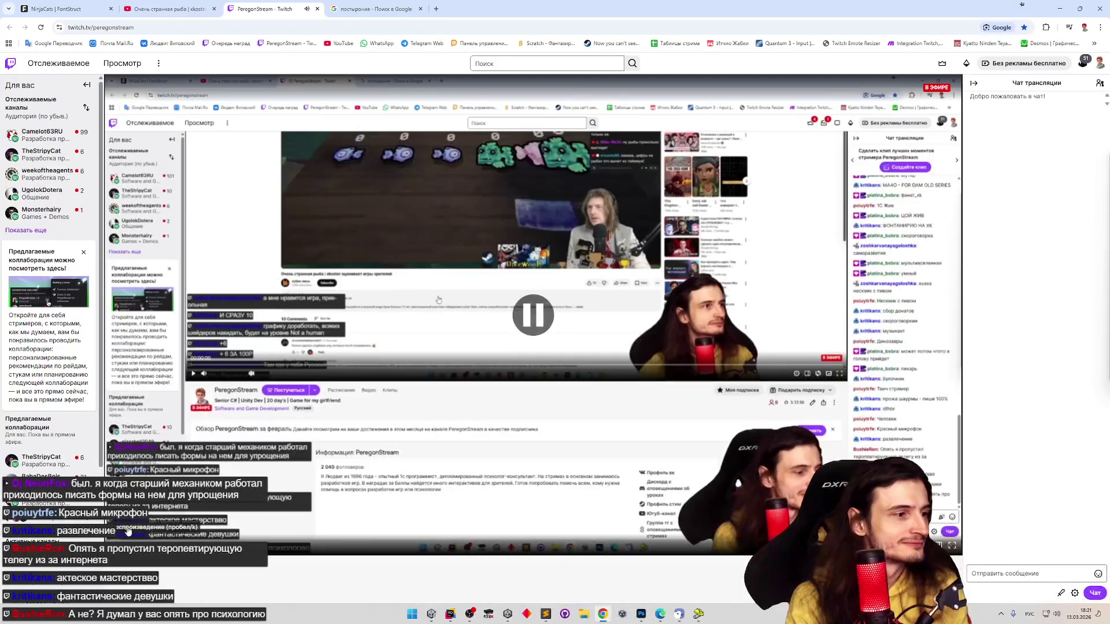
scroll(312, 369, down, 3)
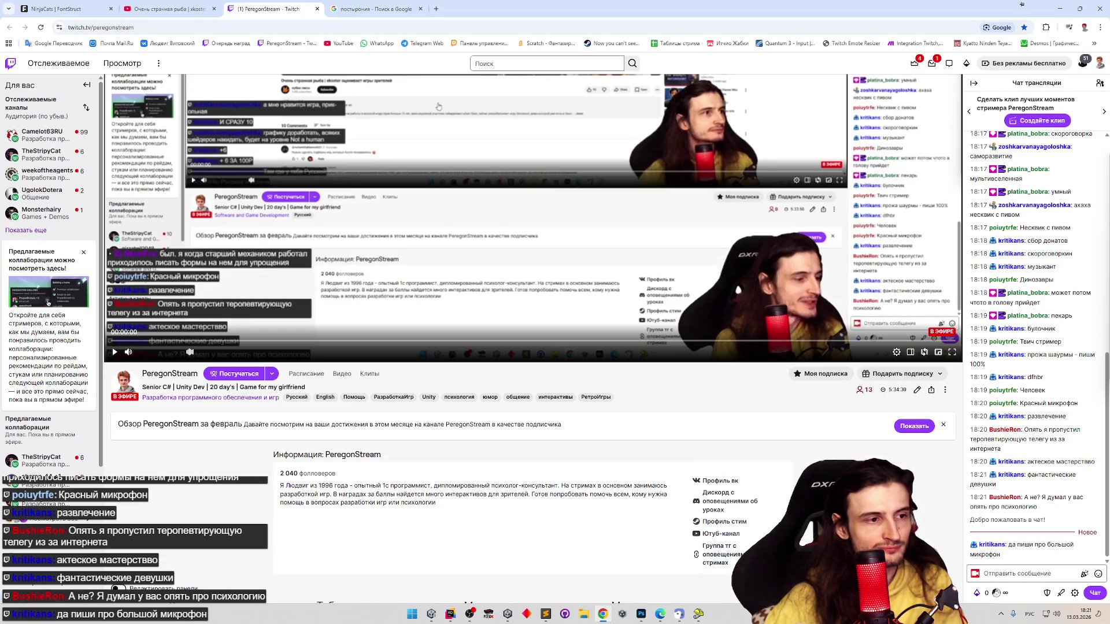
scroll(896, 405, down, 1)
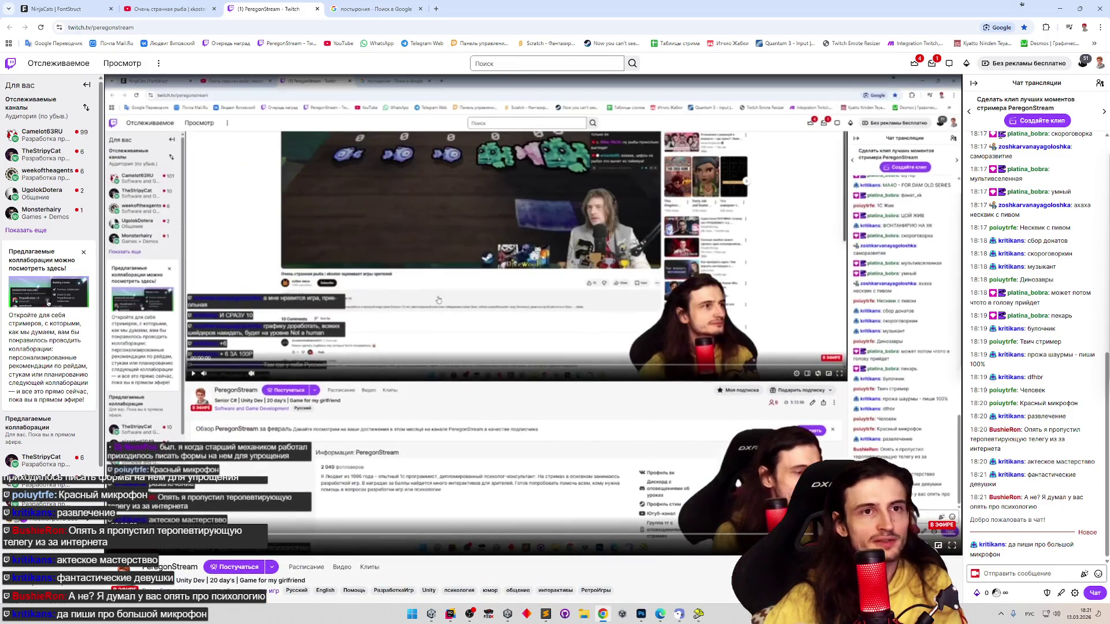
Go from the avatar menu to Панель управления автора and open Настройки > Канал
click(1099, 63)
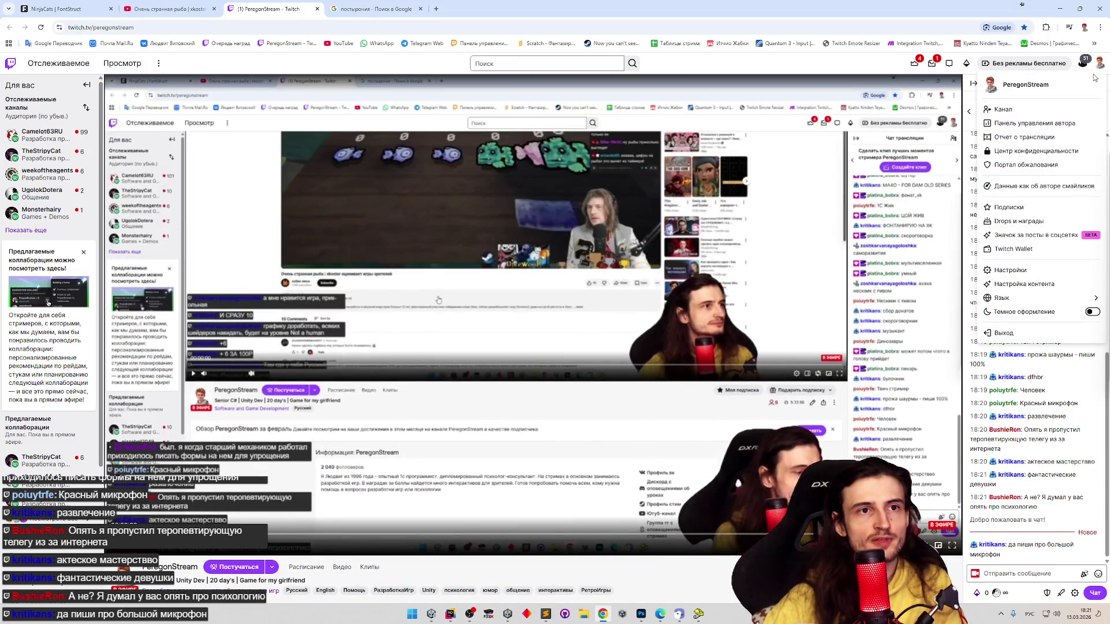
click(1030, 123)
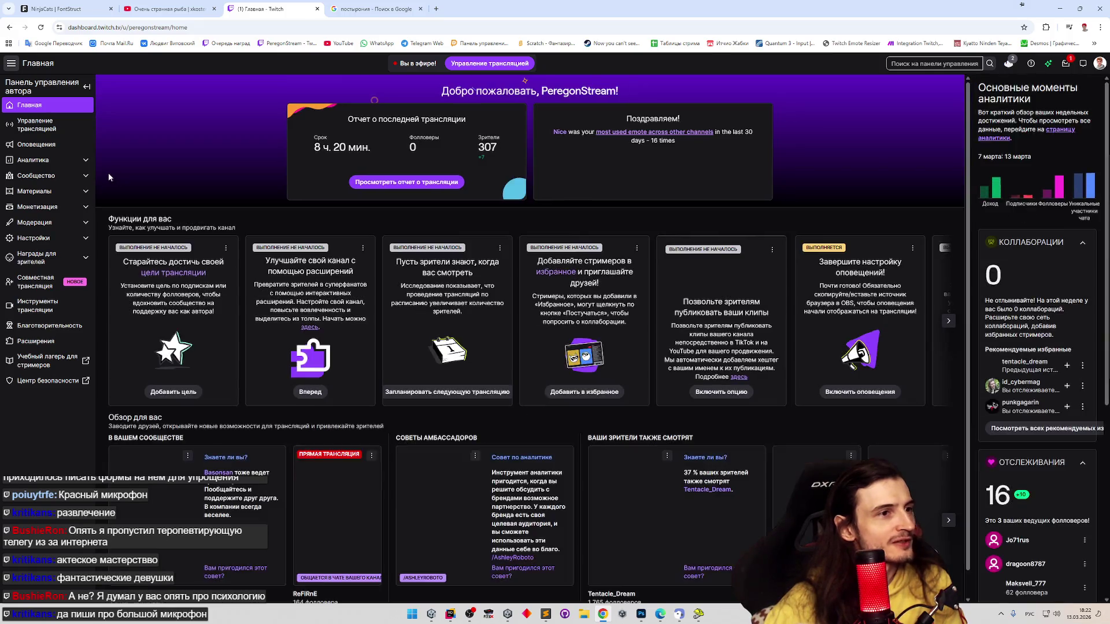
scroll(136, 178, down, 1)
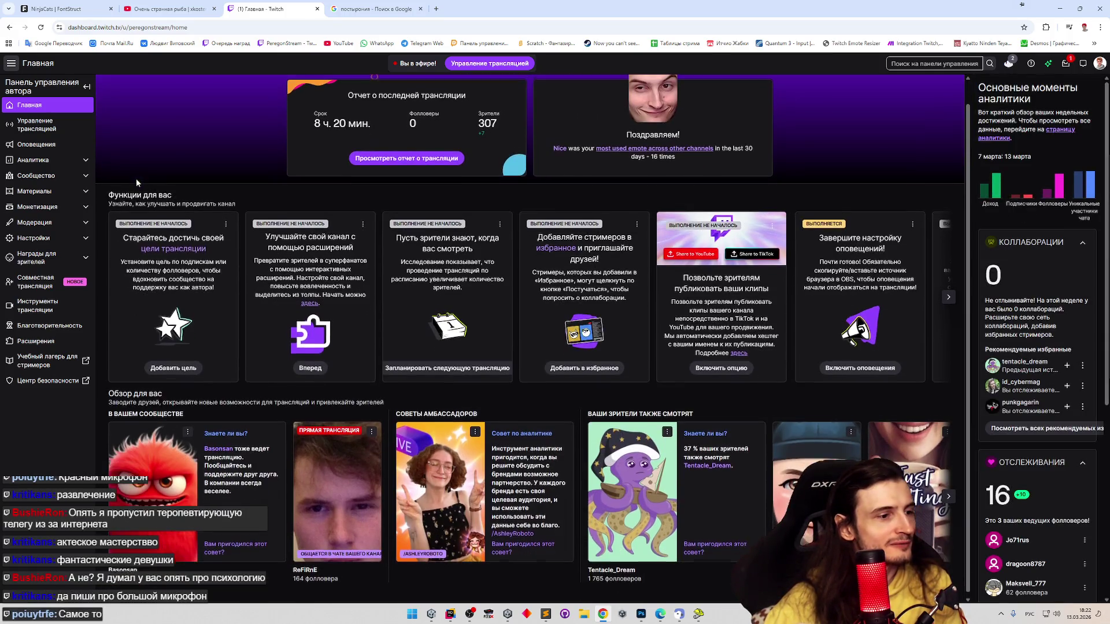
scroll(136, 179, up, 1)
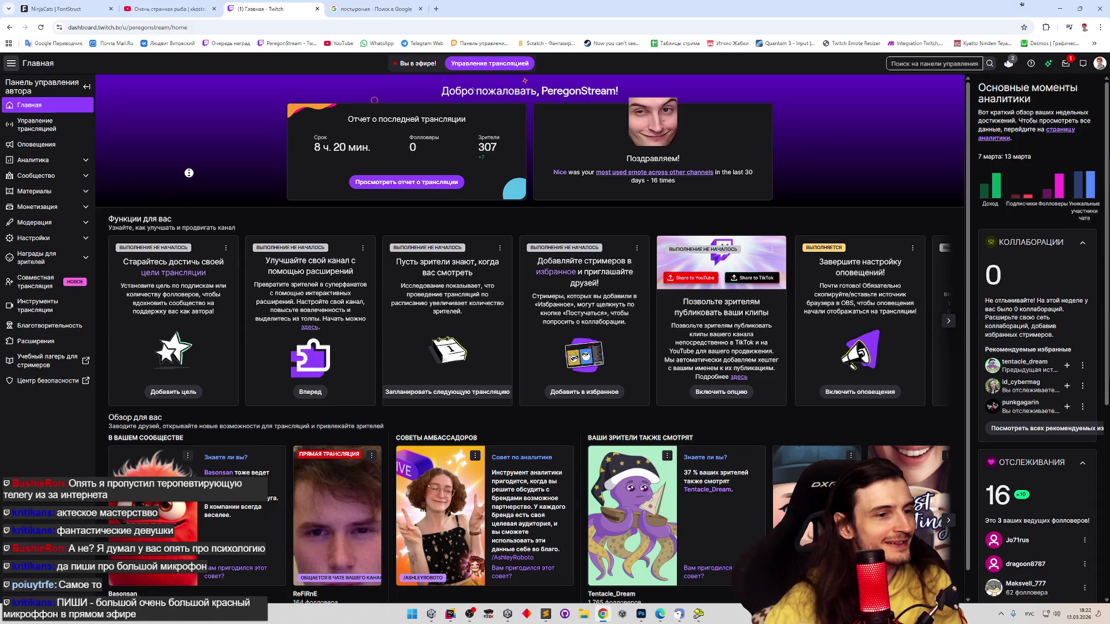
scroll(188, 172, down, 1)
scroll(190, 156, up, 1)
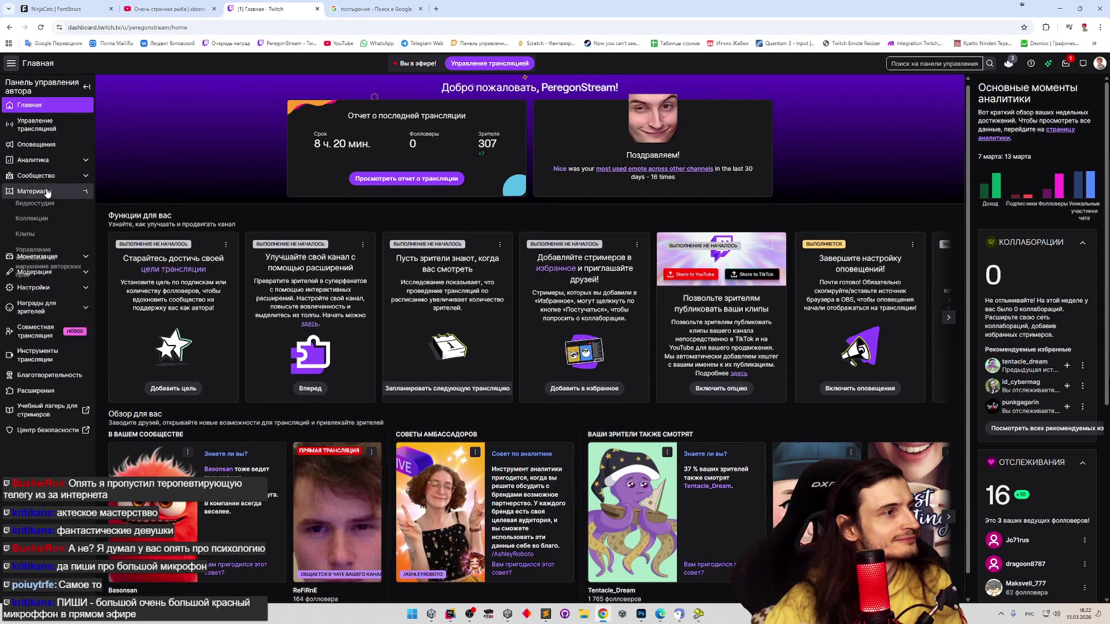
click(51, 238)
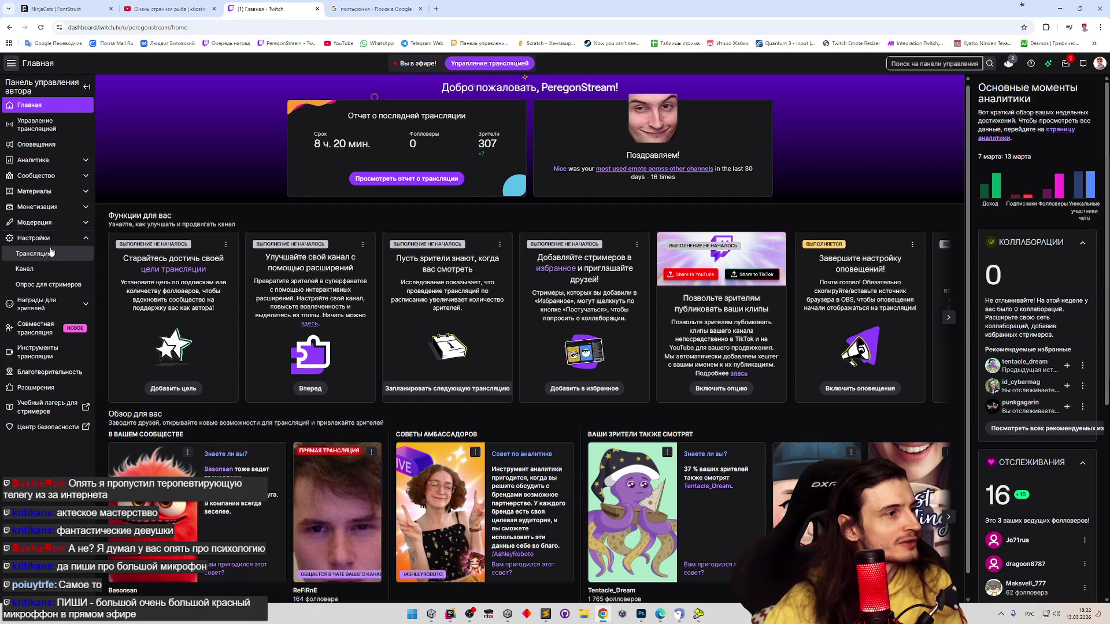
click(49, 269)
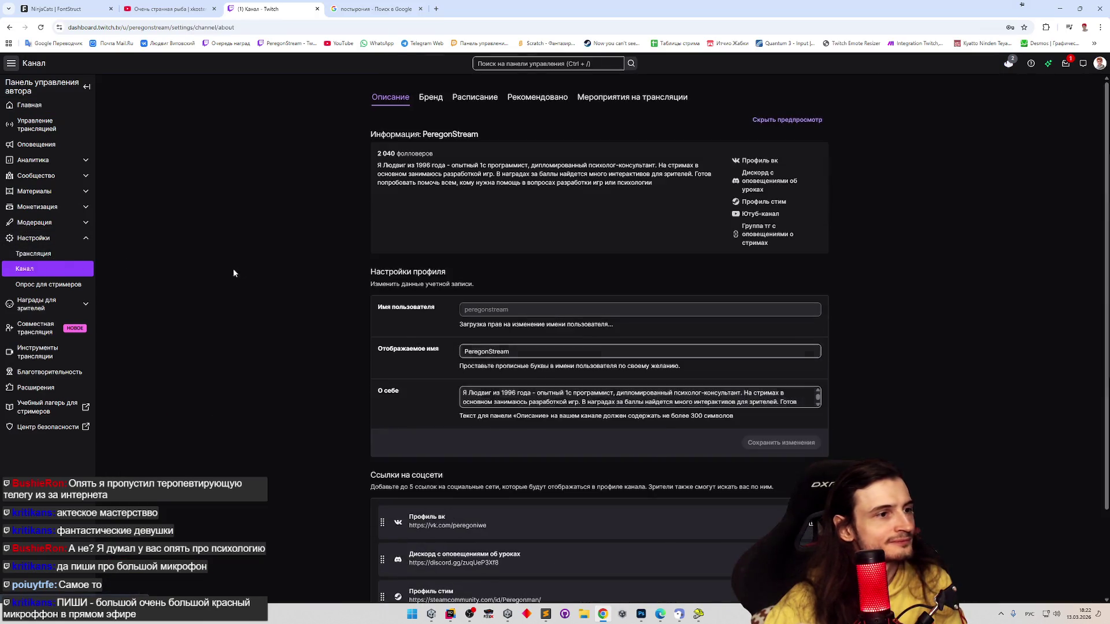
Hide the about-page preview with 'Скрыть предпросмотр'
scroll(234, 268, down, 2)
scroll(307, 247, up, 1)
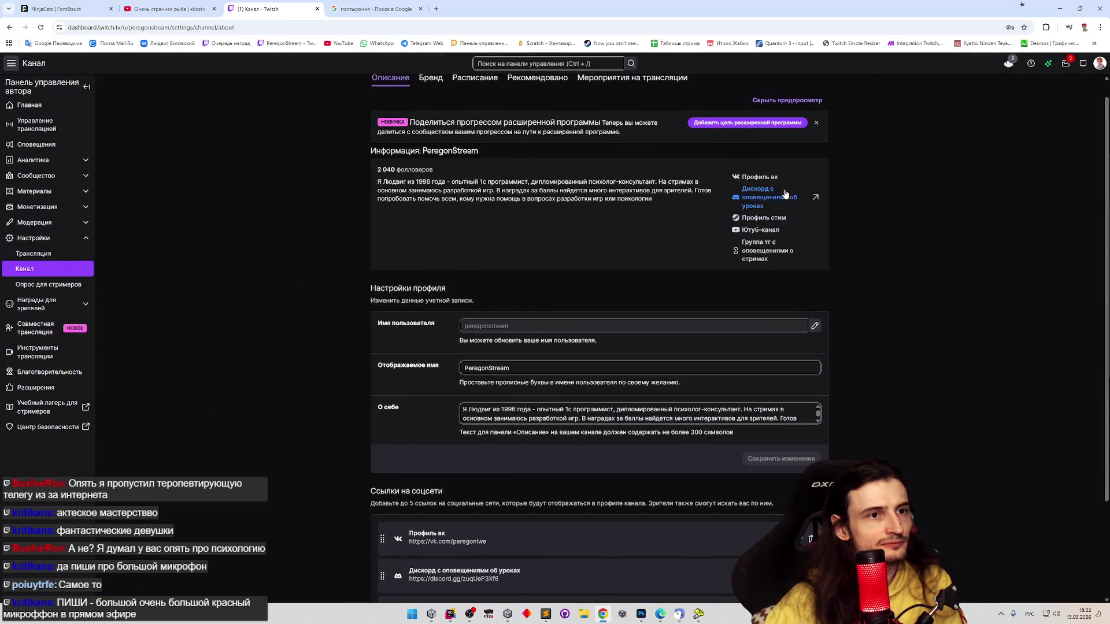
scroll(791, 162, up, 1)
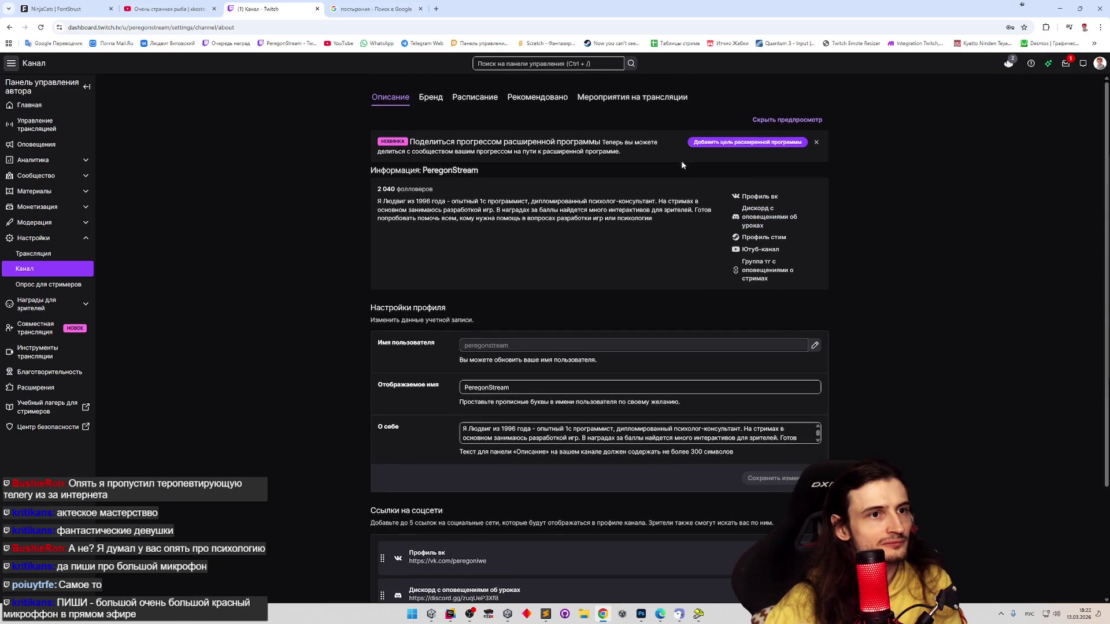
click(767, 120)
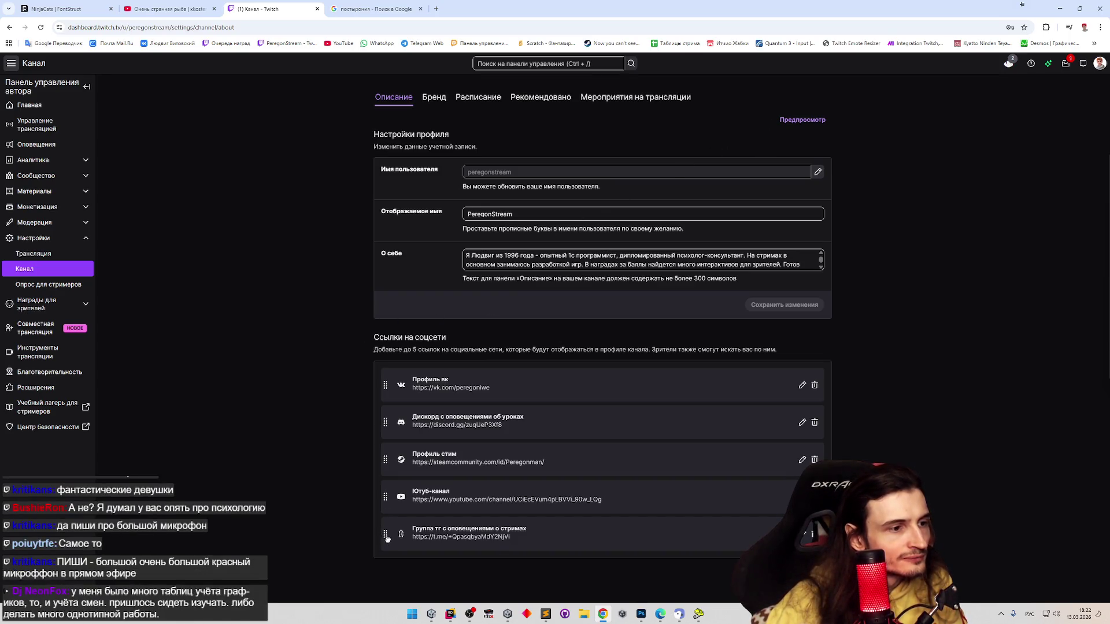
Reorder the social links to Telegram, Discord, VK, YouTube, then Steam
drag(387, 538, 386, 389)
drag(385, 456, 398, 439)
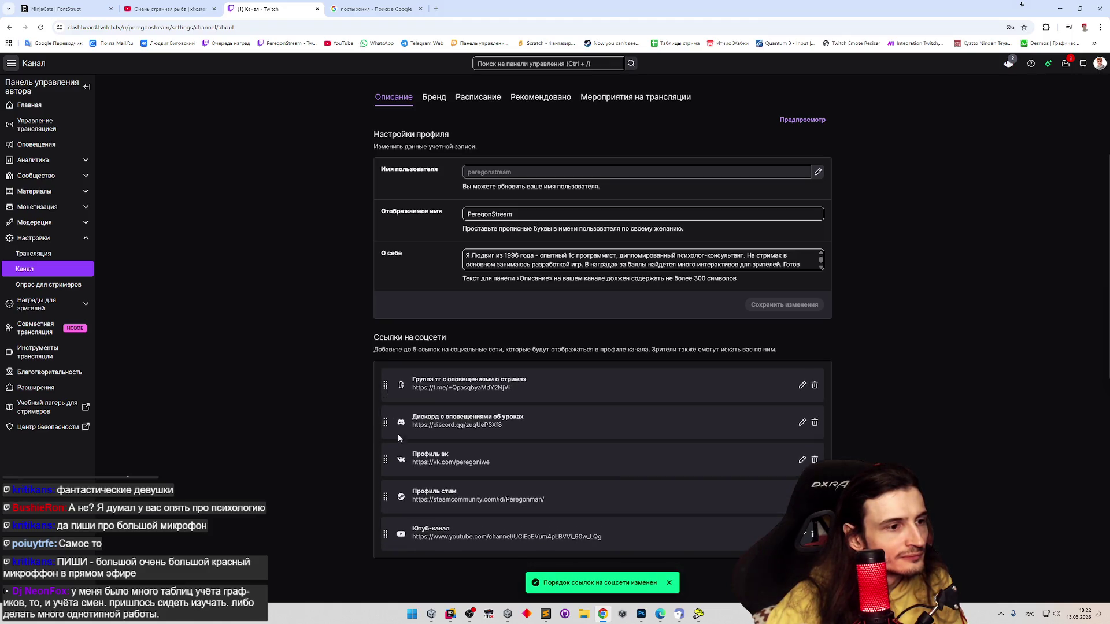
drag(387, 534, 387, 460)
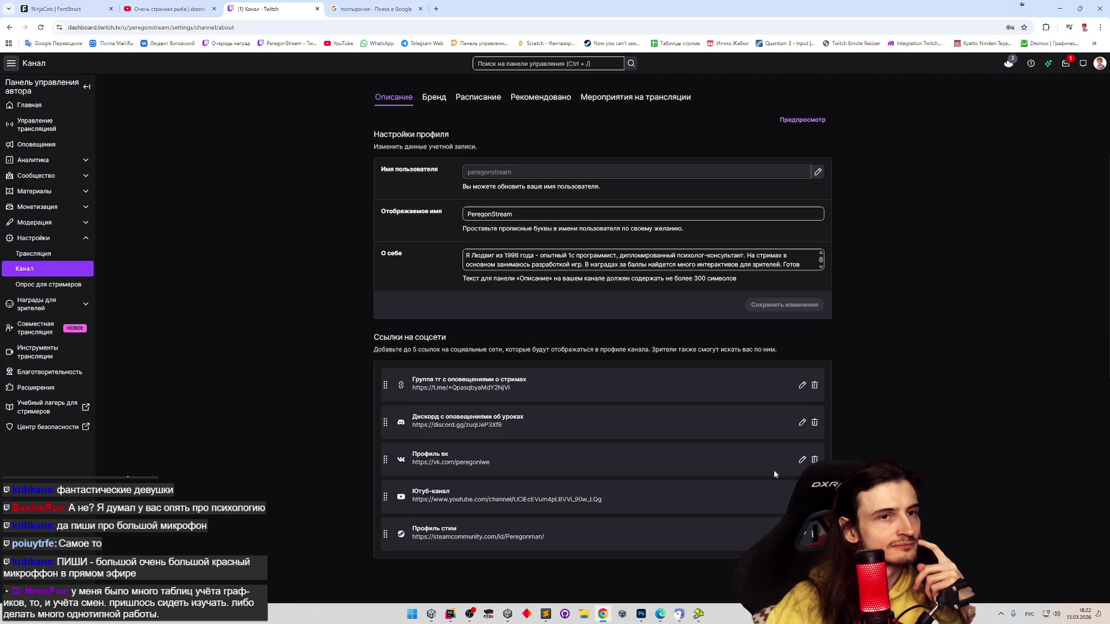
Open the public PeregonStream channel page and scroll through its stream and about section
click(309, 44)
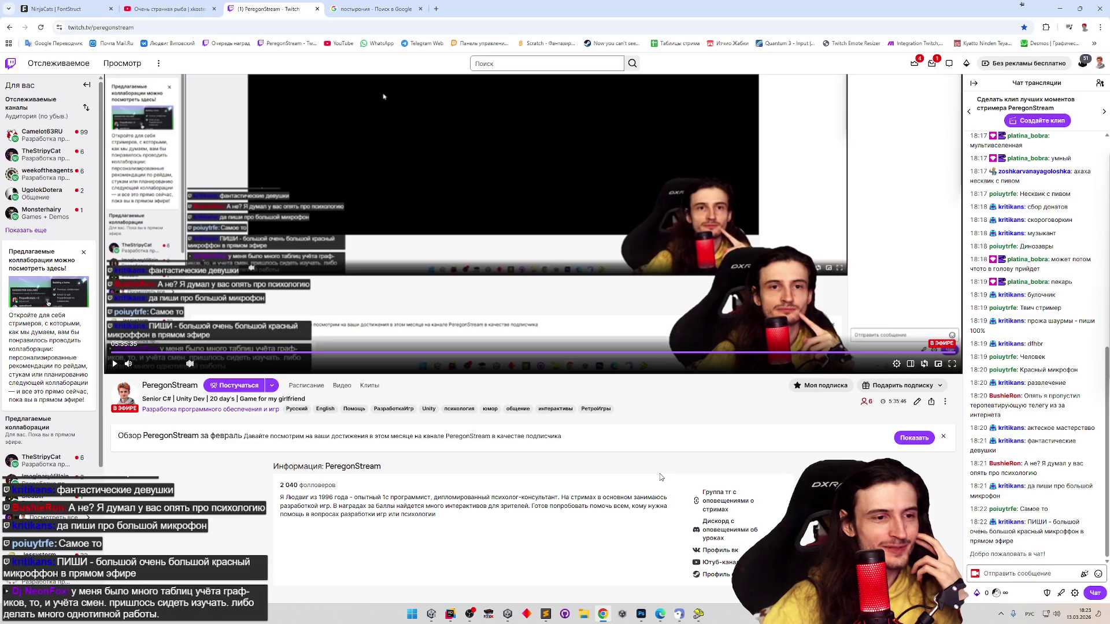
scroll(660, 486, down, 1)
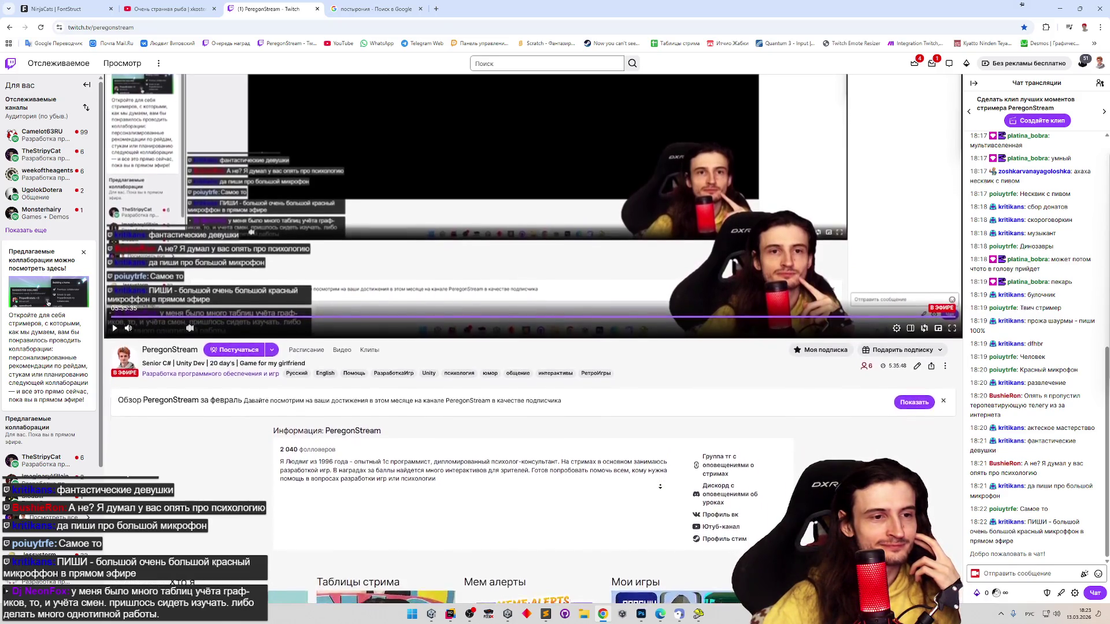
scroll(658, 458, up, 2)
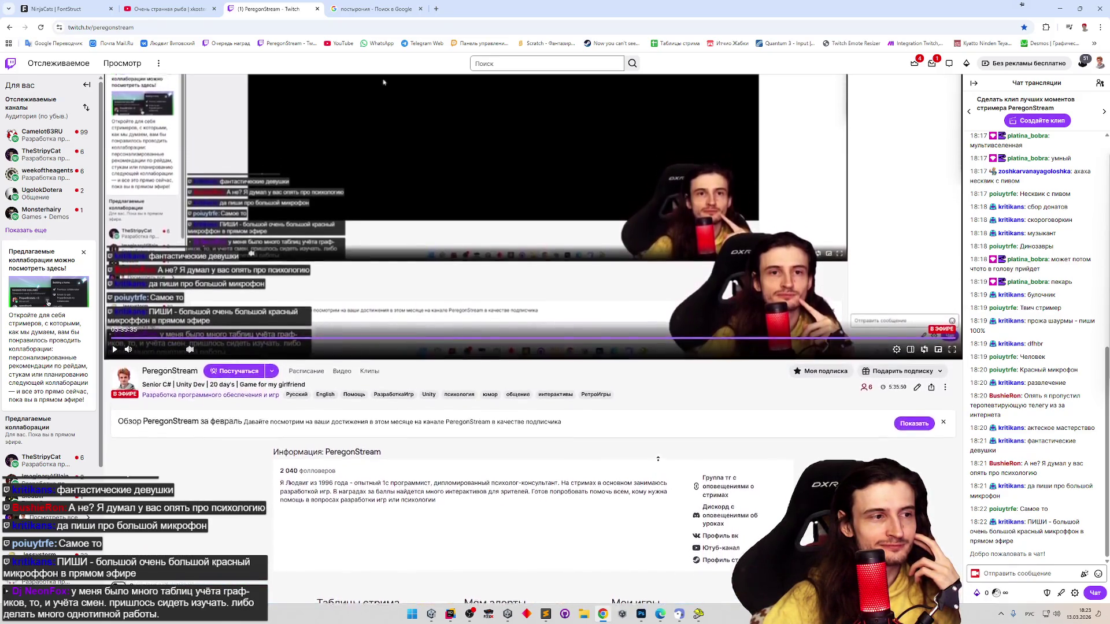
scroll(658, 458, up, 1)
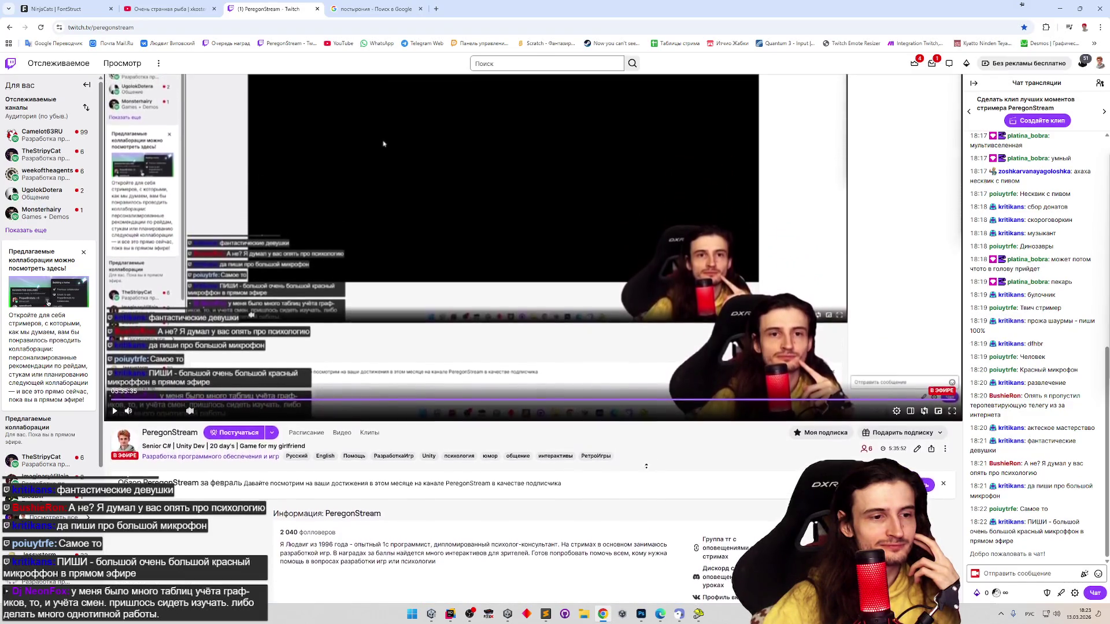
scroll(644, 494, down, 1)
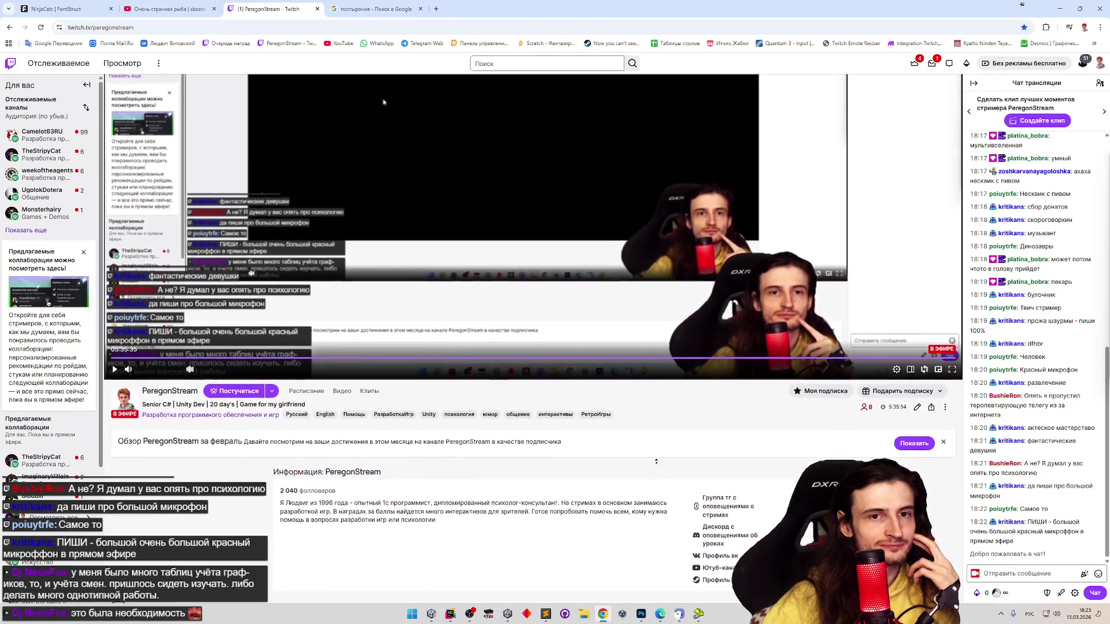
scroll(656, 460, up, 3)
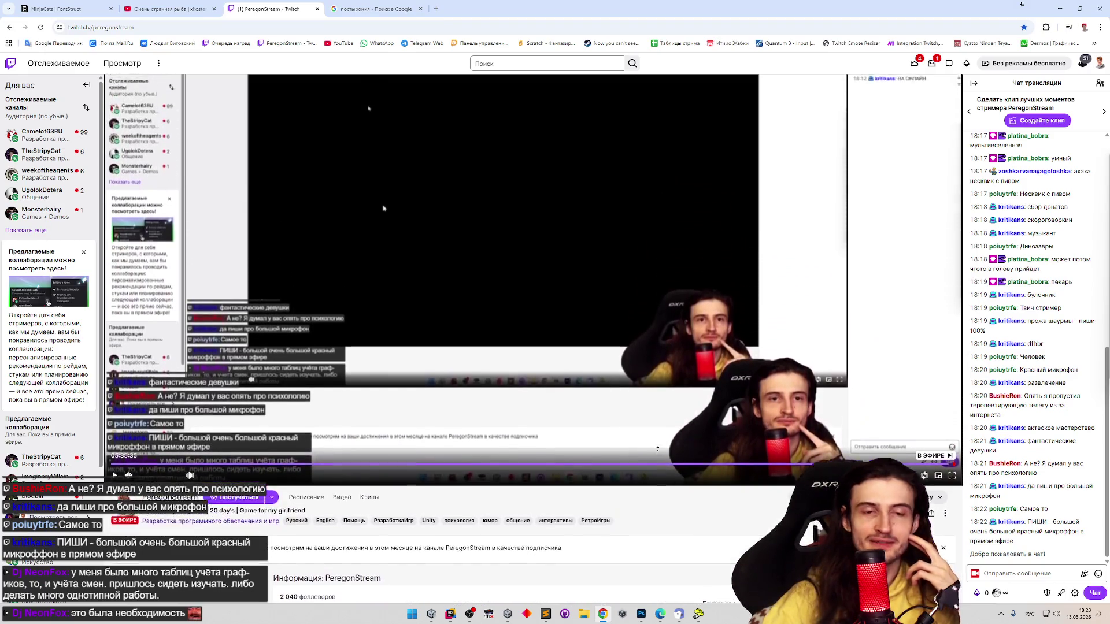
scroll(658, 449, up, 1)
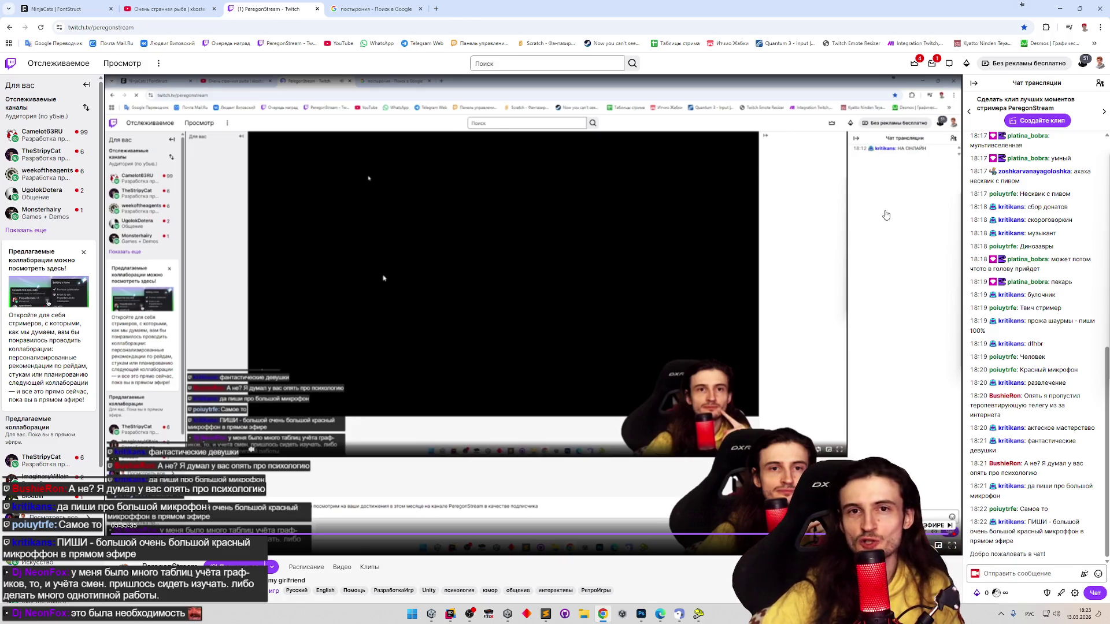
Check the inbox and the 'Мой канал' notifications, then close the notifications list
click(919, 66)
click(932, 65)
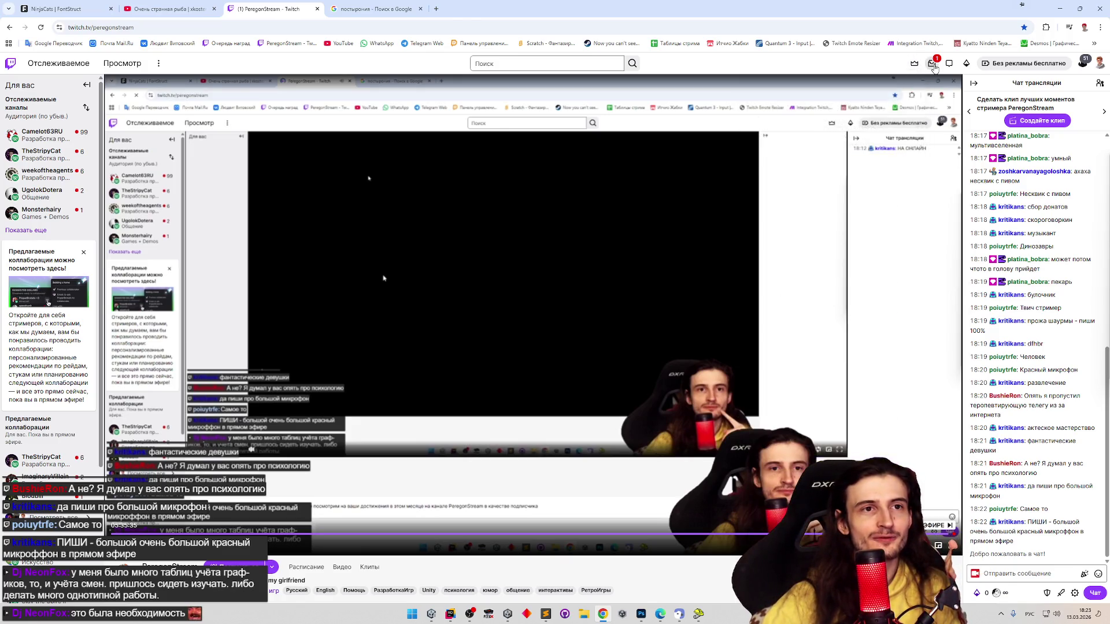
click(892, 106)
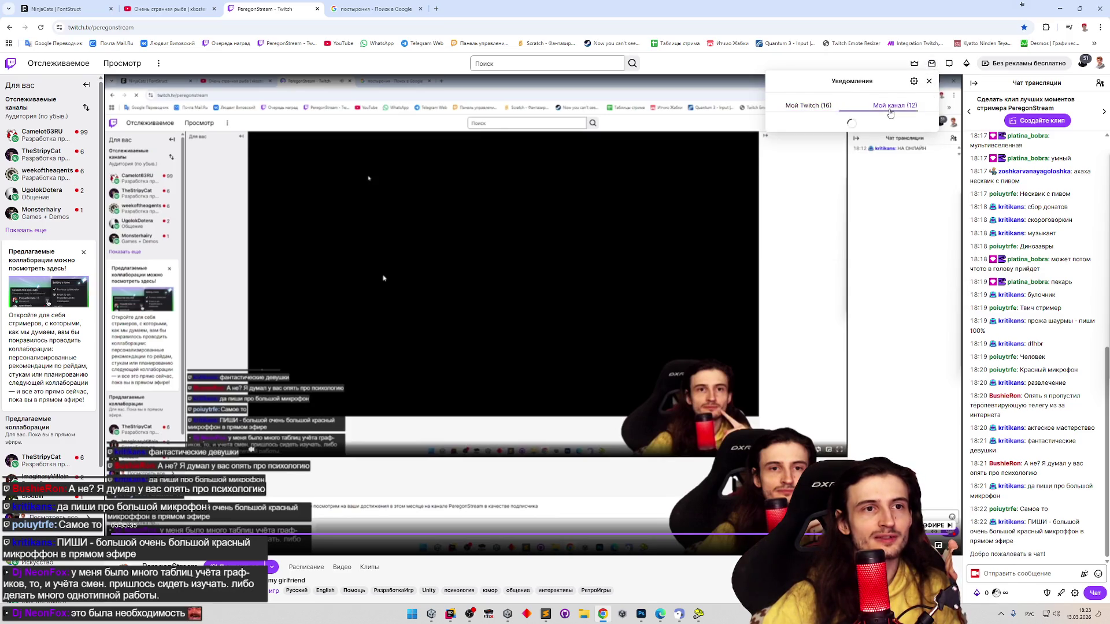
click(736, 68)
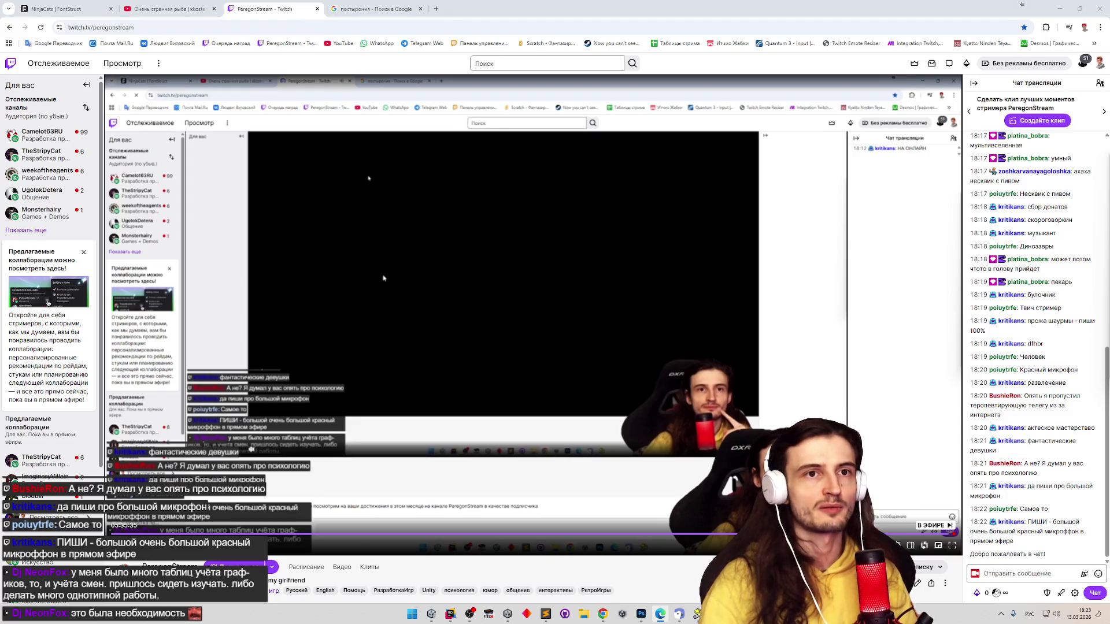
Minimize and restore Chrome, then switch to the NinjaCats FontStruct tab
click(1059, 9)
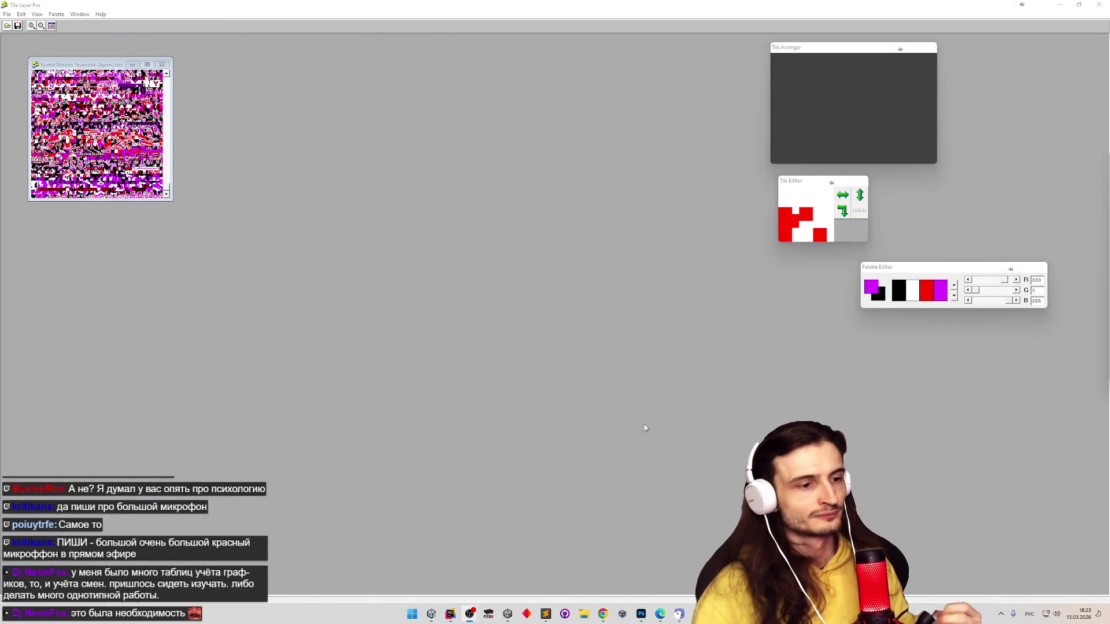
click(602, 614)
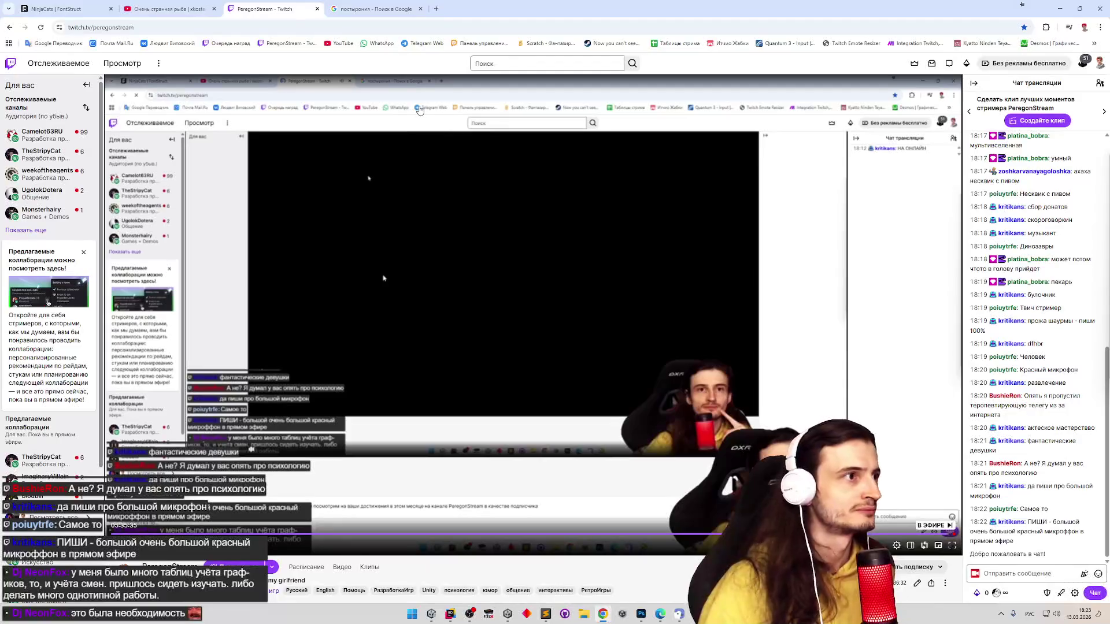
click(81, 9)
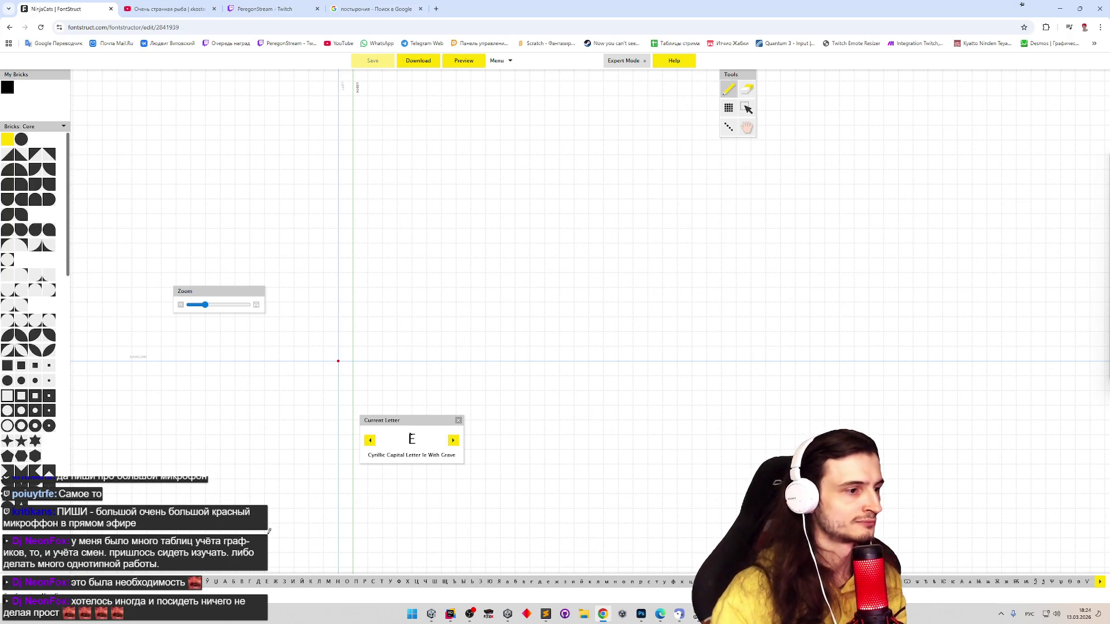
Copy the Latin A bricks into Cyrillic А, then open Latin B for copying
click(223, 584)
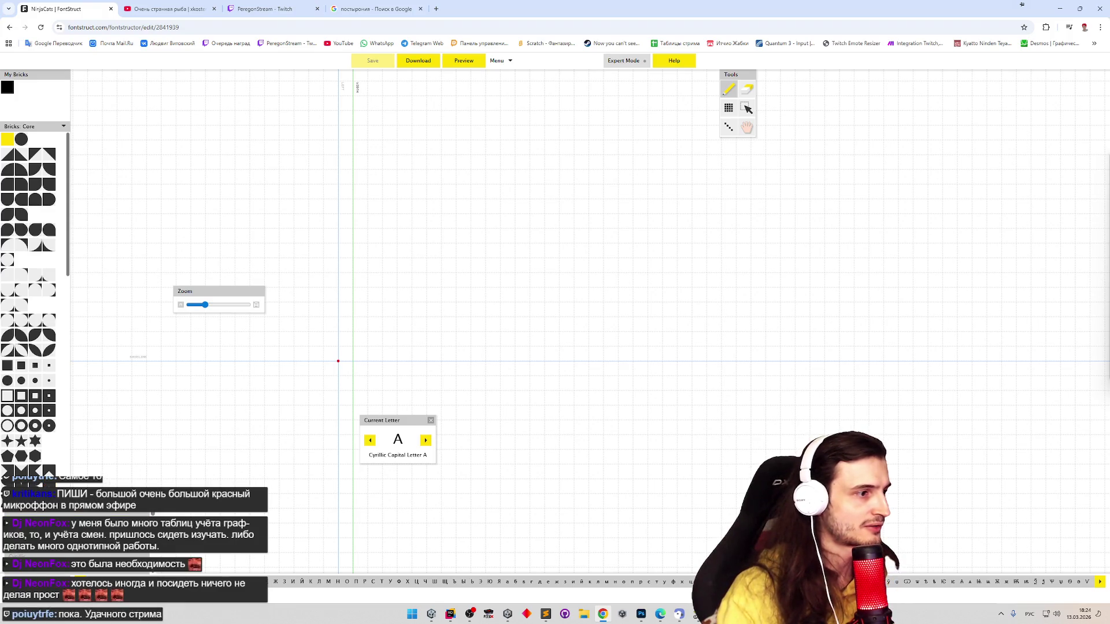
key(ctrl+a)
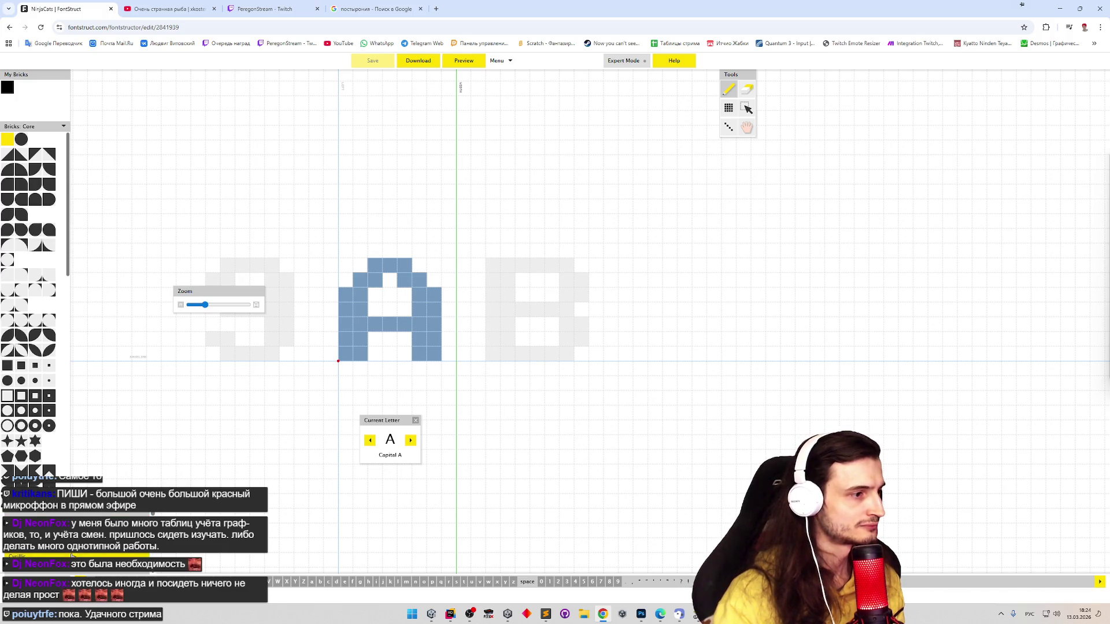
click(17, 556)
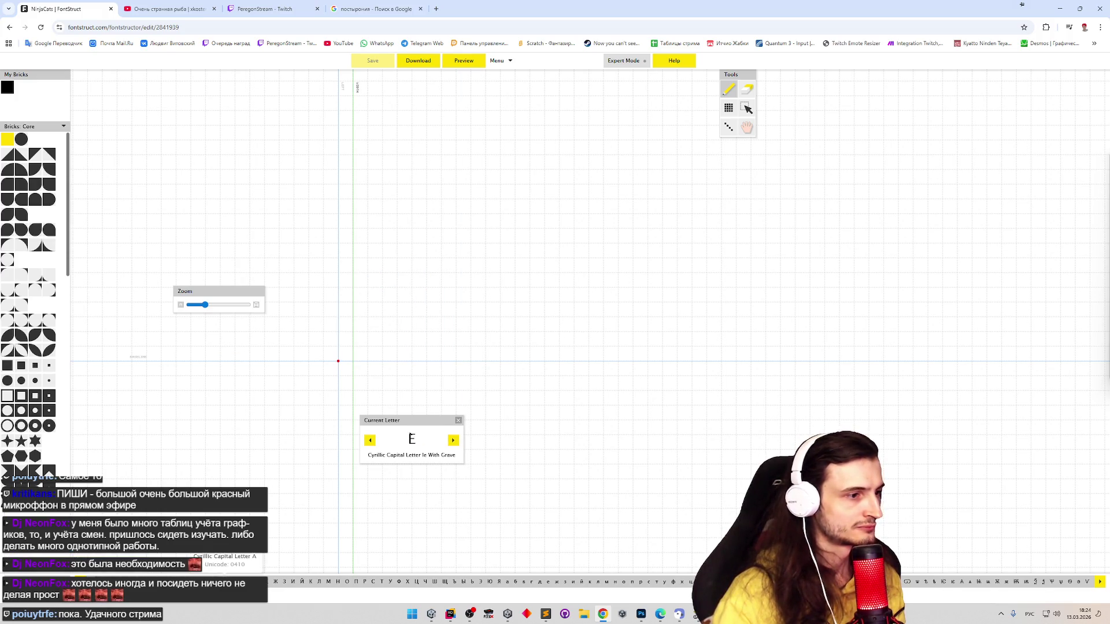
click(222, 581)
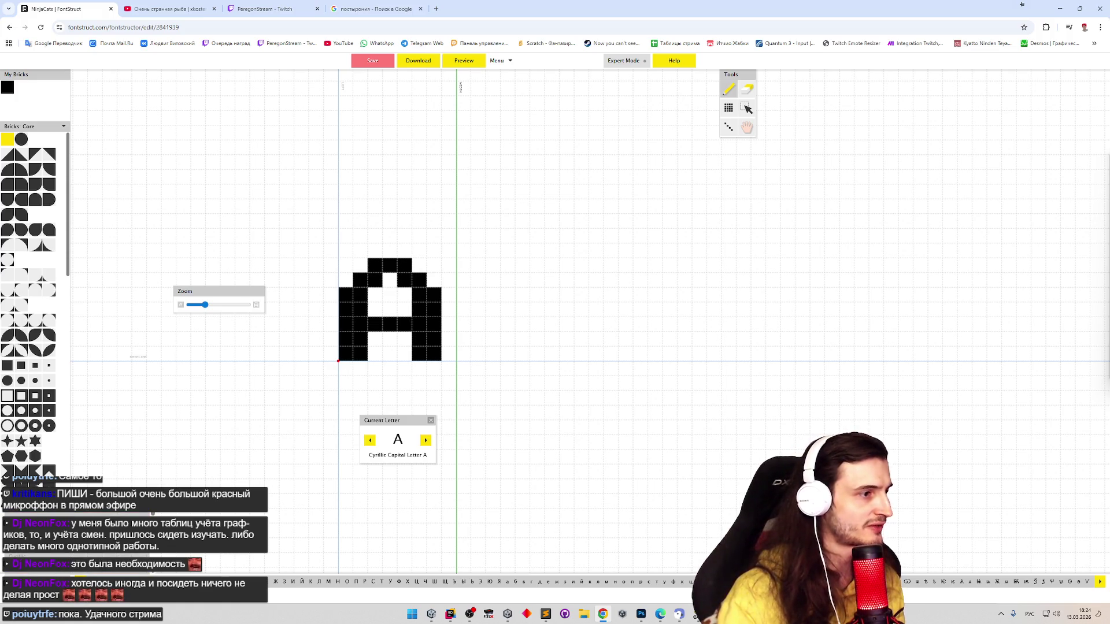
click(87, 582)
click(95, 582)
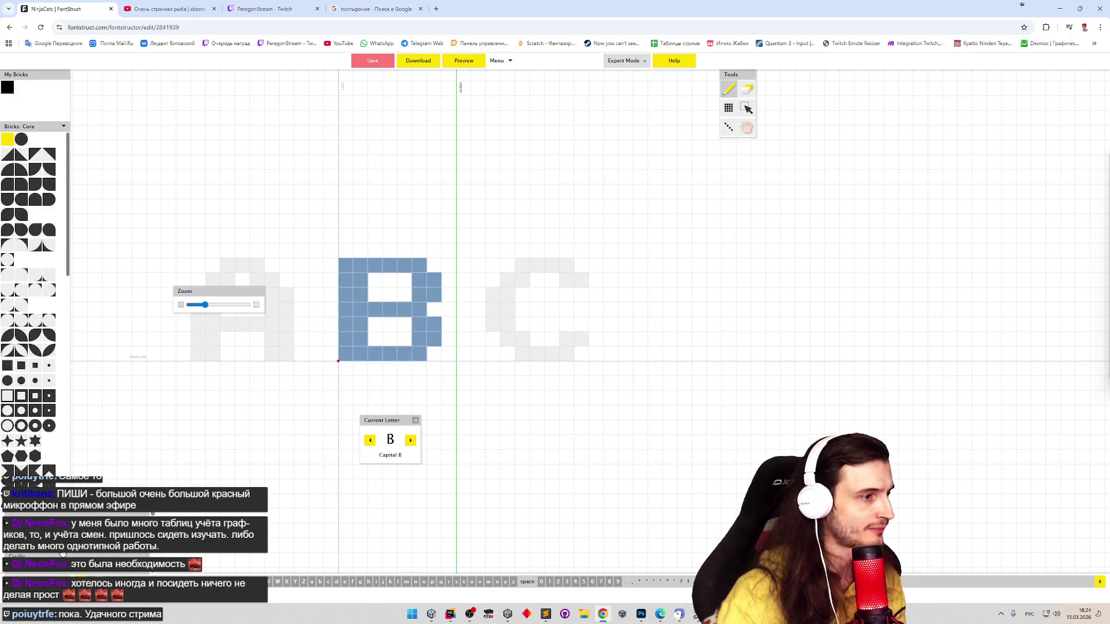
Paste the copied B shape into the empty Cyrillic capital В
click(21, 581)
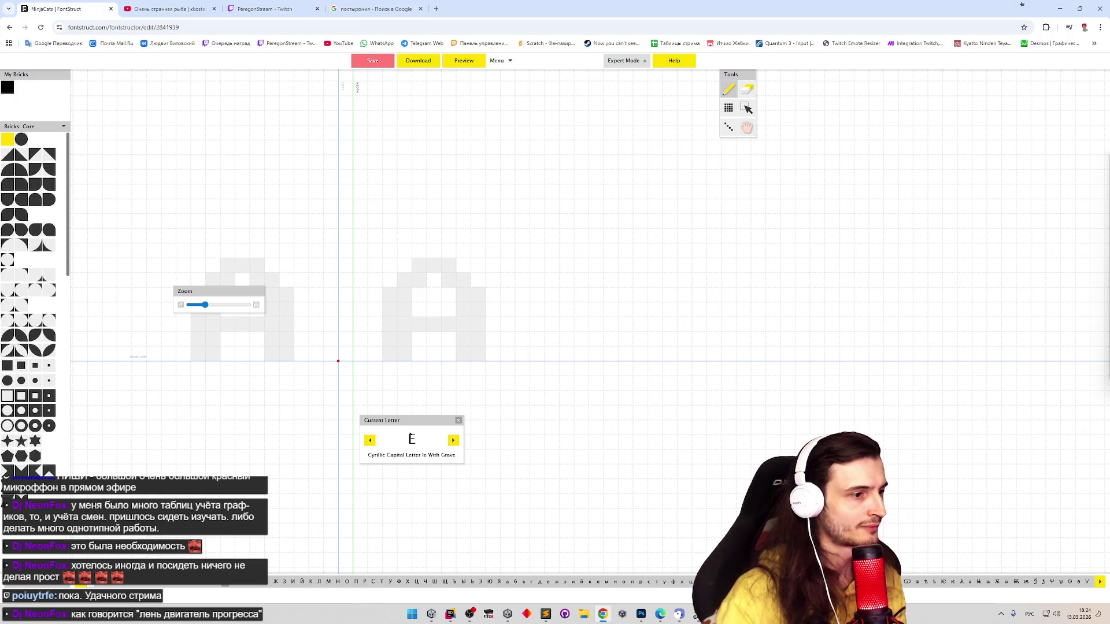
click(229, 581)
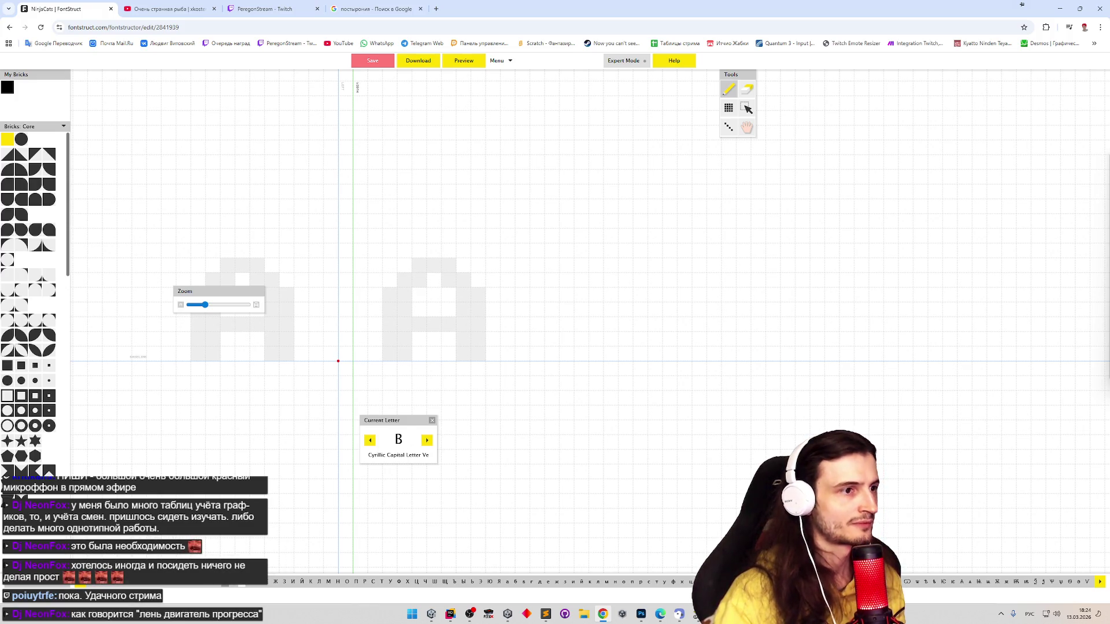
key(ctrl+v)
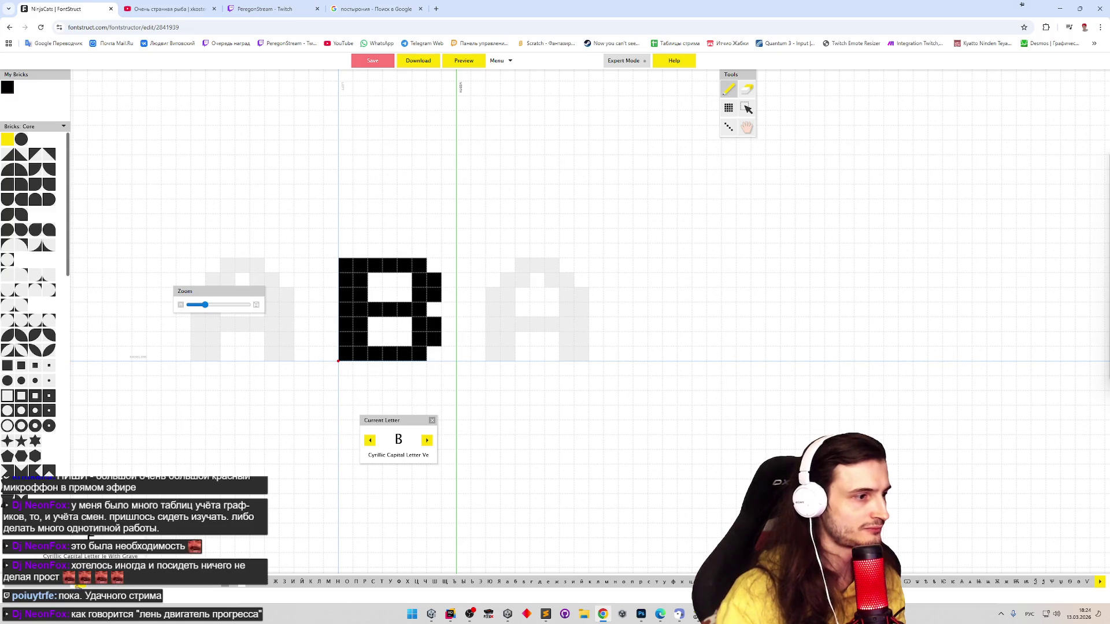
Copy the Latin E bricks from Basic Latin into Cyrillic capital Е
click(62, 587)
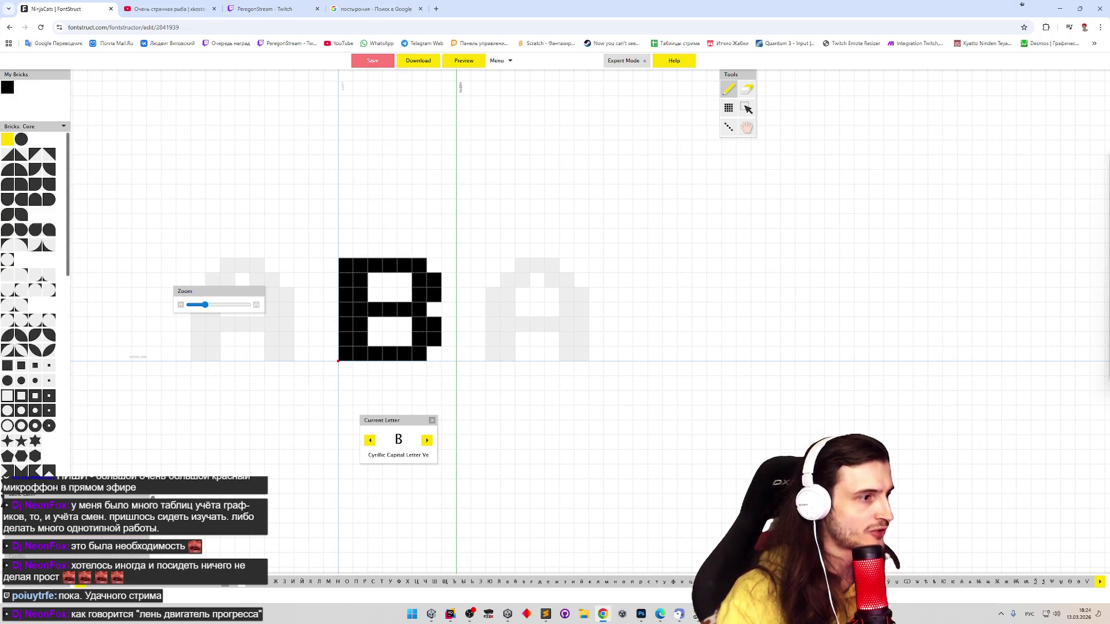
click(64, 495)
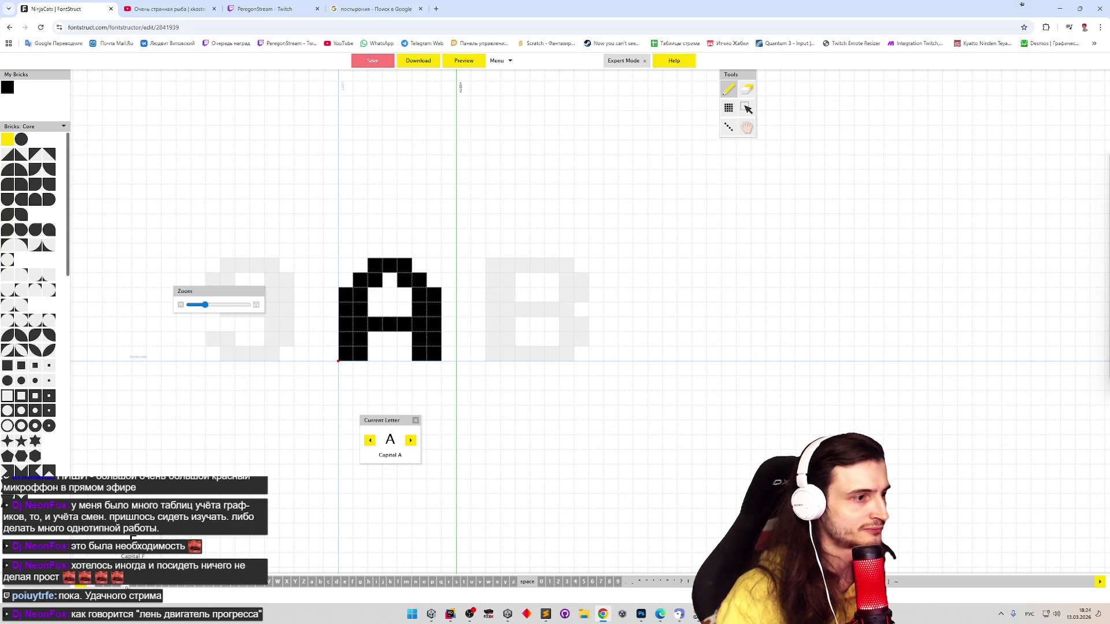
click(126, 584)
key(ctrl+a)
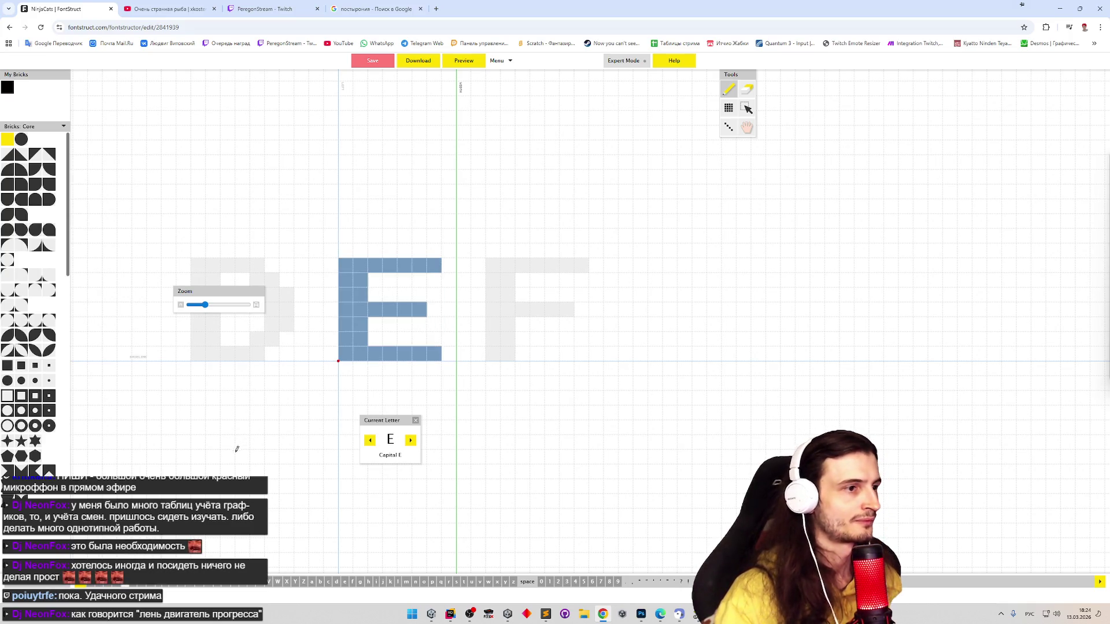
click(64, 495)
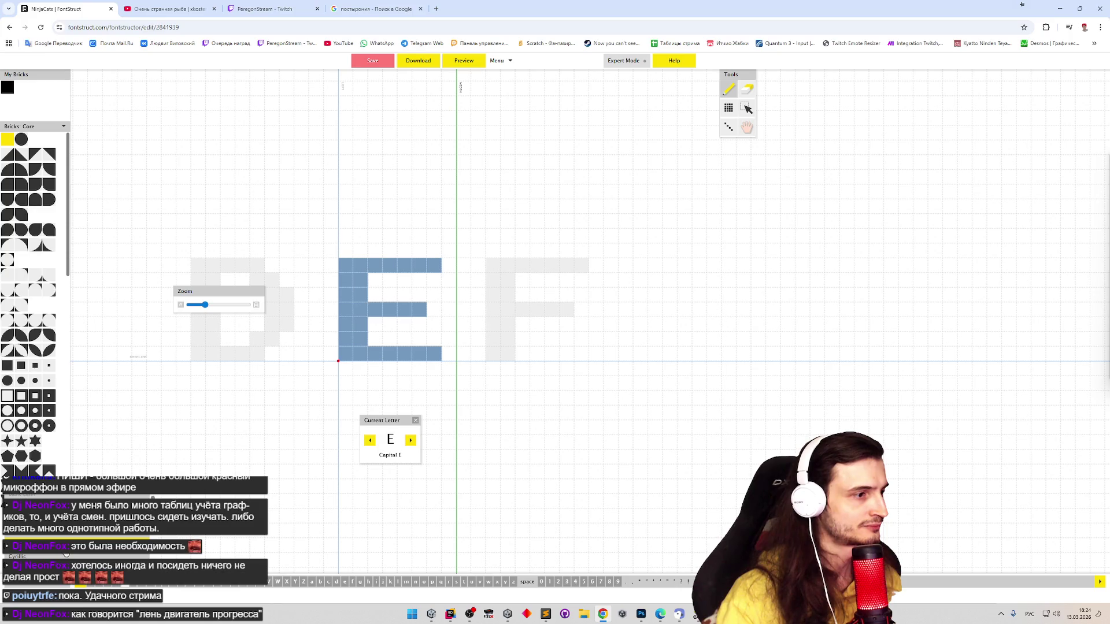
click(18, 556)
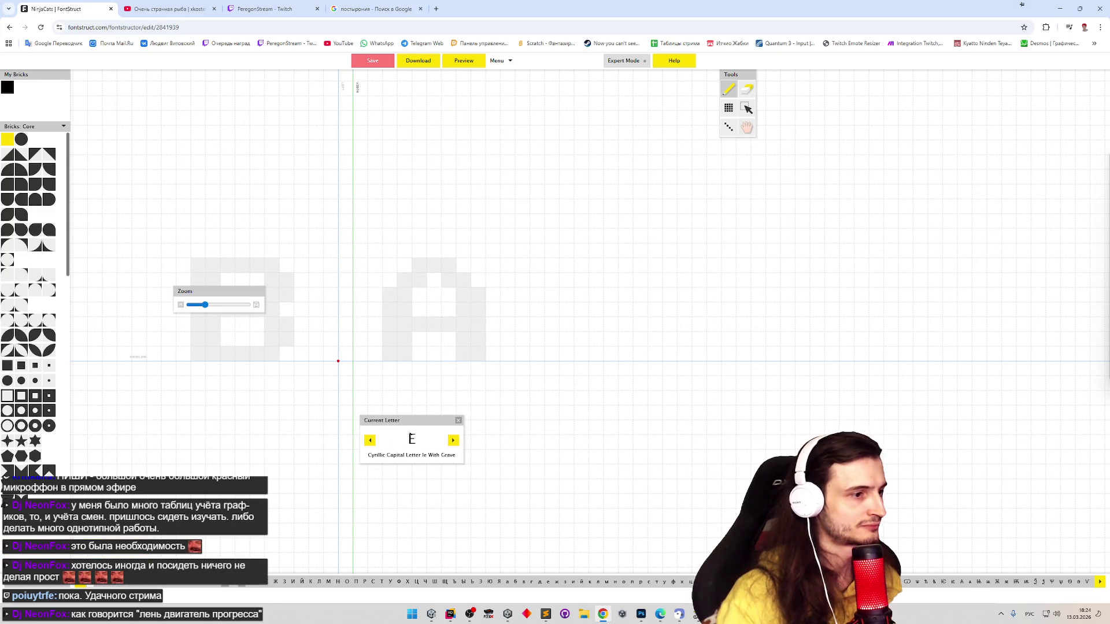
click(266, 581)
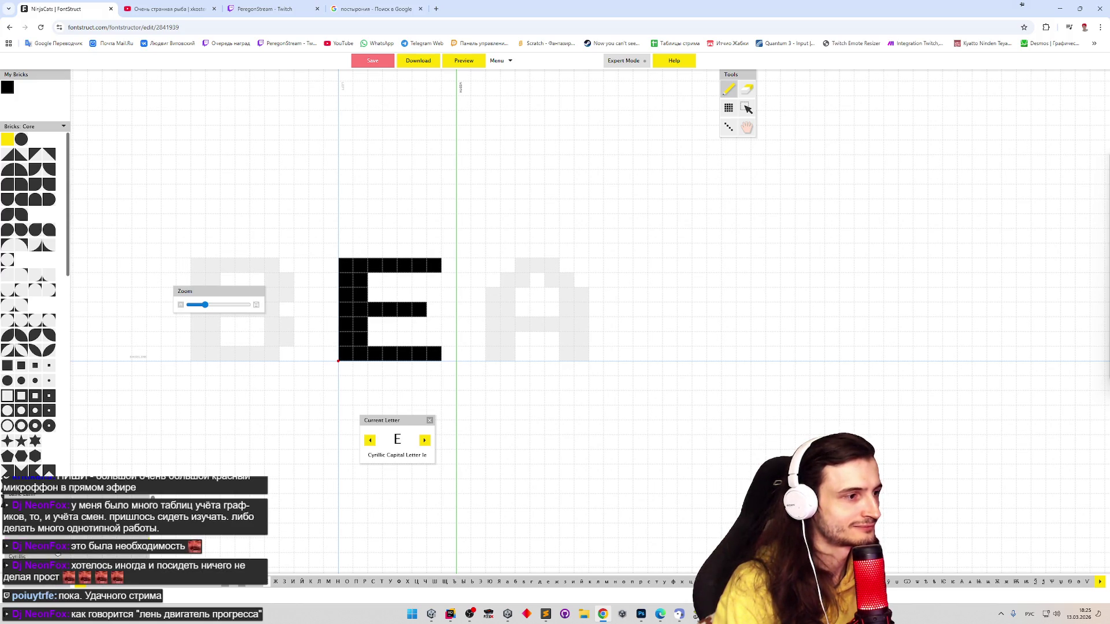
Copy the Latin N's bricks into Cyrillic И and erase its original diagonal
key(shift+a)
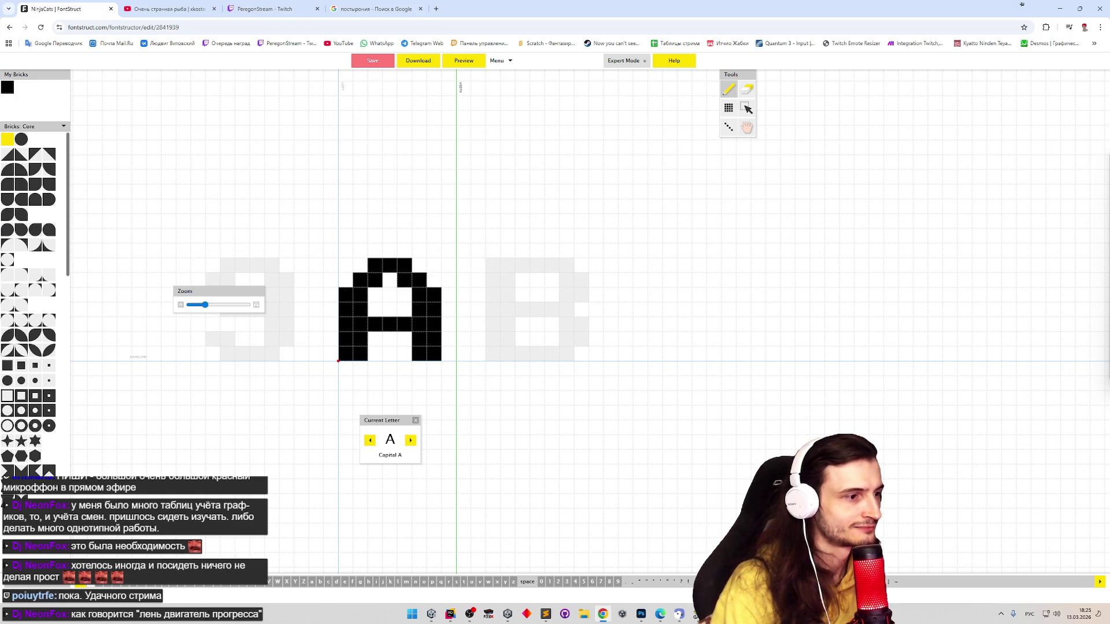
click(205, 585)
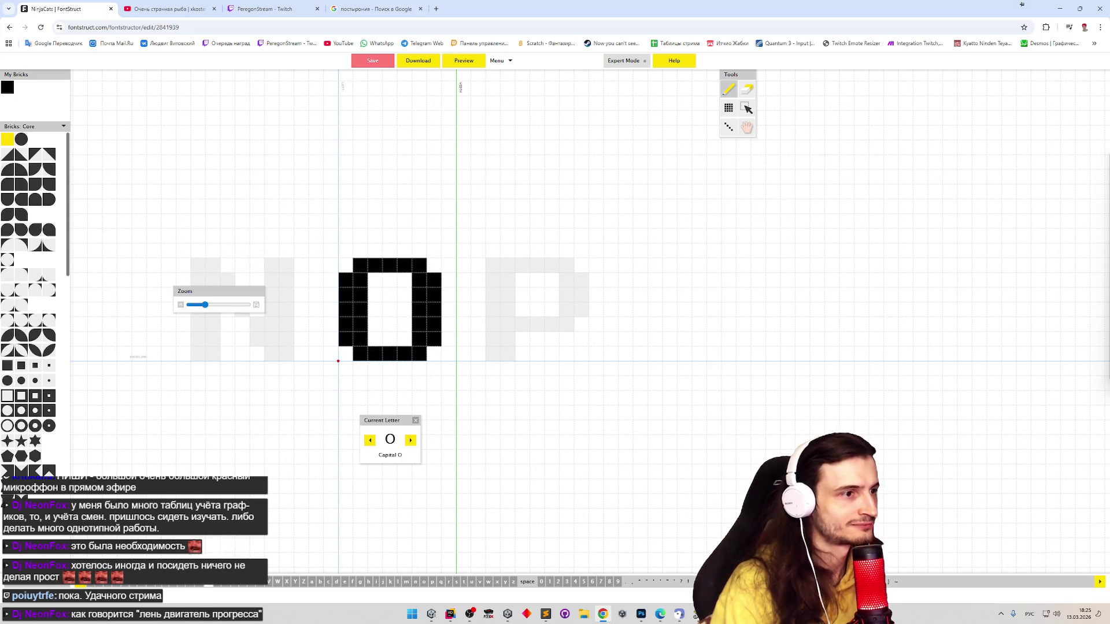
click(198, 586)
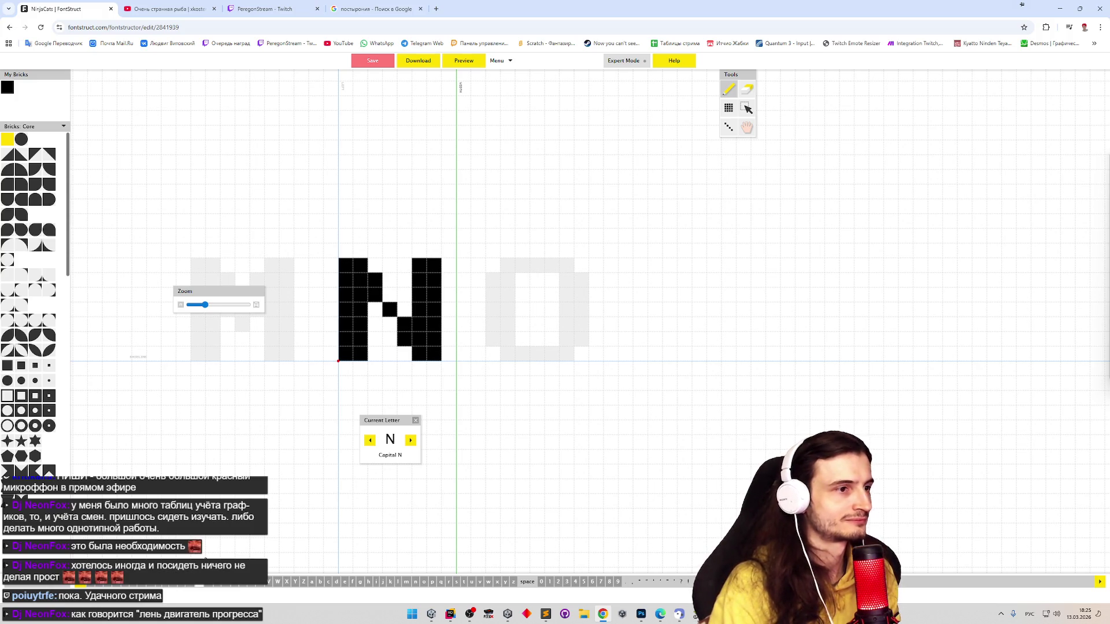
key(ctrl+a)
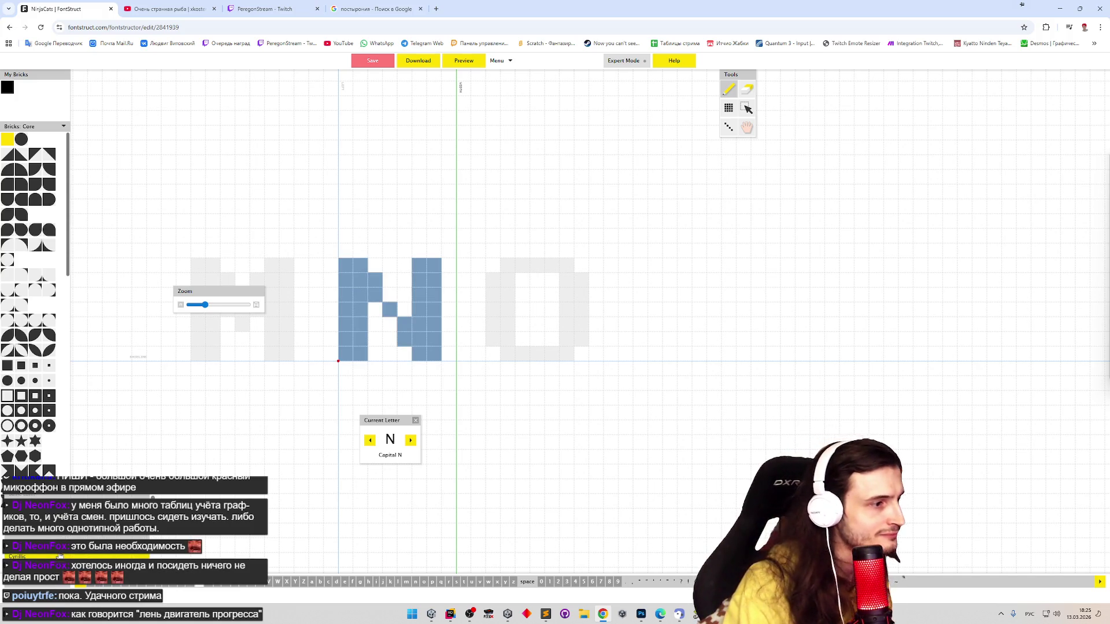
click(60, 554)
click(293, 581)
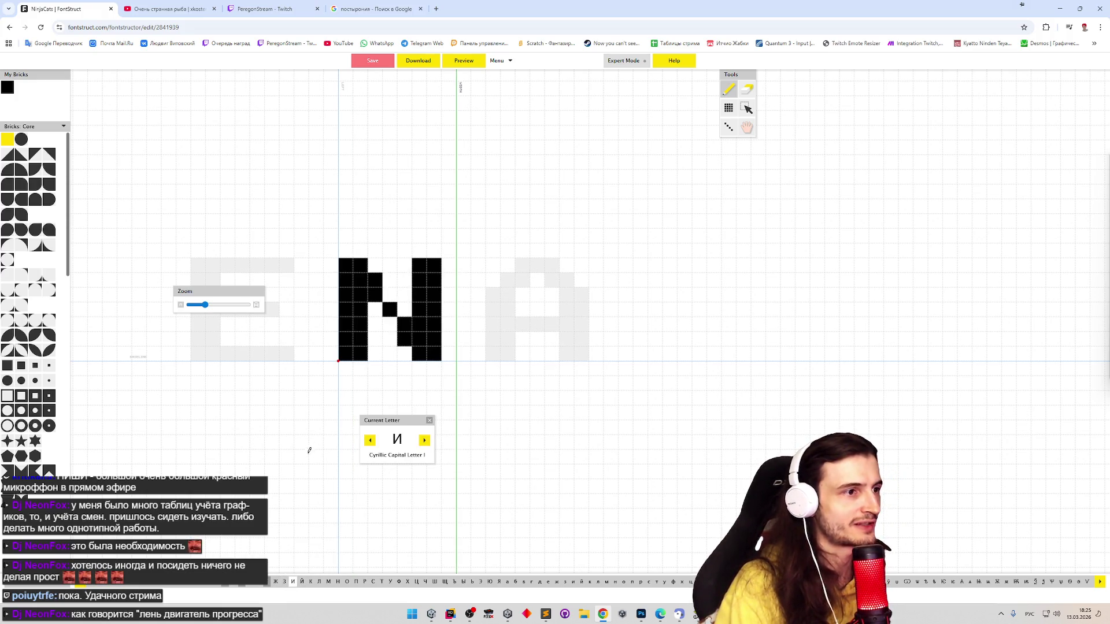
mouse_move(378, 279)
mouse_down()
mouse_move(402, 341)
mouse_move(380, 333)
mouse_move(381, 314)
mouse_move(408, 270)
mouse_up()
Paste the И shape into Й, draw the short breve bar above it, and add diagonal bricks
key(ctrl+a)
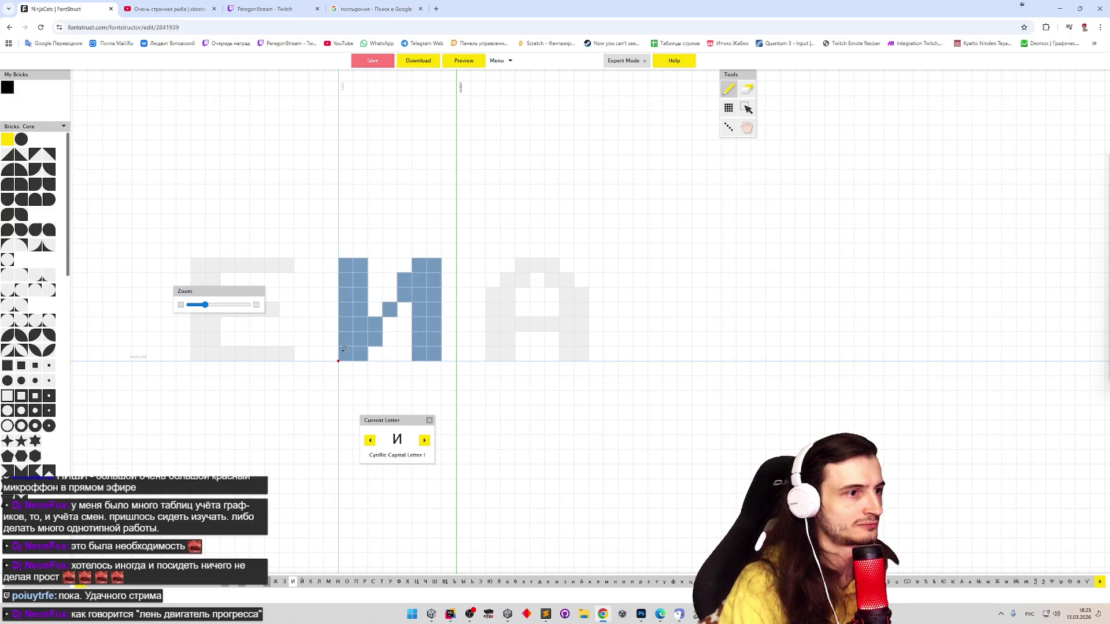
click(301, 581)
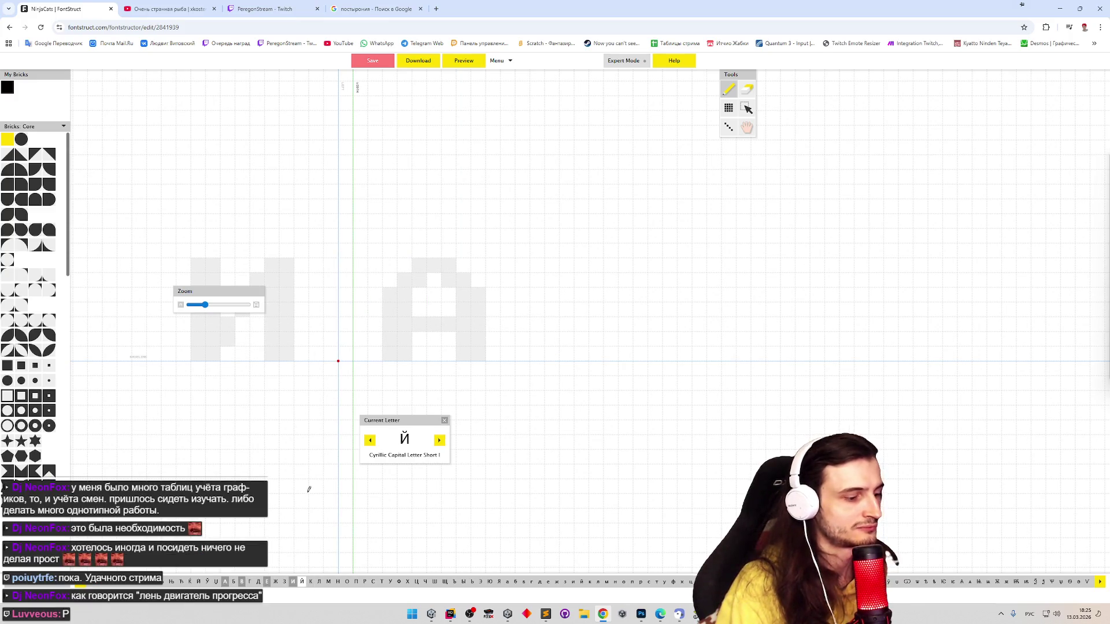
key(ctrl+v)
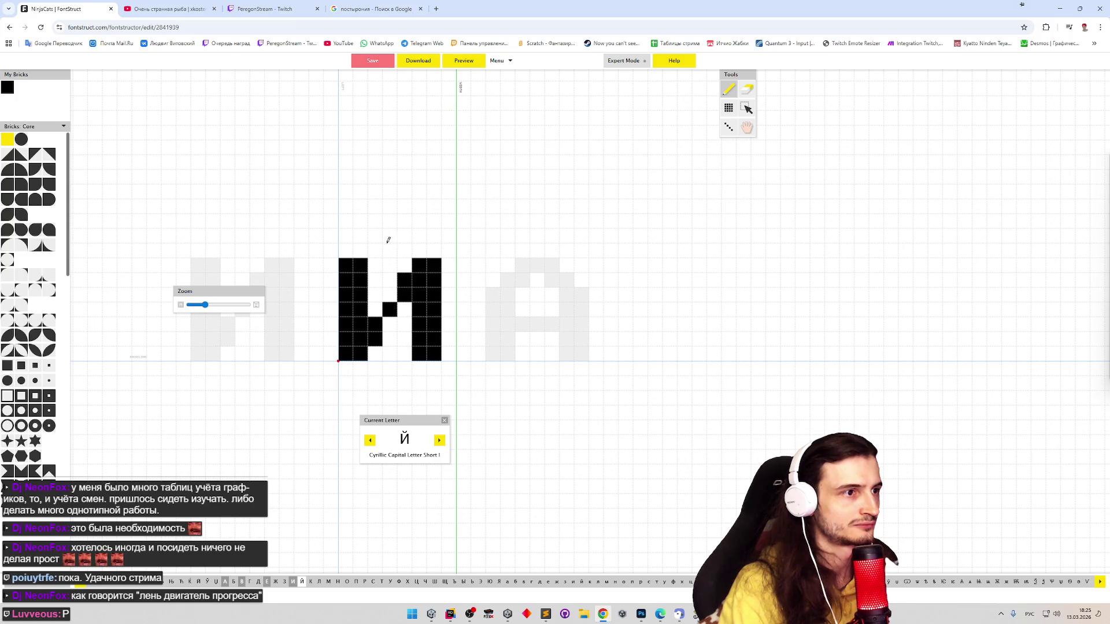
drag(381, 234, 405, 238)
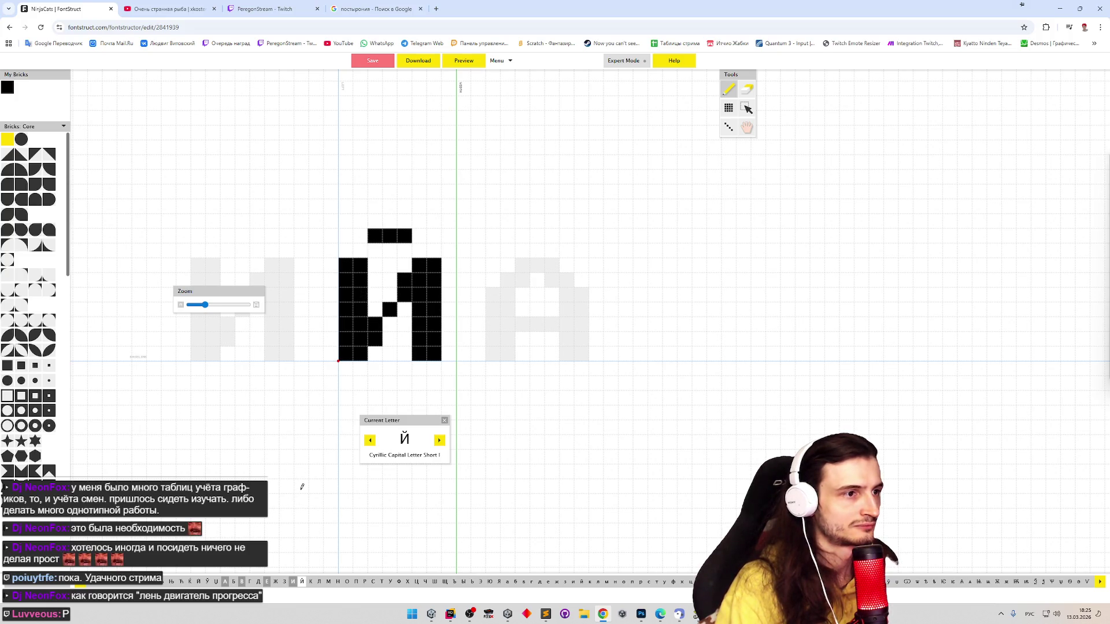
click(390, 323)
click(405, 309)
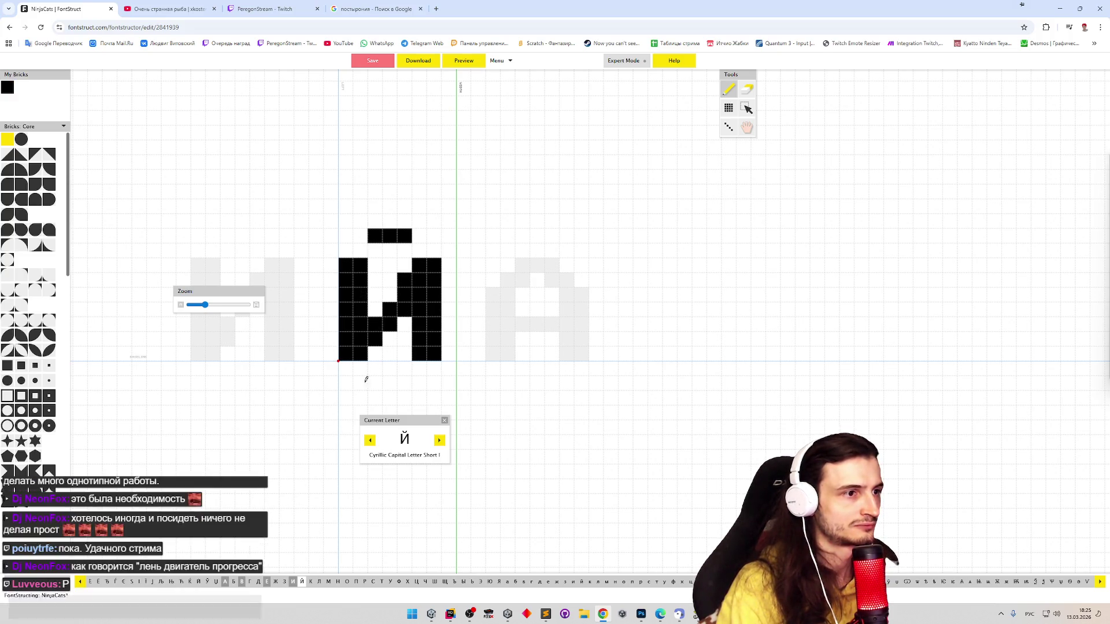
key(e)
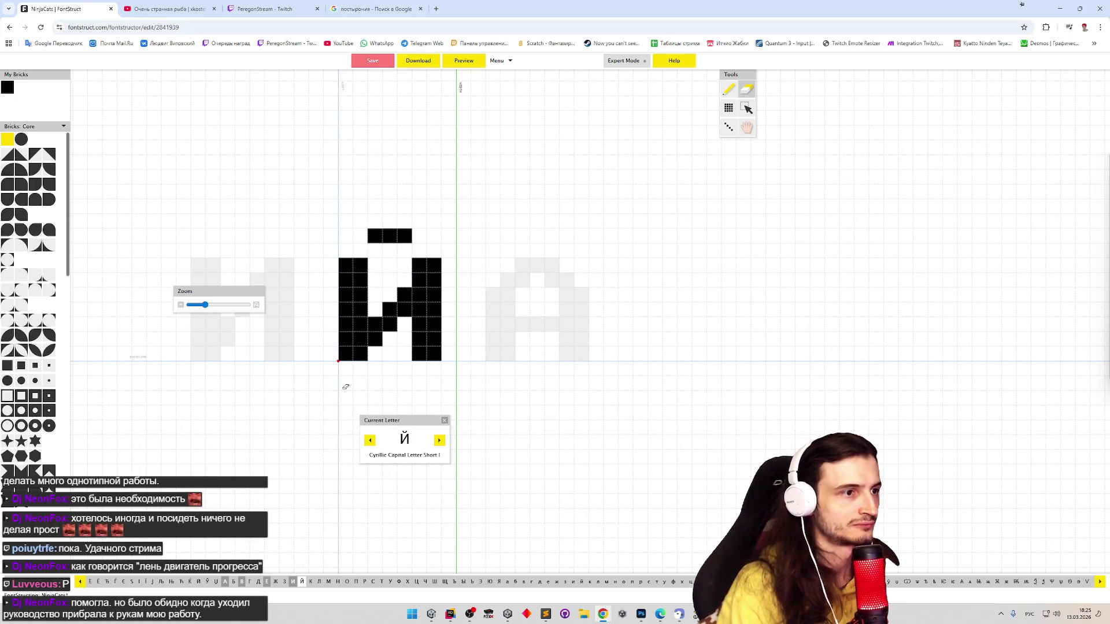
key(p)
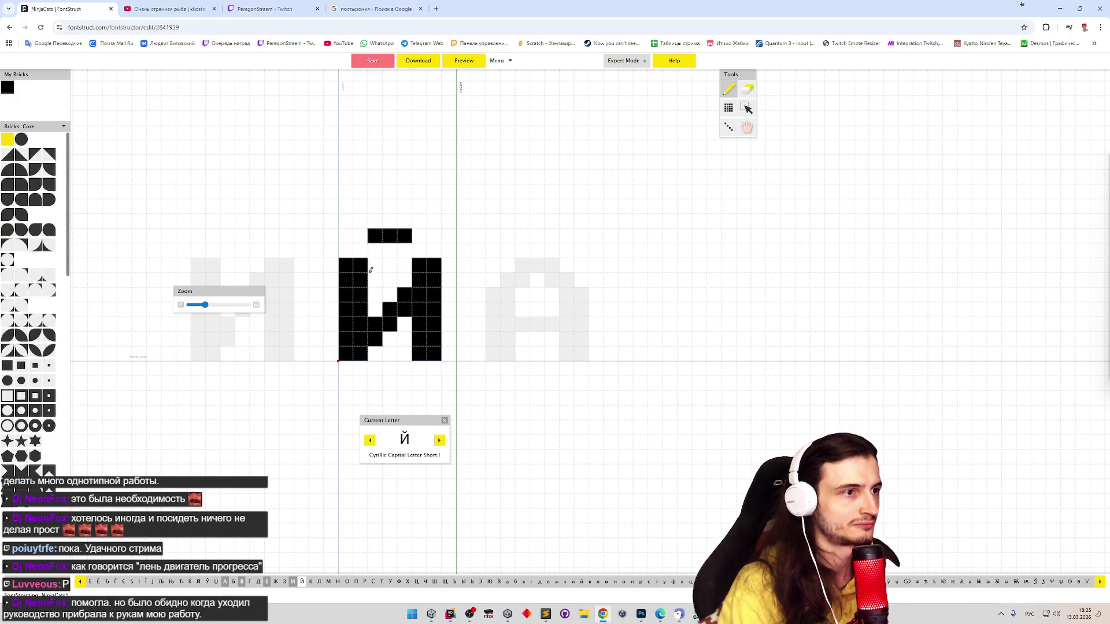
key(e)
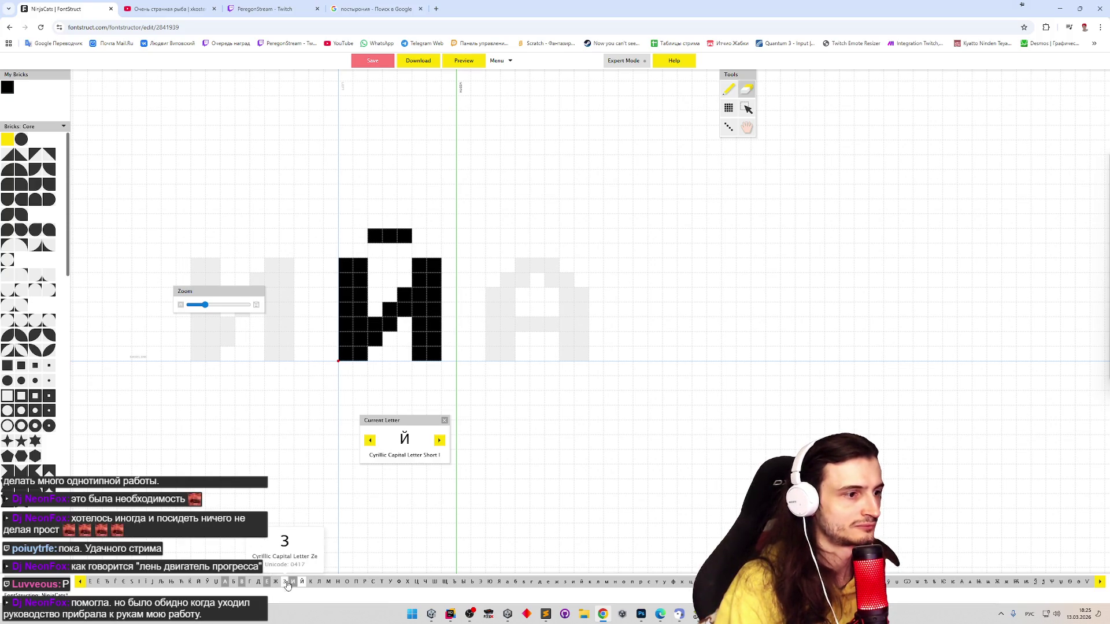
Back on И, redraw the reversed diagonal brick by brick and erase the stray top bricks
click(293, 582)
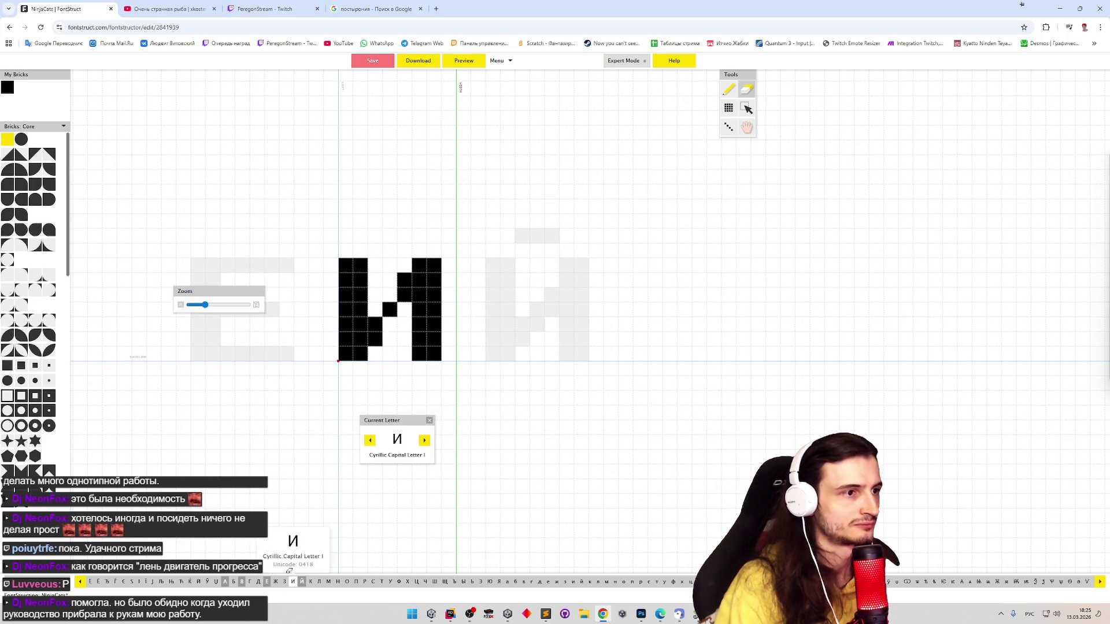
key(p)
click(375, 308)
click(390, 323)
click(404, 309)
key(e)
click(375, 309)
key(p)
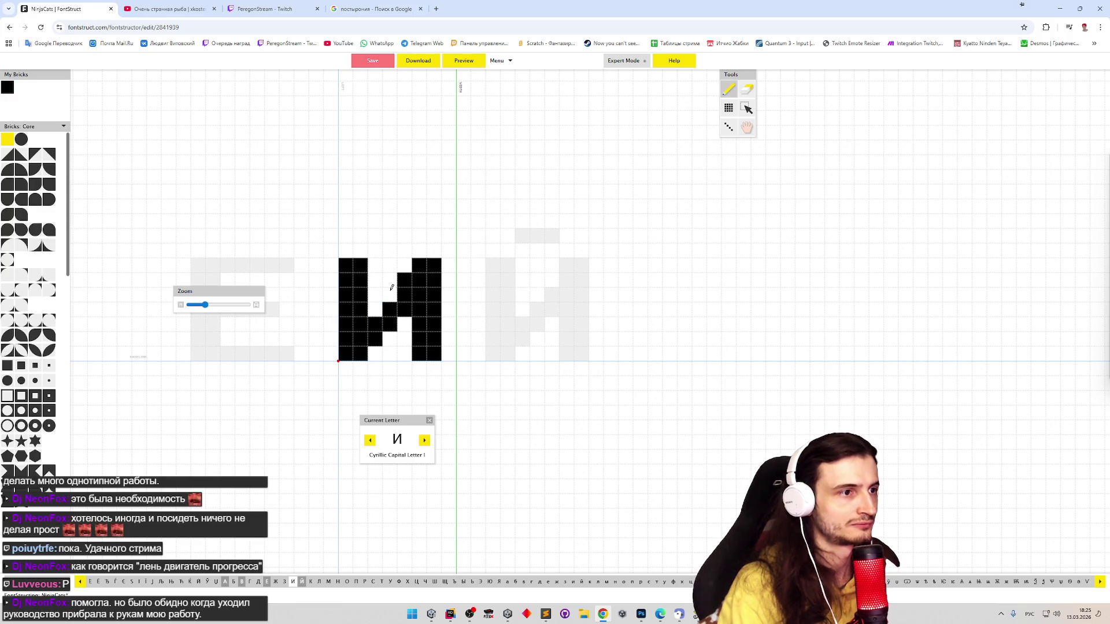
click(390, 292)
key(e)
click(389, 294)
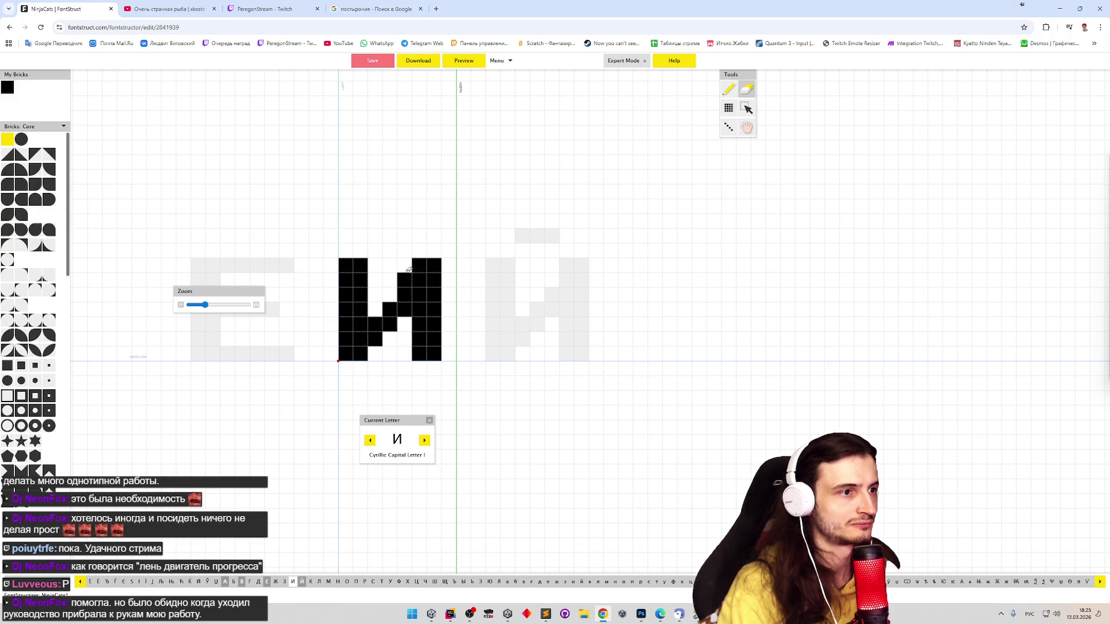
click(404, 280)
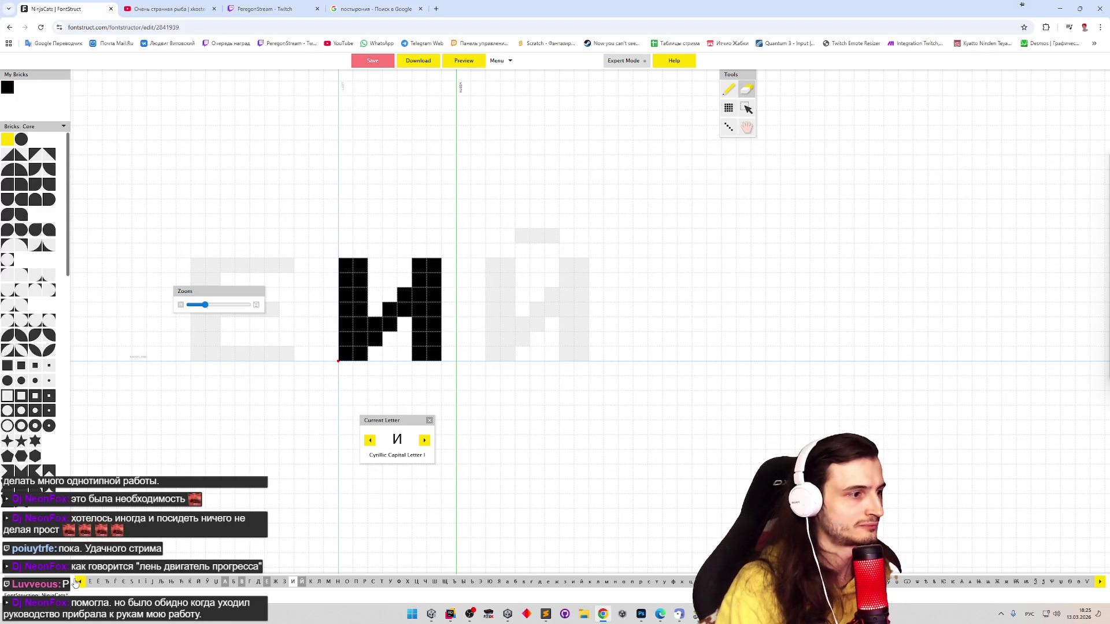
click(35, 590)
Compare the Latin P with the Cyrillic Р glyph
click(35, 493)
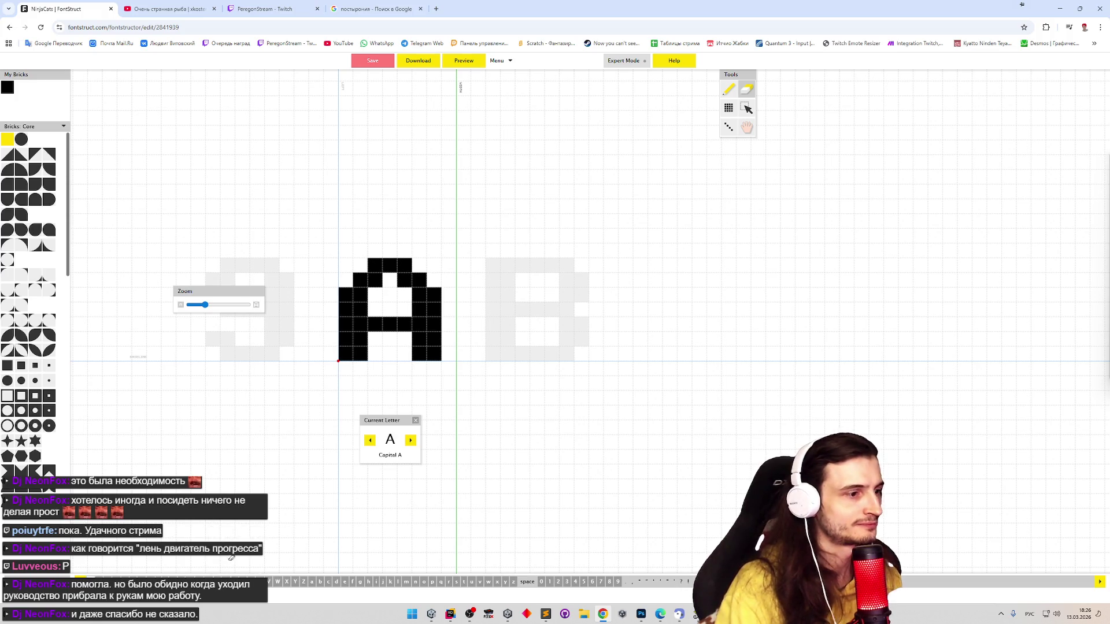
click(220, 579)
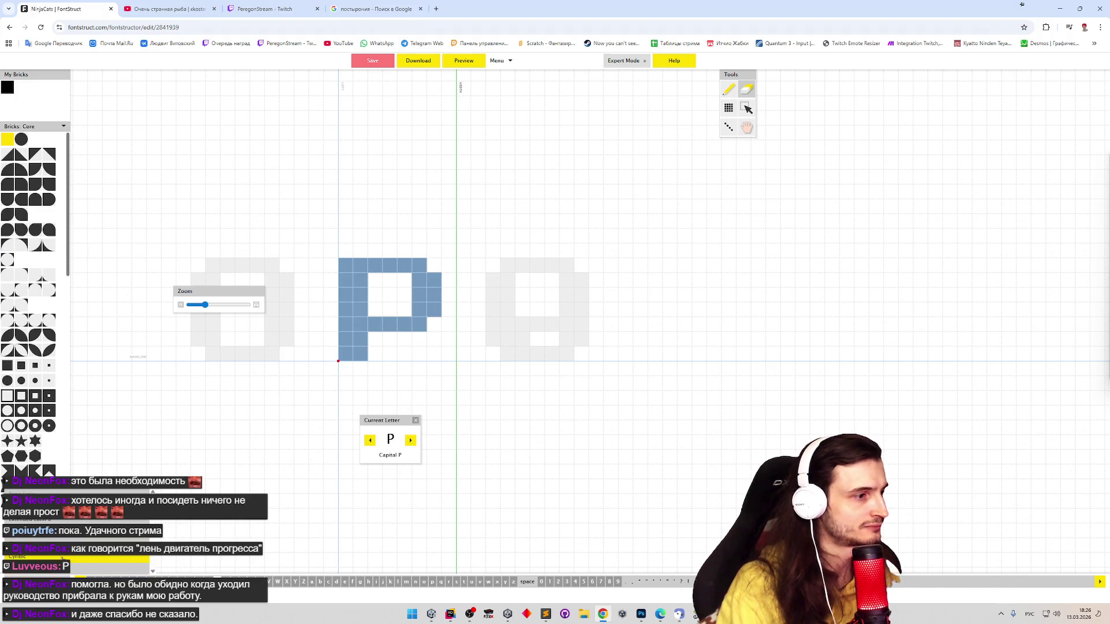
click(74, 581)
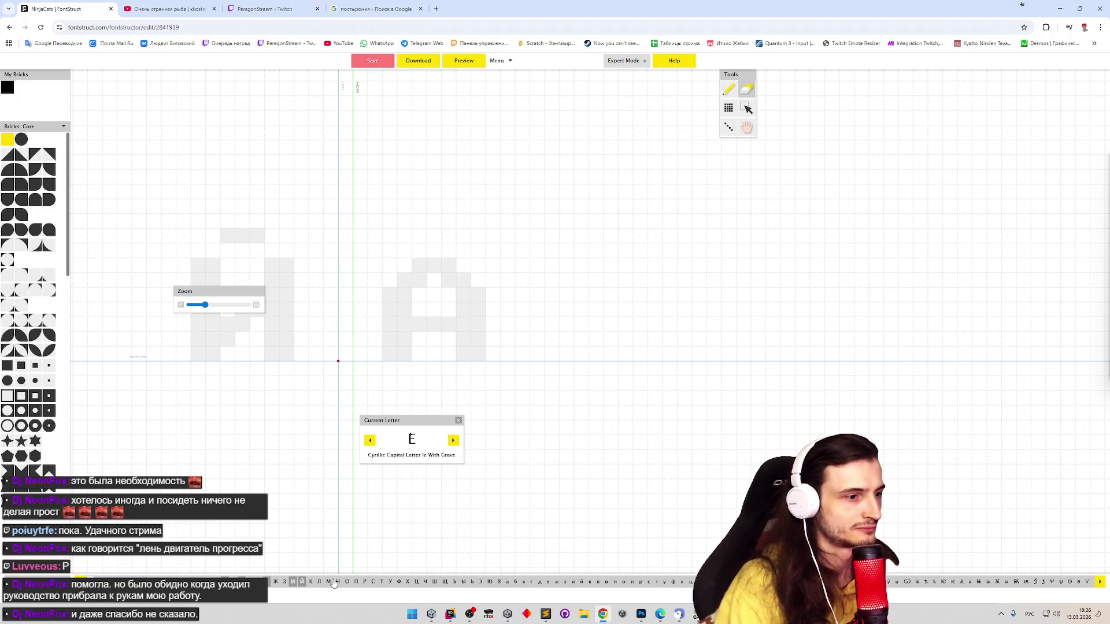
click(364, 581)
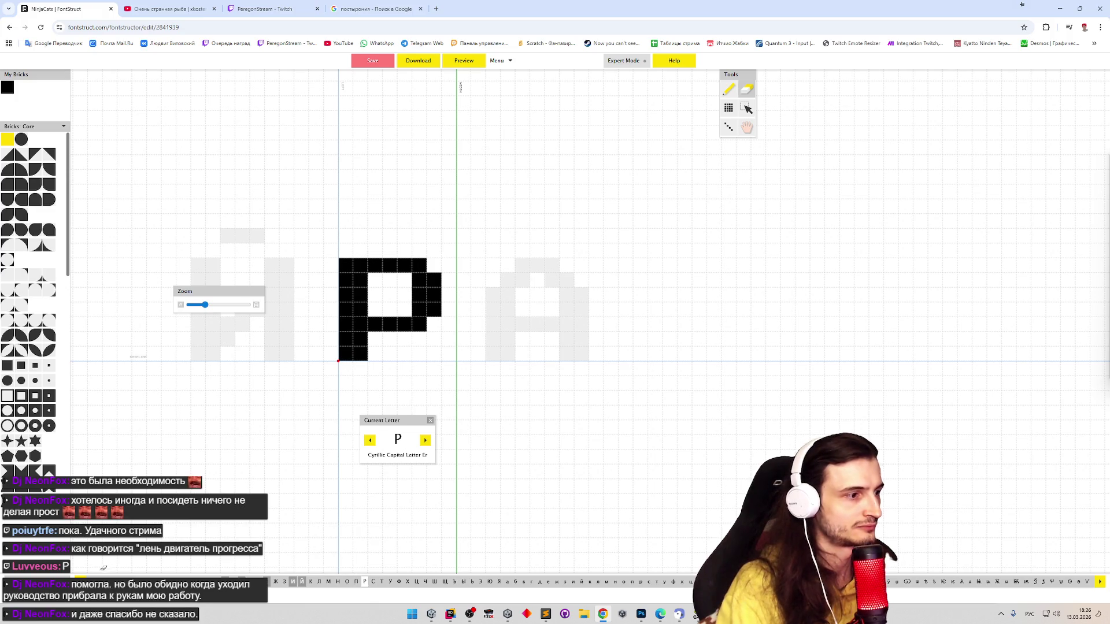
click(81, 581)
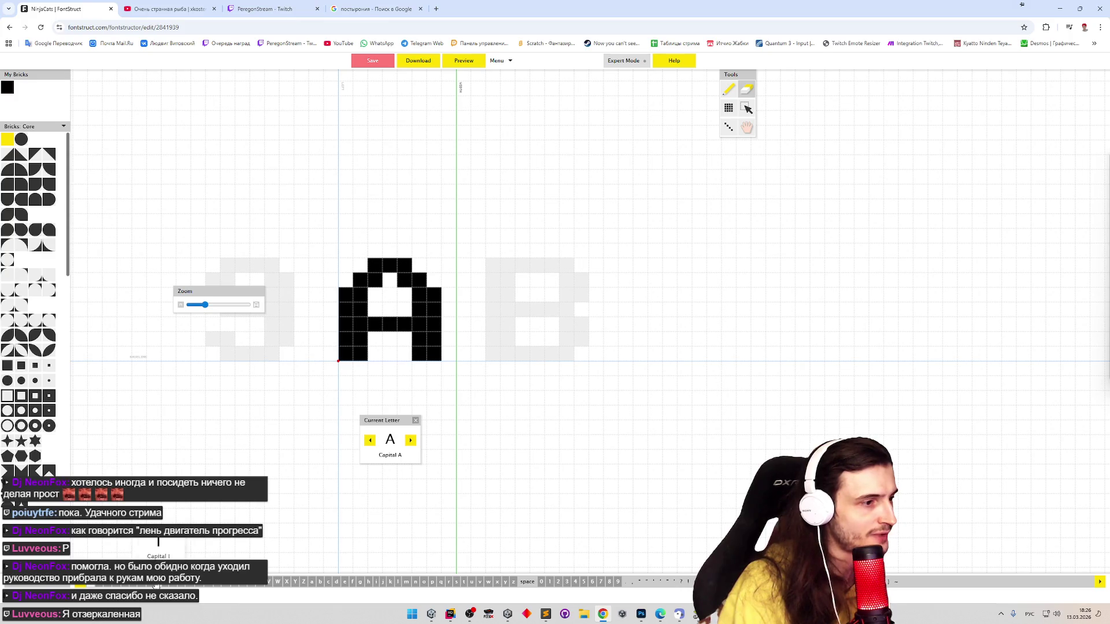
Copy the Latin H's bricks and paste them into the Cyrillic Н
click(151, 582)
key(ctrl+a)
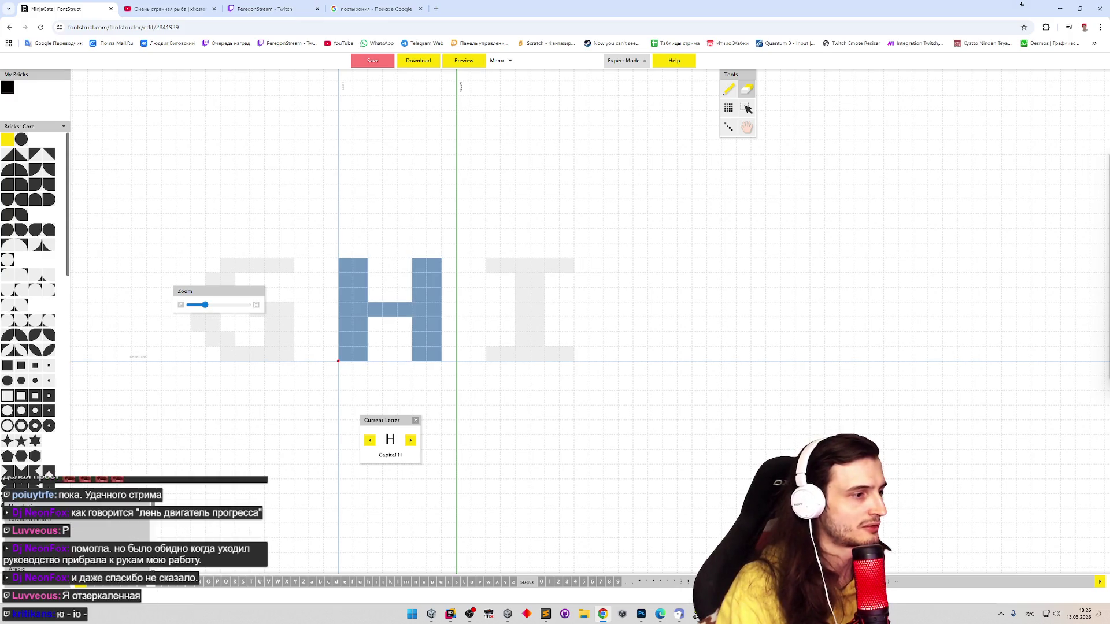
click(51, 585)
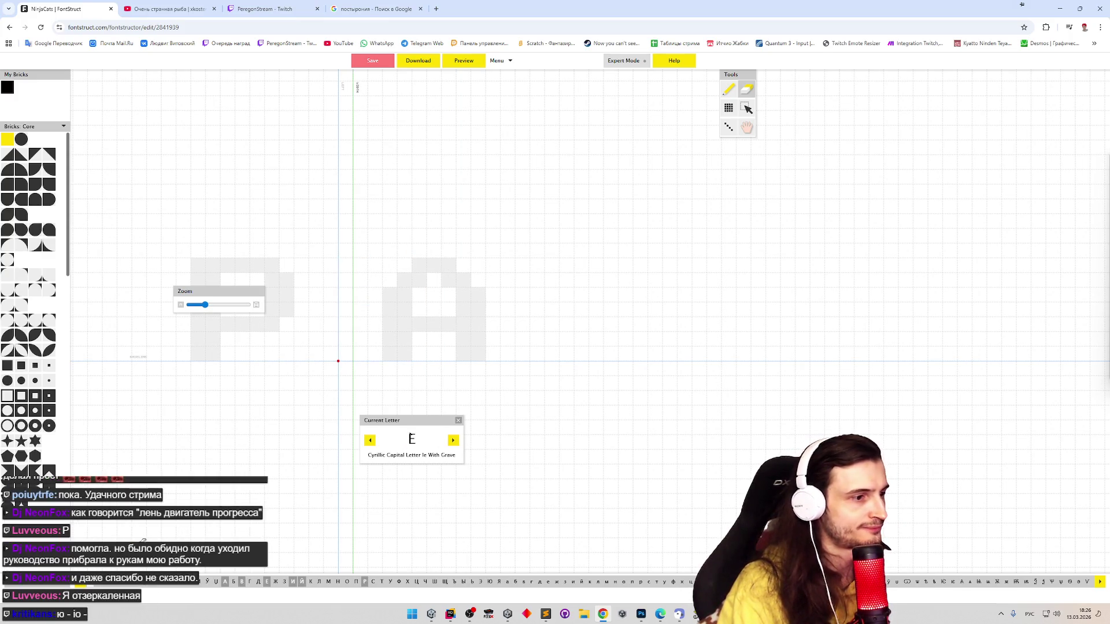
click(337, 581)
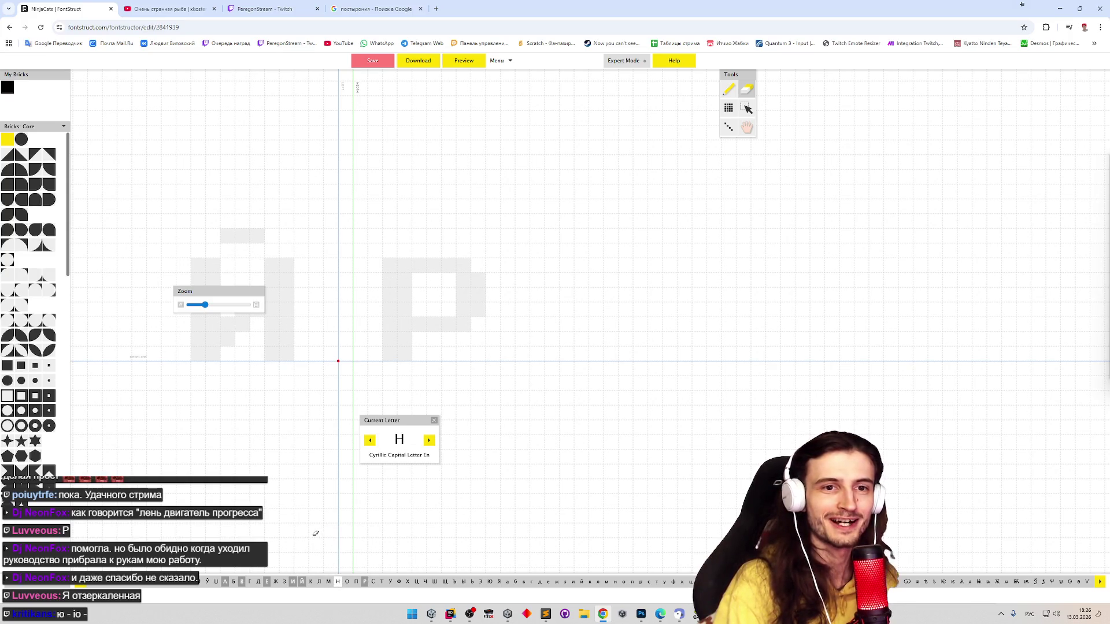
key(ctrl+v)
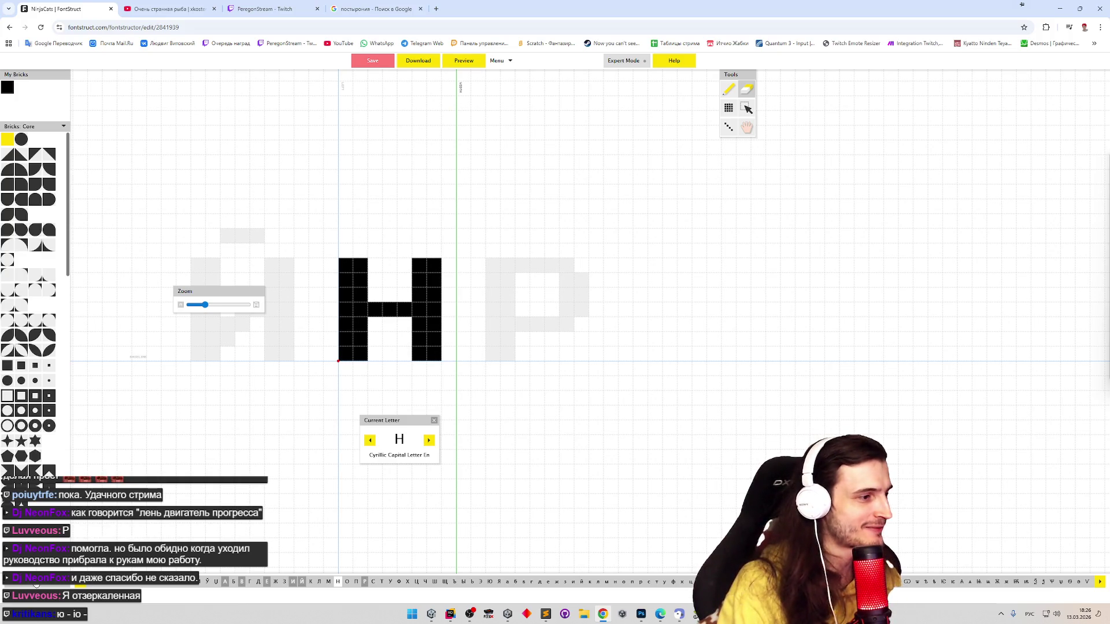
click(87, 581)
Copy the Latin R's bricks and paste them into the Cyrillic Я
click(235, 582)
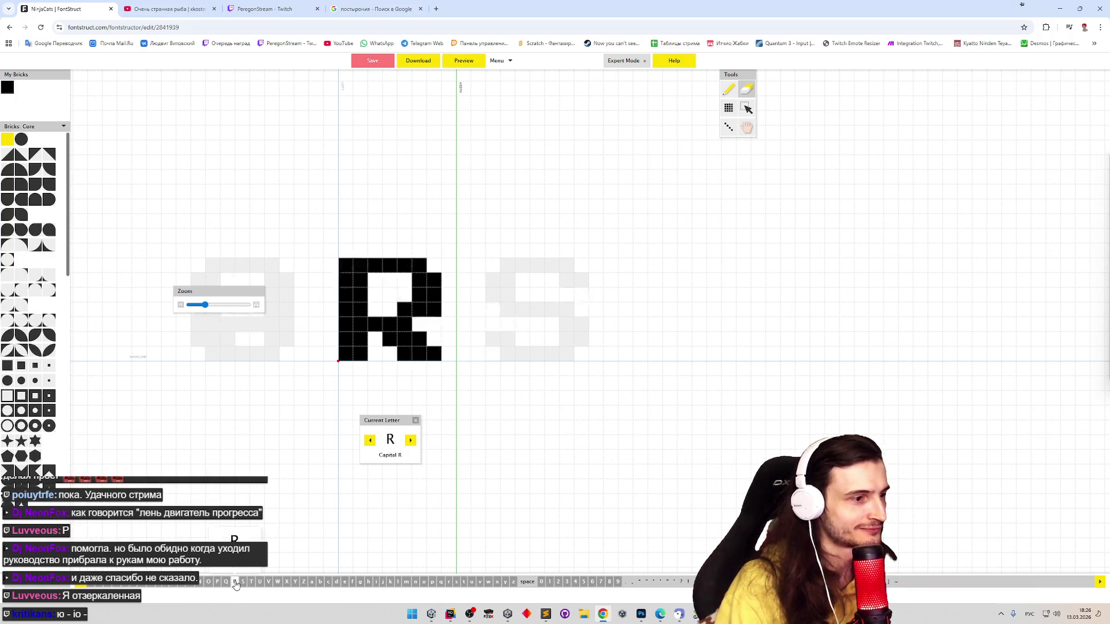
key(ctrl+a)
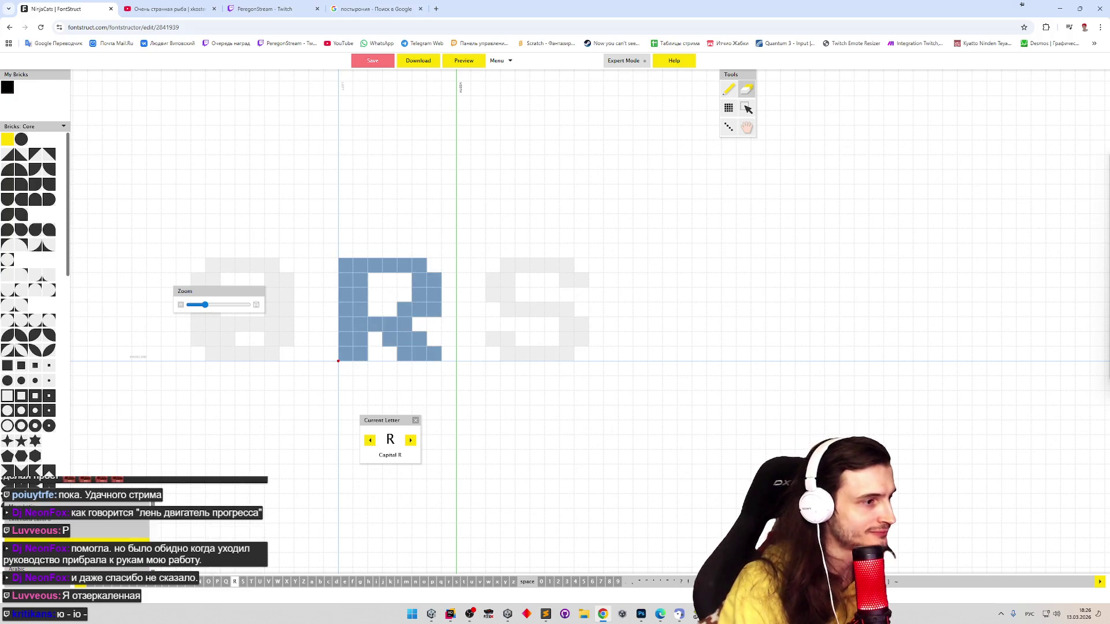
click(52, 582)
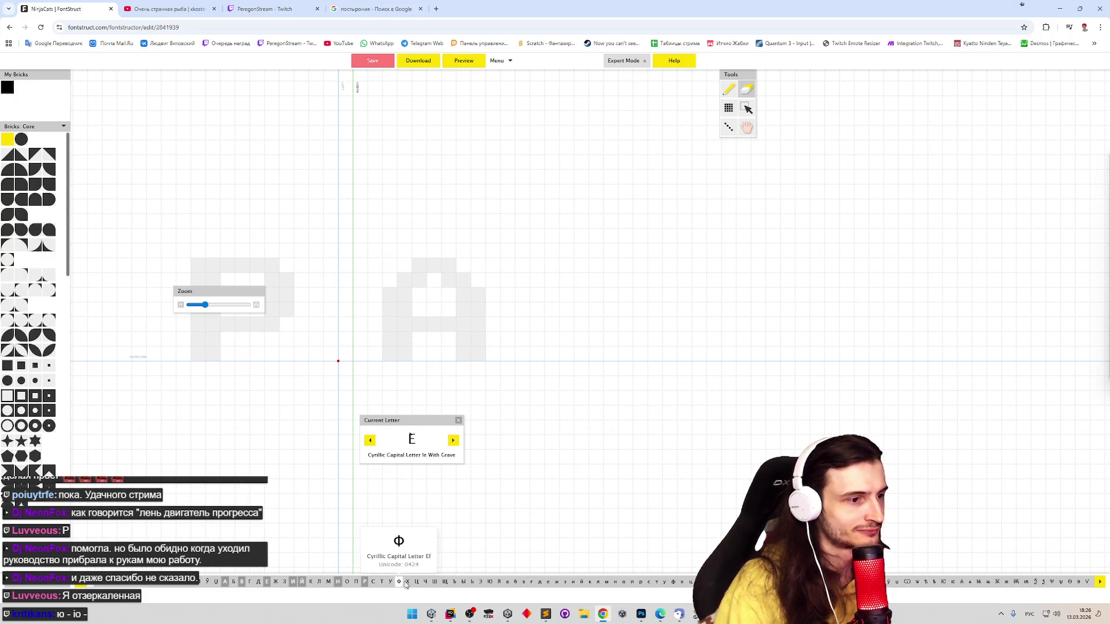
click(498, 582)
key(ctrl+v)
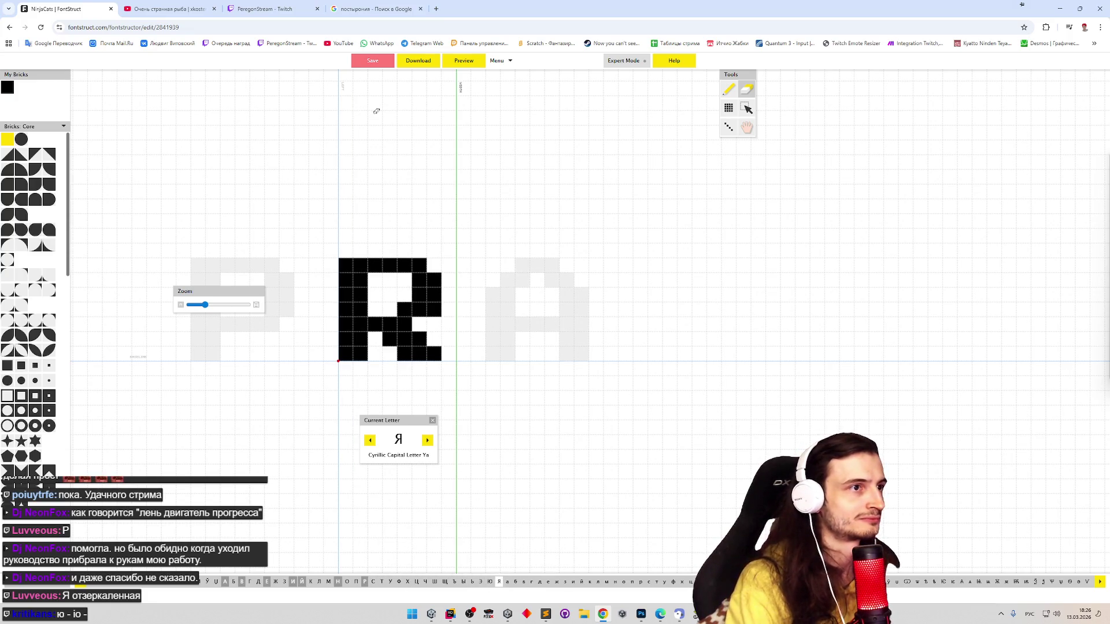
Flip the Я glyph horizontally with Modify > Flip horizontal, then return to Latin A
click(509, 60)
mouse_move(515, 75)
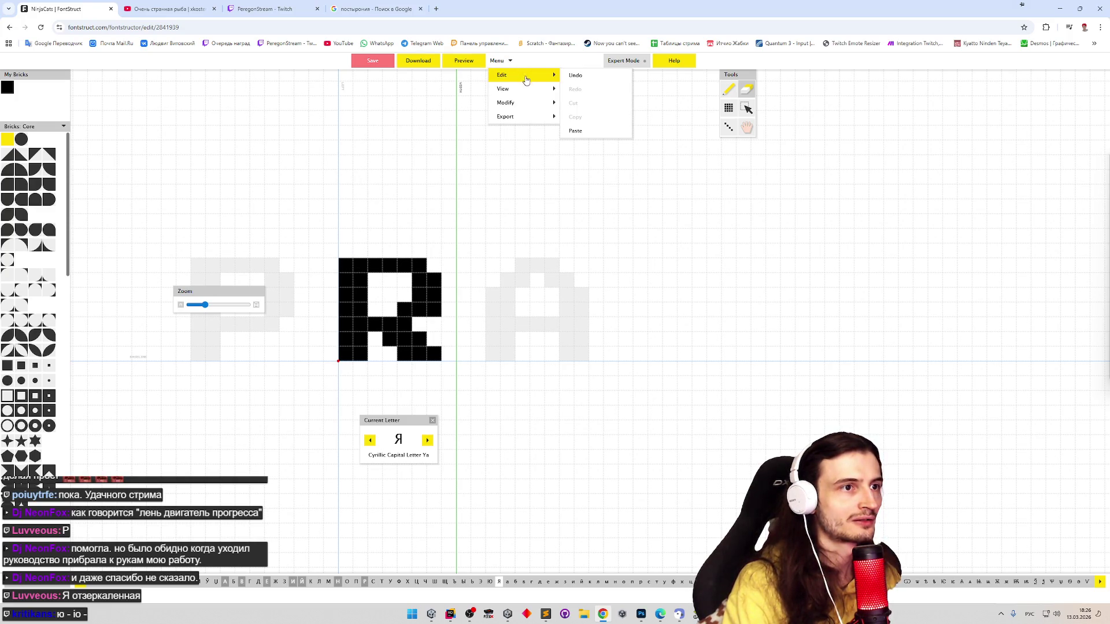
mouse_move(528, 104)
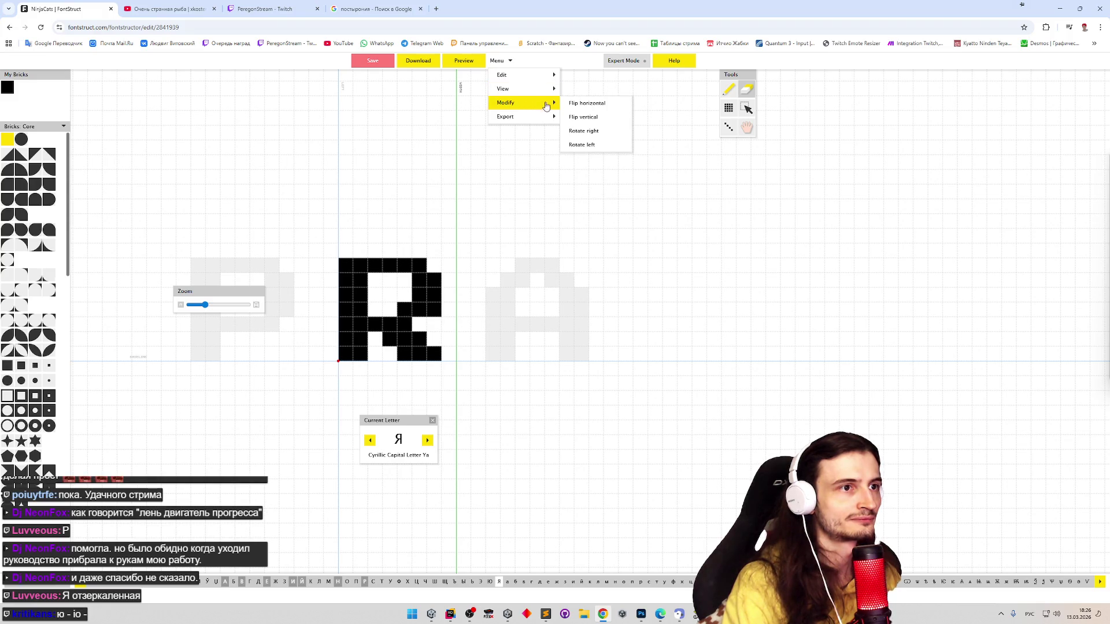
click(580, 107)
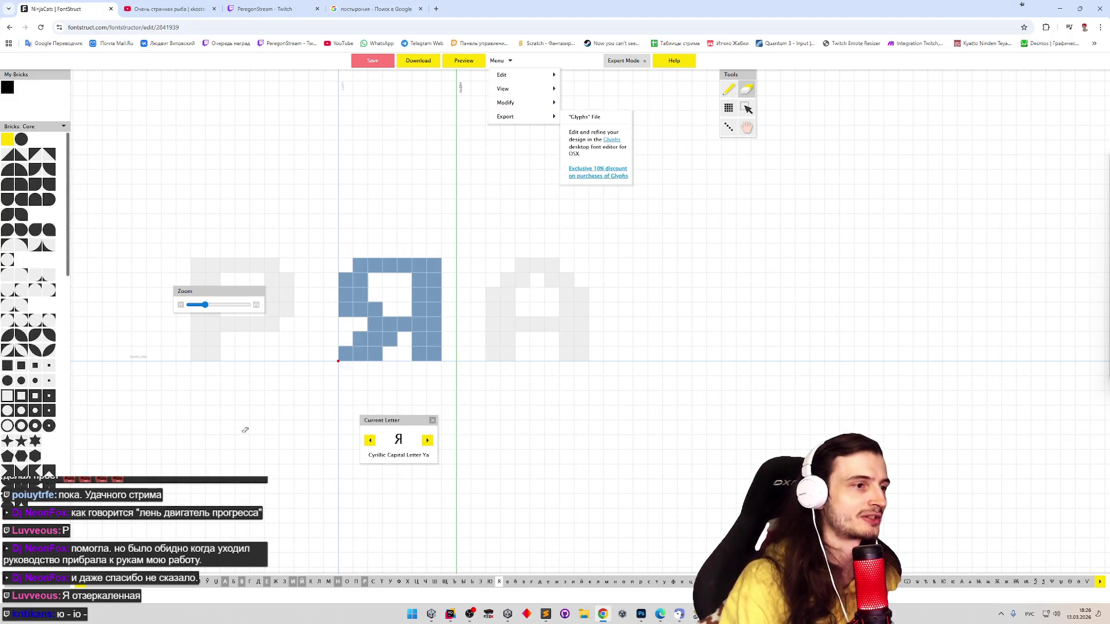
click(245, 430)
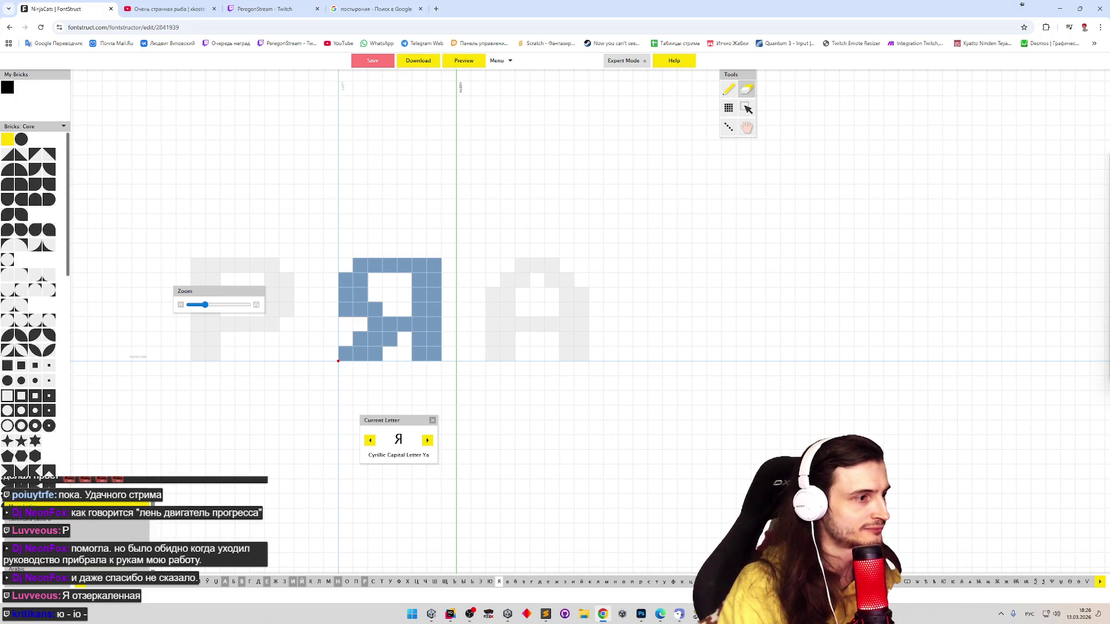
click(91, 581)
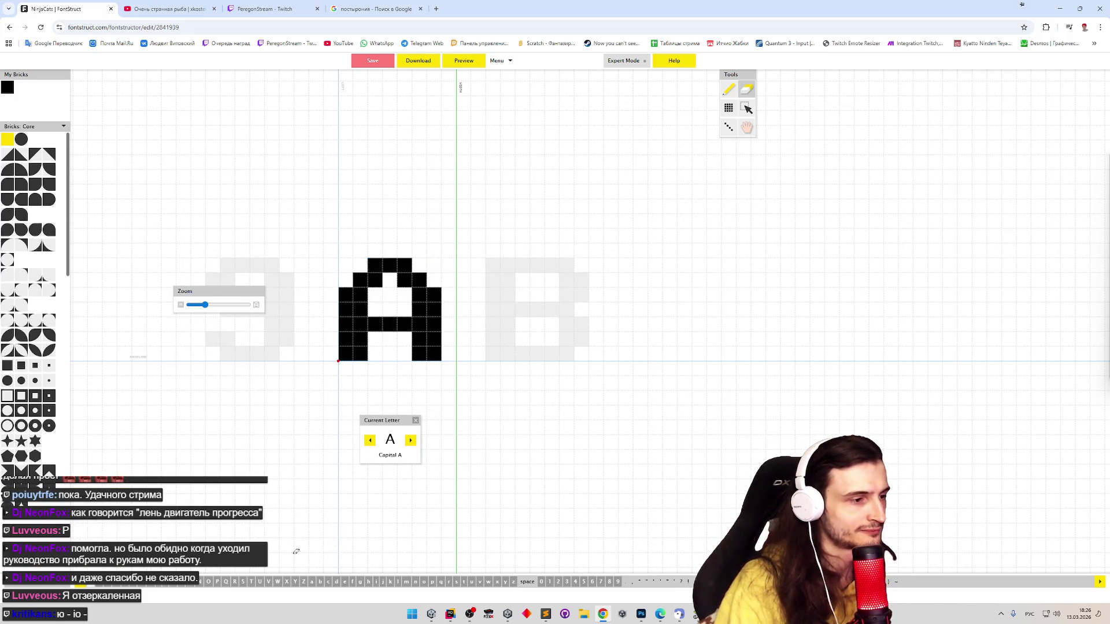
Look at Latin T, browse the Greek set, then view the Cyrillic Те
click(251, 582)
click(36, 583)
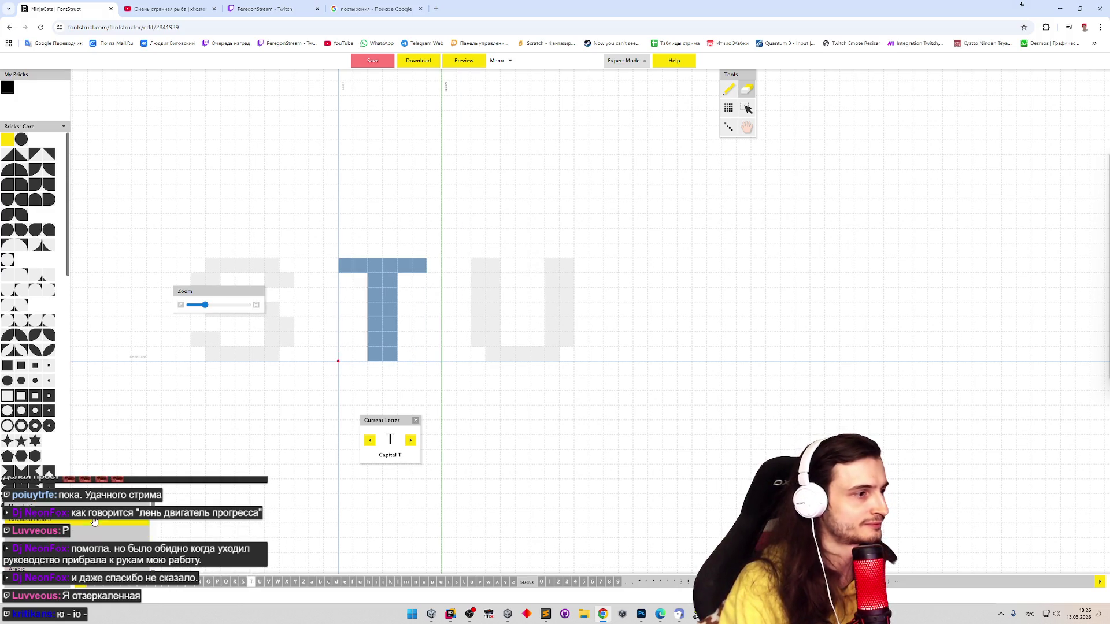
click(81, 541)
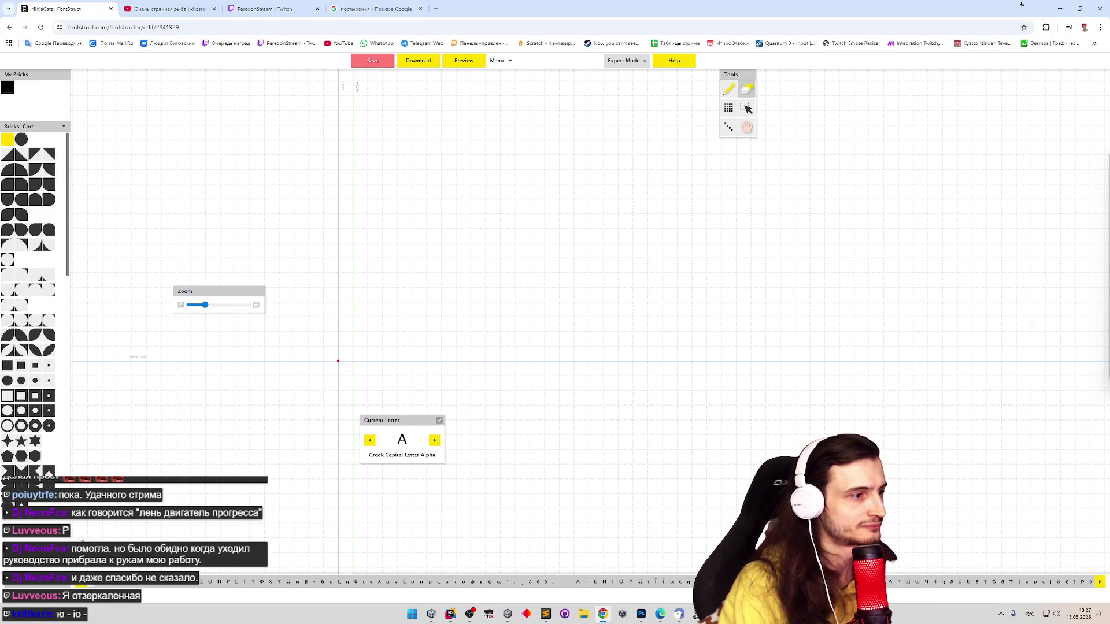
click(56, 572)
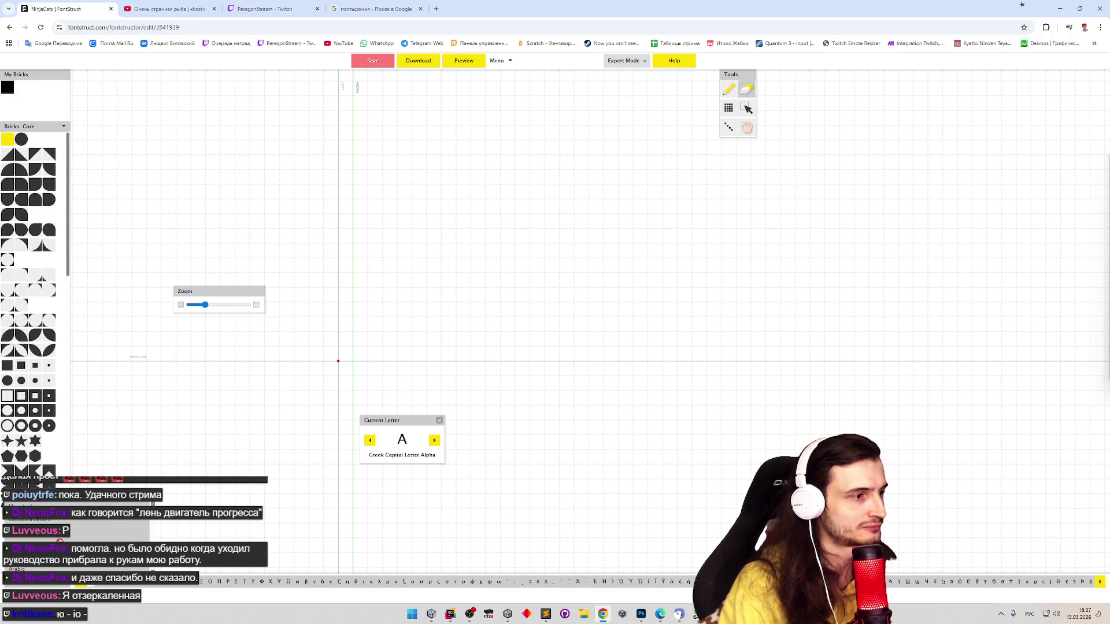
click(58, 528)
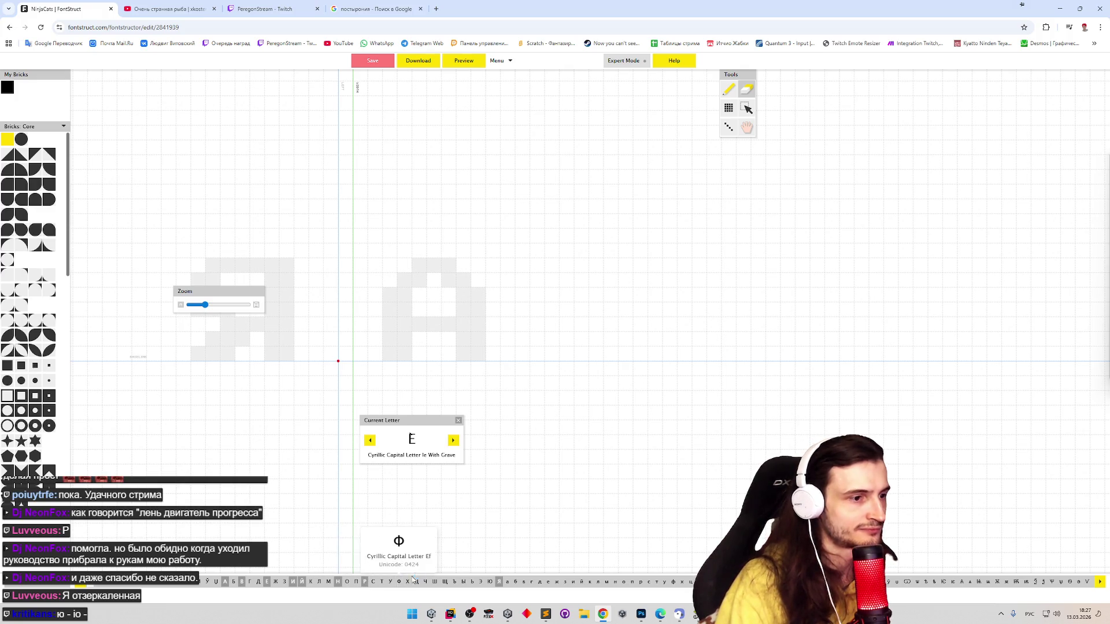
click(381, 581)
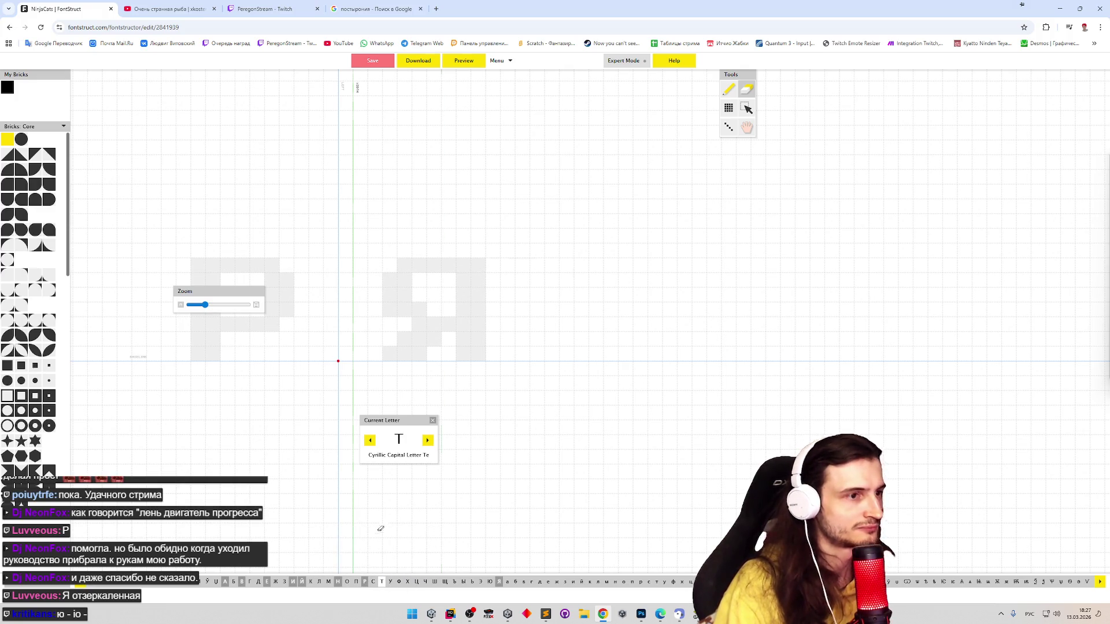
Compare the Latin X with the Cyrillic Ха, ending on the empty Б
click(56, 572)
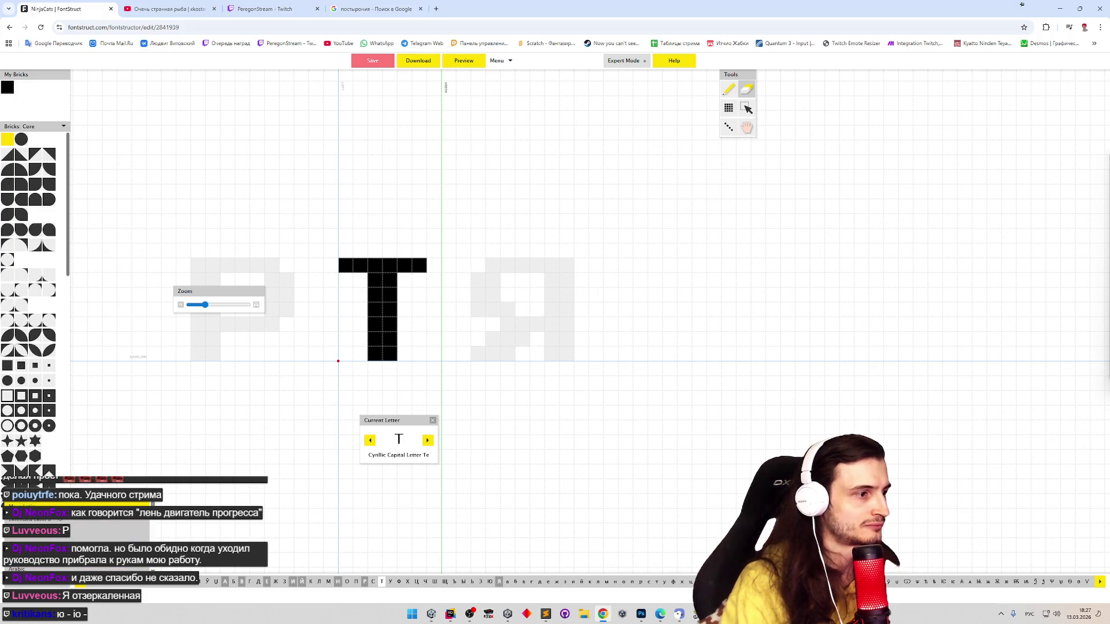
click(65, 502)
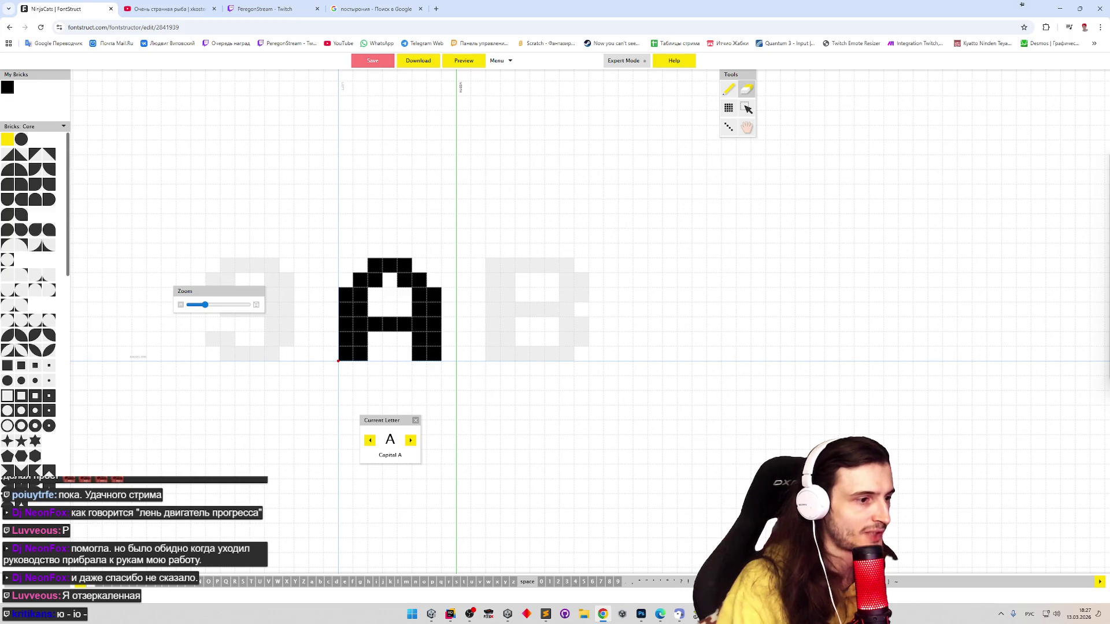
click(56, 572)
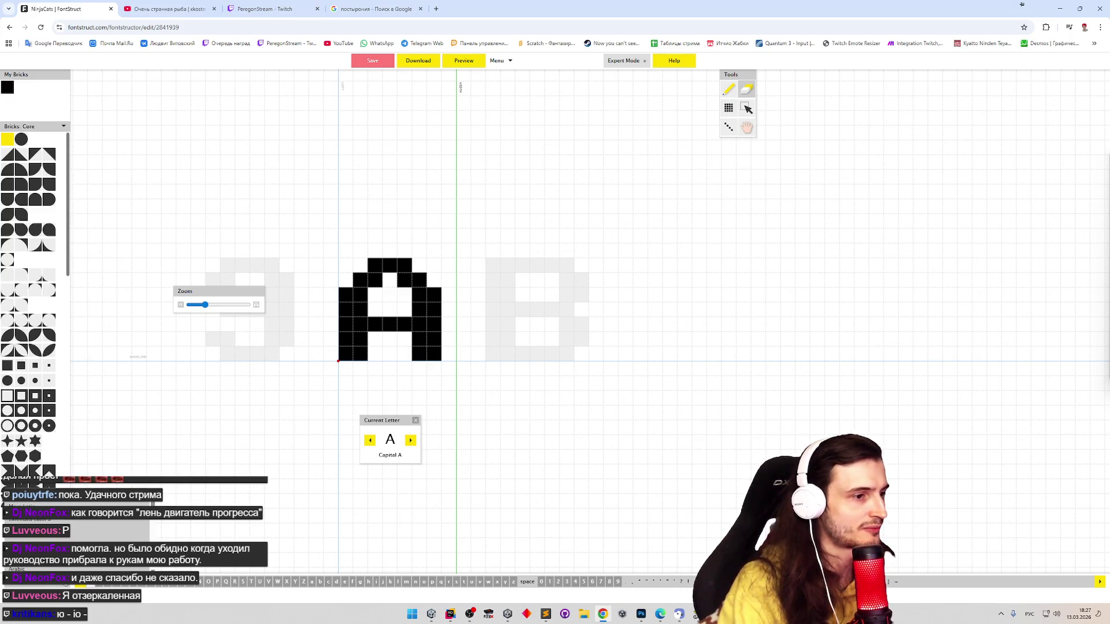
click(286, 581)
click(26, 584)
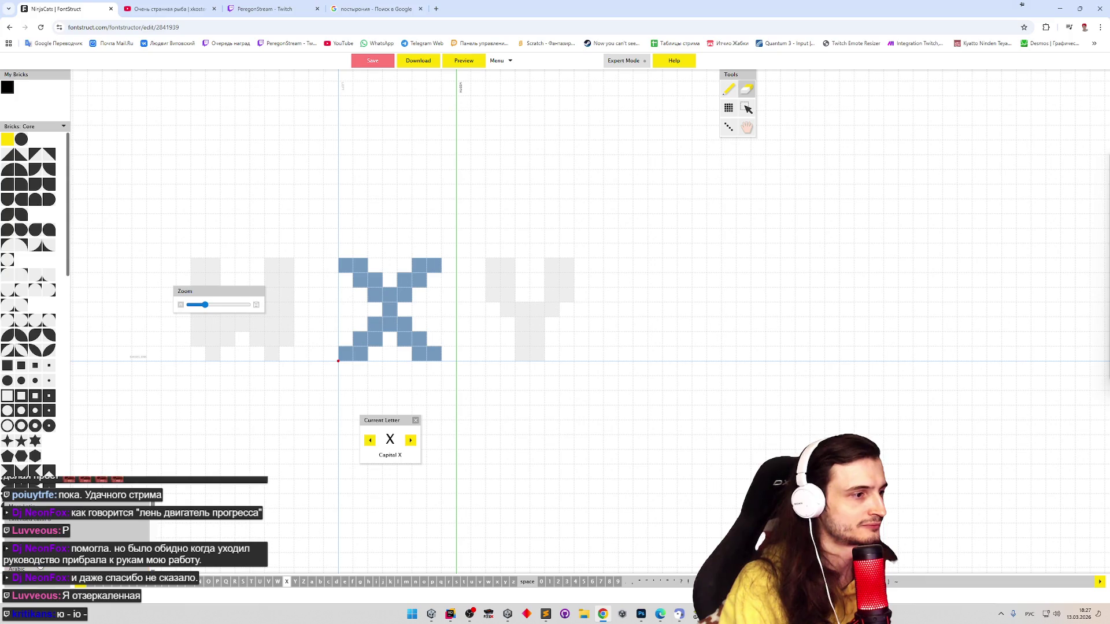
click(53, 568)
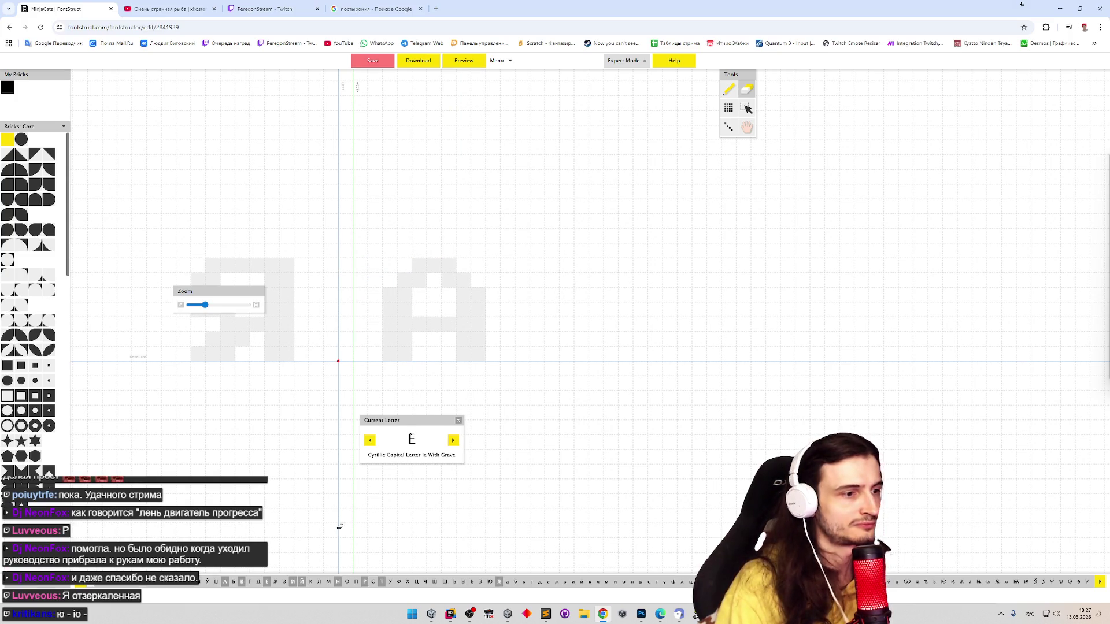
click(408, 581)
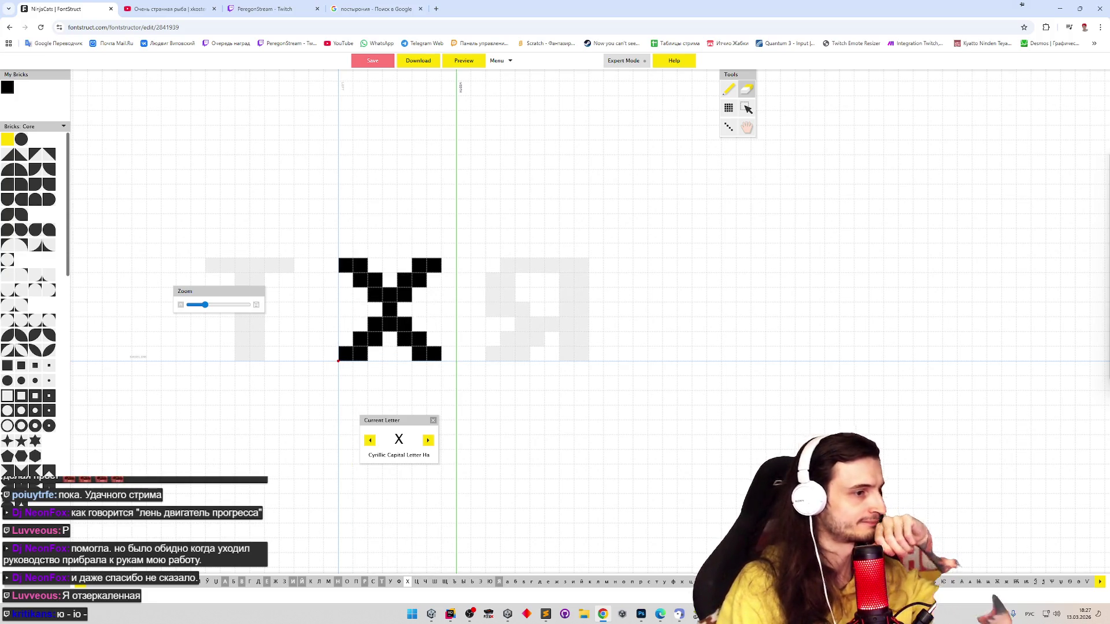
click(234, 583)
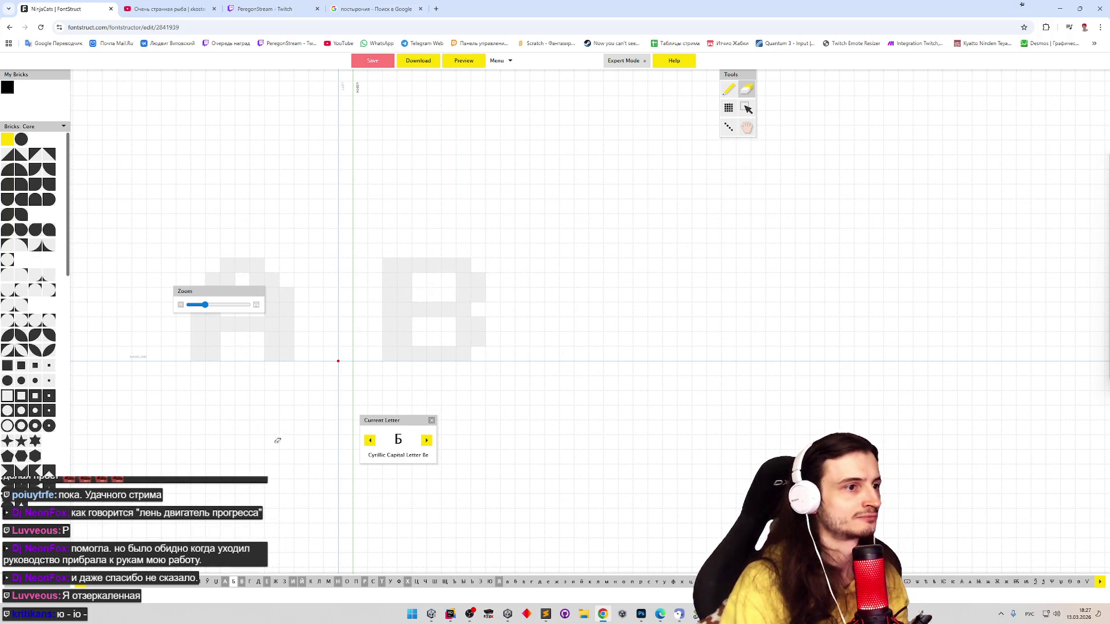
Paste the В shape into Б, erase the upper bowl's right side, and fill the top-right bar brick
click(242, 582)
key(ctrl+a)
key(ctrl+c)
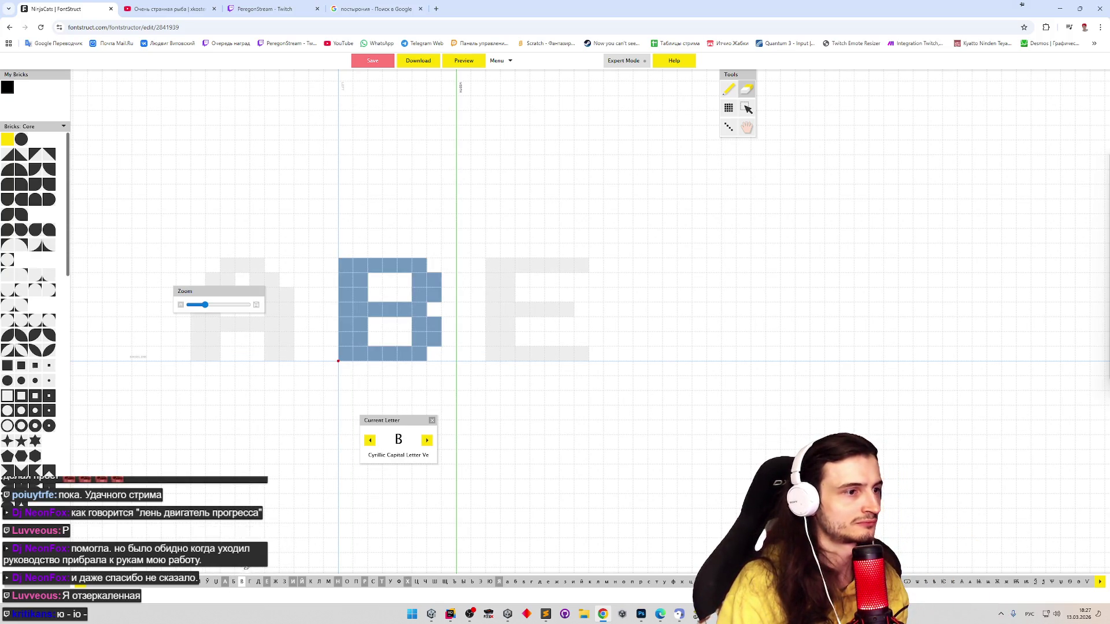
click(234, 582)
key(ctrl+v)
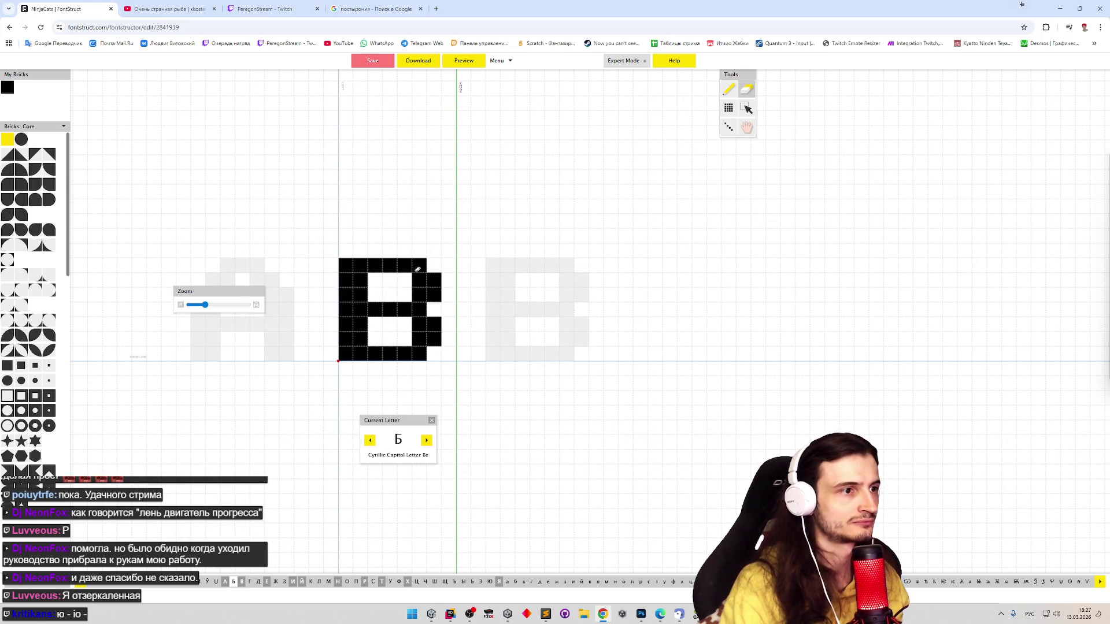
mouse_move(418, 269)
mouse_down()
mouse_move(419, 289)
mouse_move(434, 292)
mouse_move(434, 278)
mouse_up()
key(p)
click(435, 265)
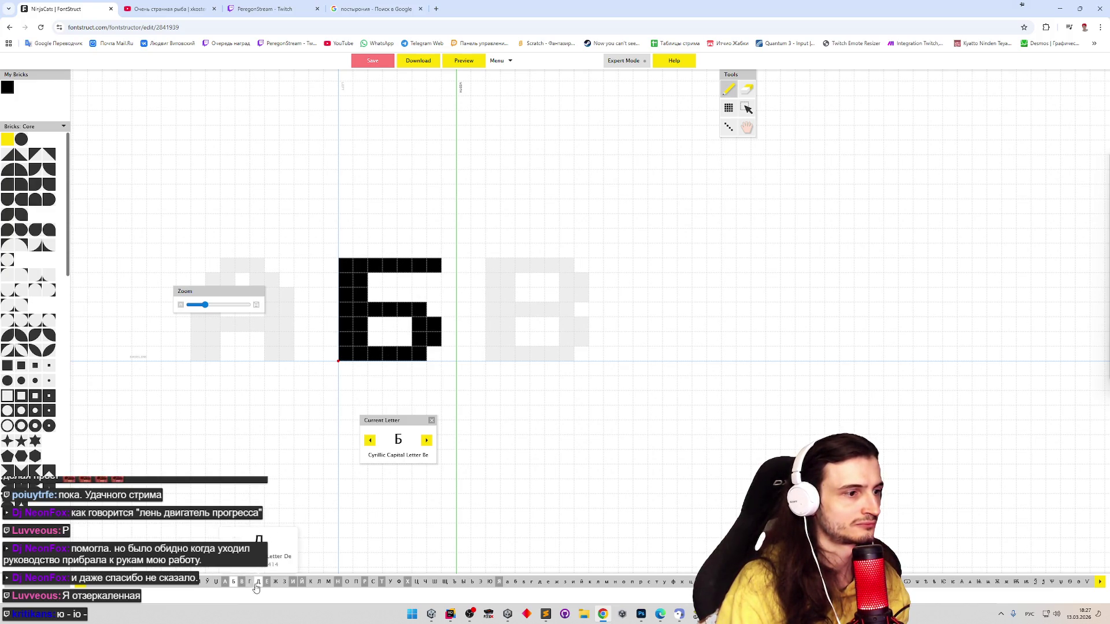
Draw Г as a vertical stem with a top bar
click(250, 584)
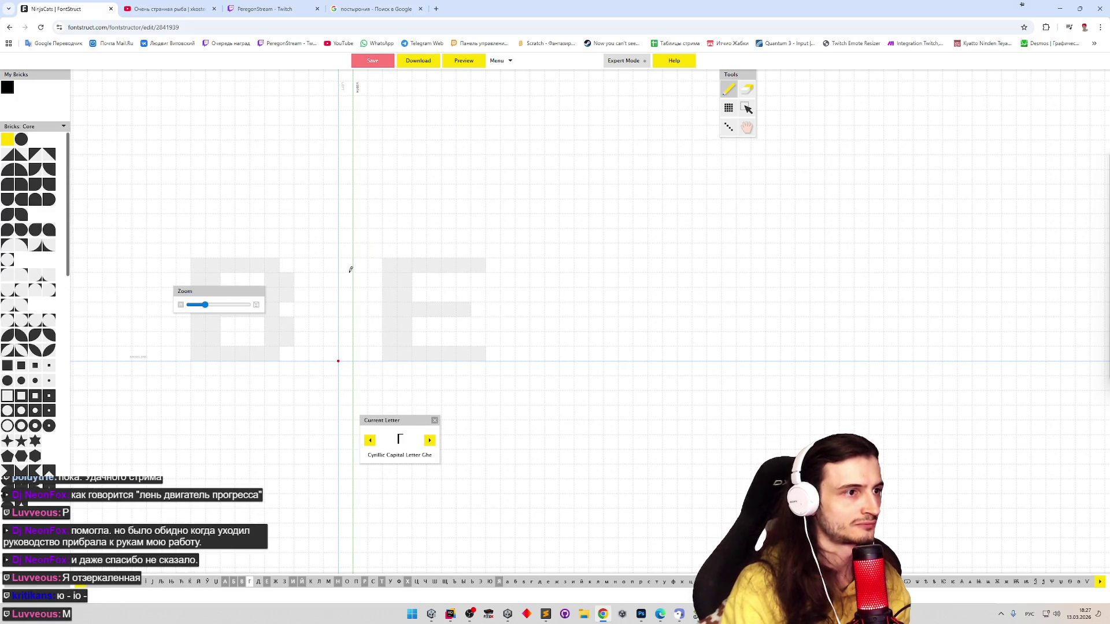
mouse_move(349, 266)
mouse_down()
mouse_move(348, 334)
mouse_move(359, 338)
mouse_move(359, 274)
mouse_move(373, 263)
mouse_move(434, 266)
mouse_up()
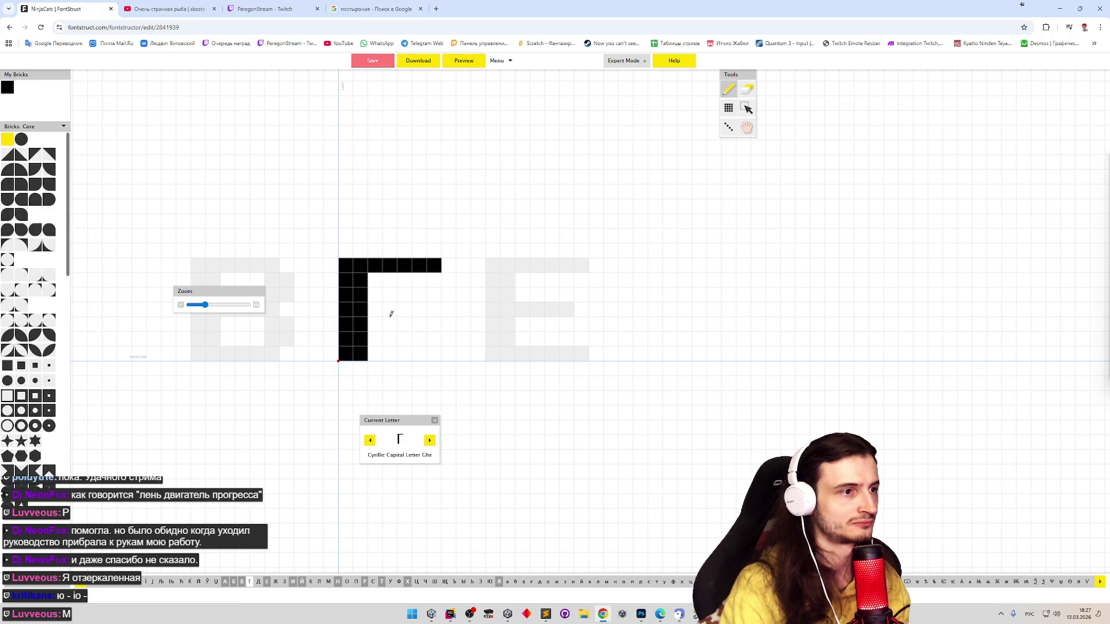
click(258, 581)
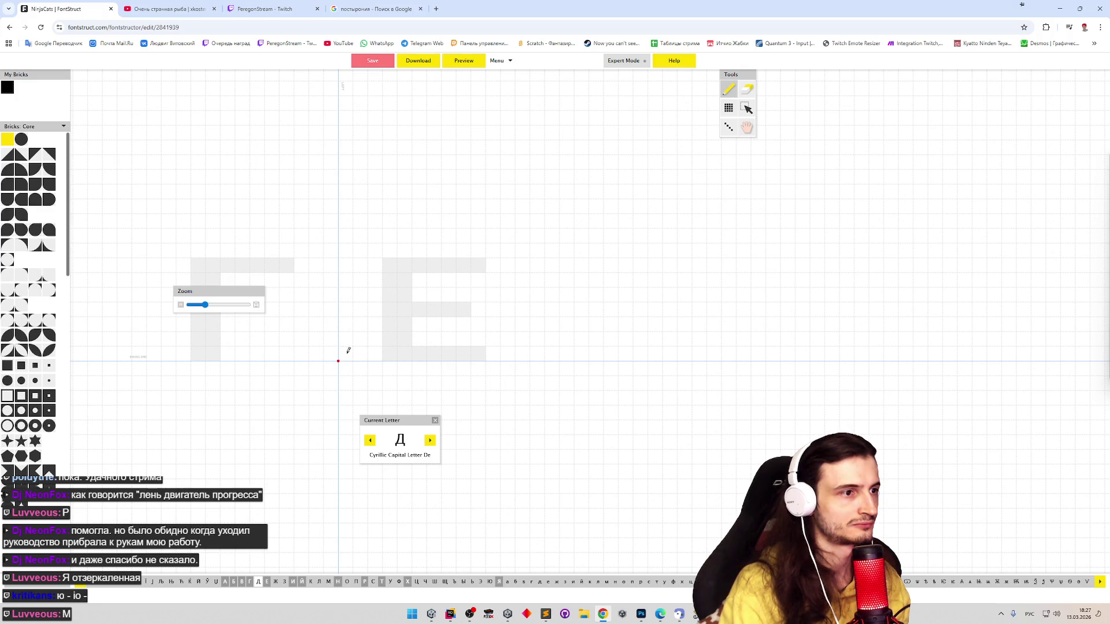
Draw Д's base with a right foot, its left column and top bar, erasing stray bricks
mouse_move(349, 351)
mouse_down()
mouse_move(361, 339)
mouse_move(345, 338)
mouse_move(404, 340)
mouse_move(434, 325)
mouse_move(438, 338)
mouse_up()
key(e)
click(438, 322)
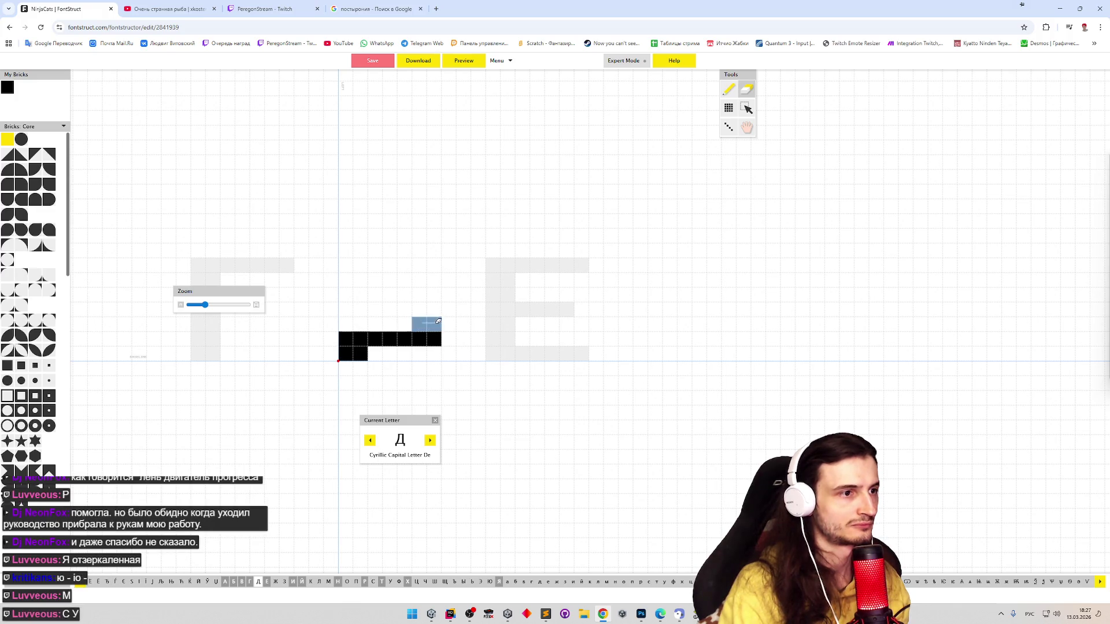
key(p)
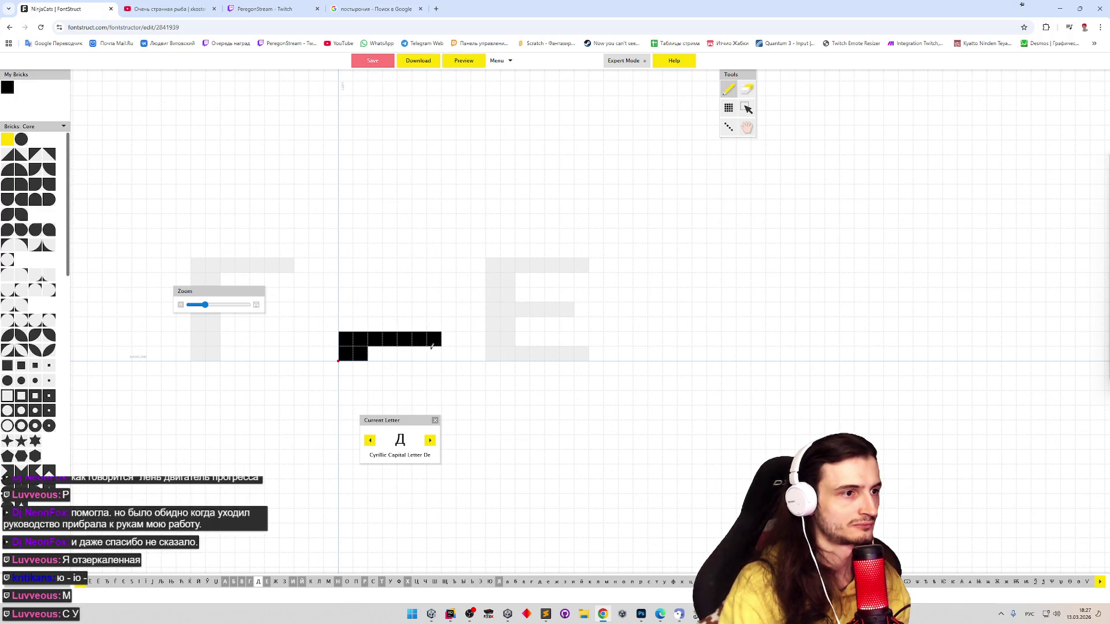
mouse_move(431, 345)
mouse_down()
mouse_move(441, 352)
mouse_move(448, 340)
mouse_up()
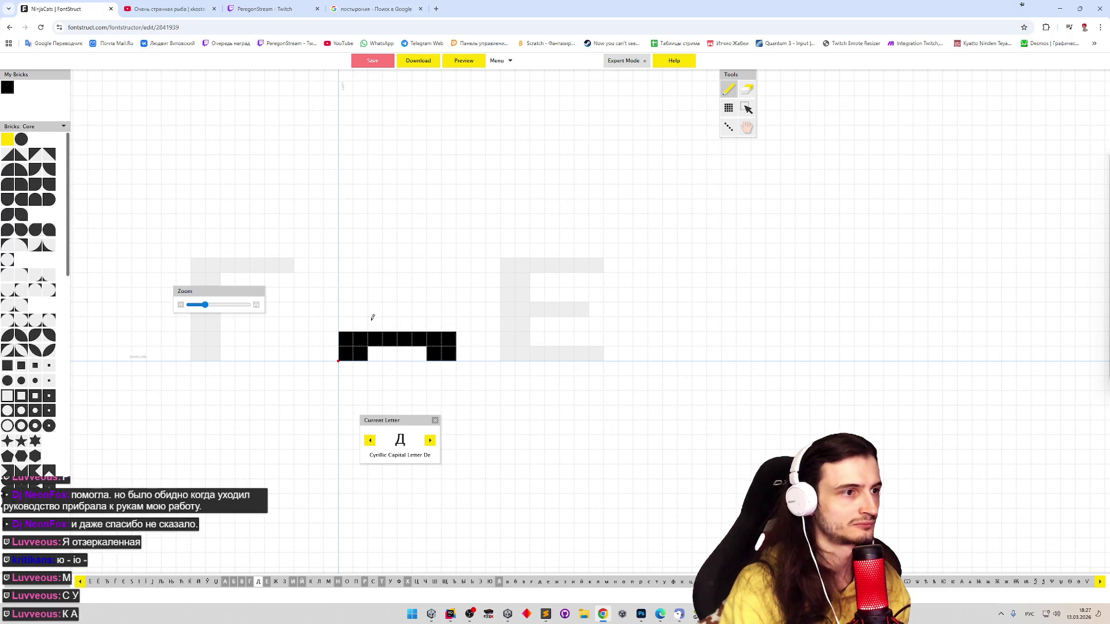
mouse_move(371, 321)
mouse_down()
mouse_move(379, 265)
mouse_move(431, 266)
mouse_move(418, 326)
mouse_up()
key(e)
click(431, 265)
key(p)
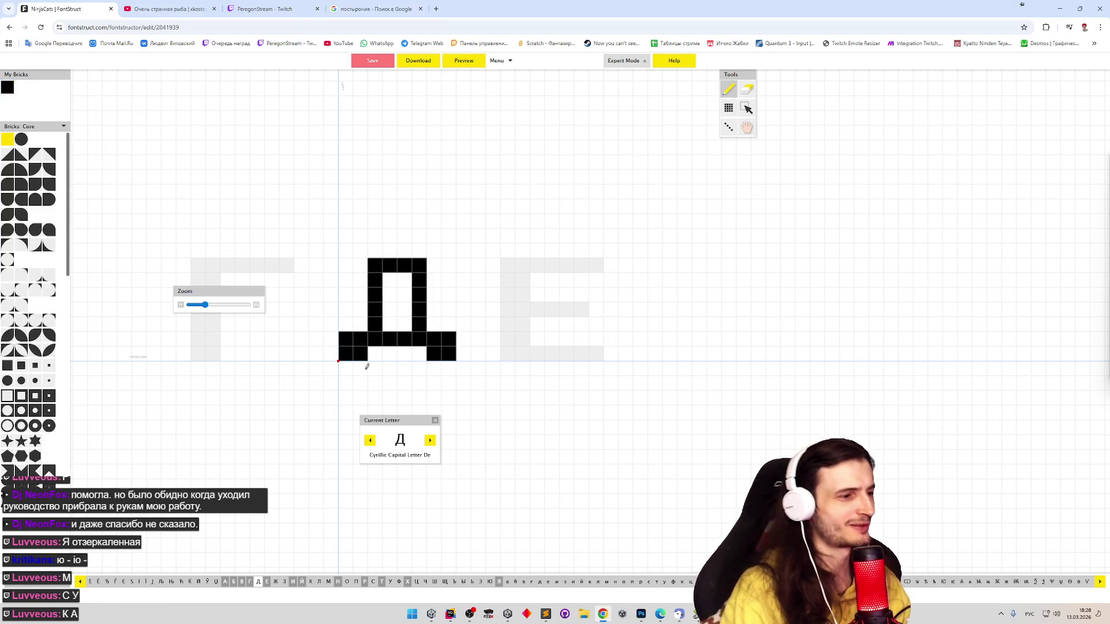
After comparing with В, widen Д's left and right strokes to two bricks and fill its top-right corner
click(242, 581)
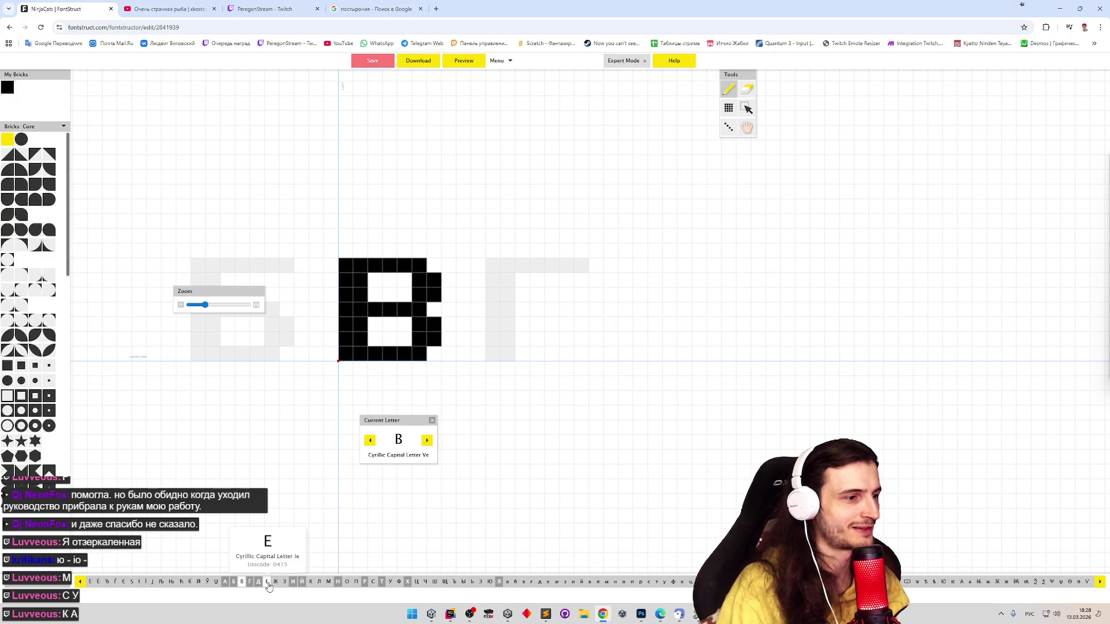
click(258, 582)
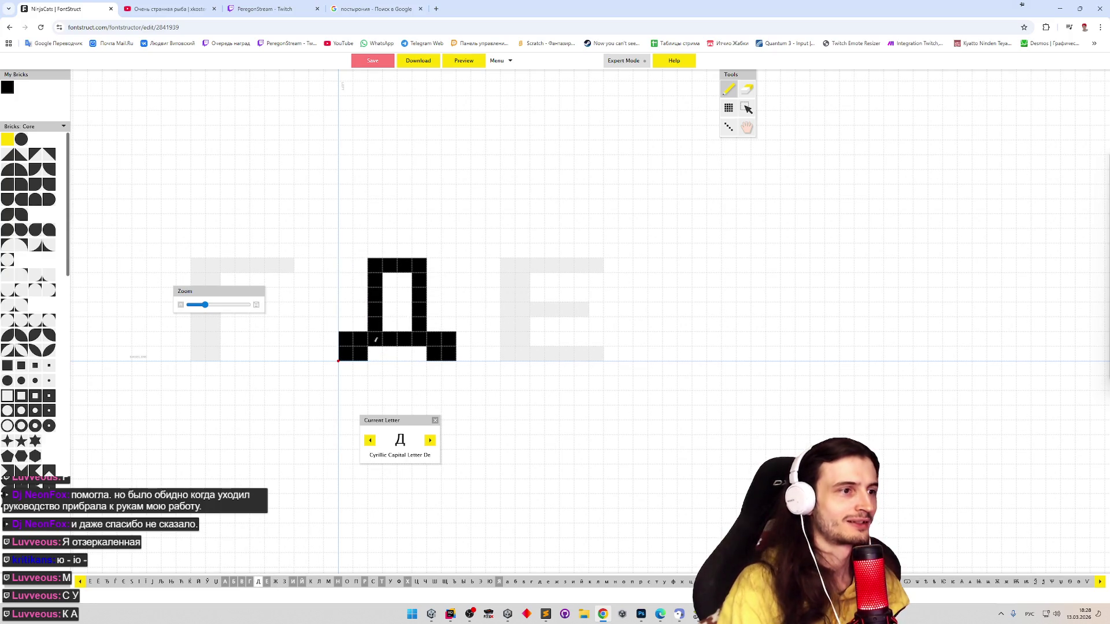
click(374, 265)
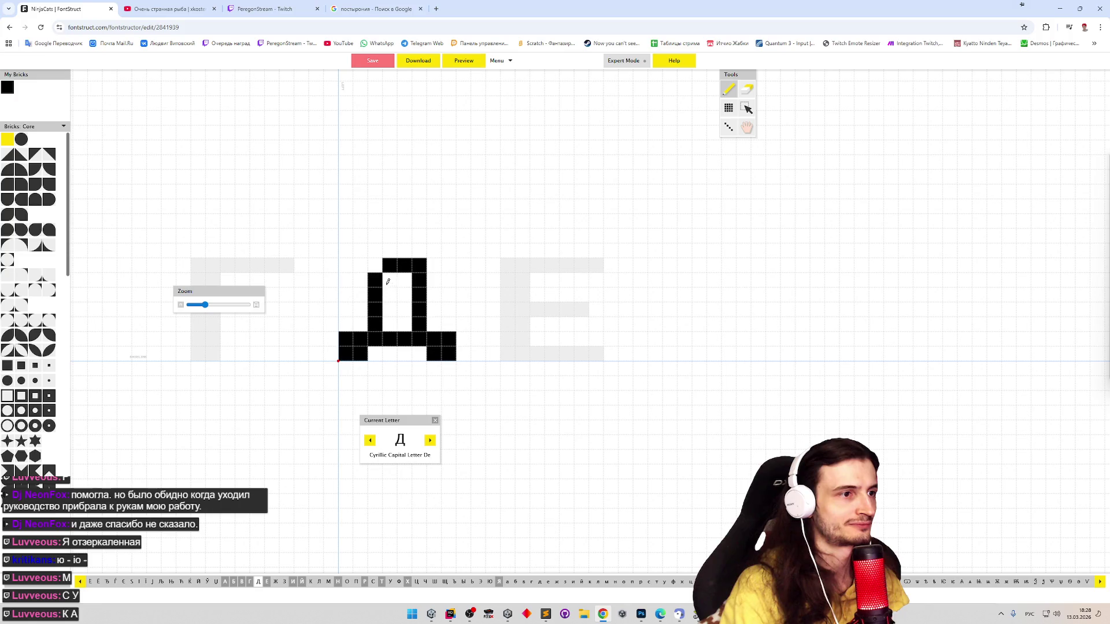
drag(387, 281, 390, 324)
click(434, 264)
drag(435, 281, 437, 323)
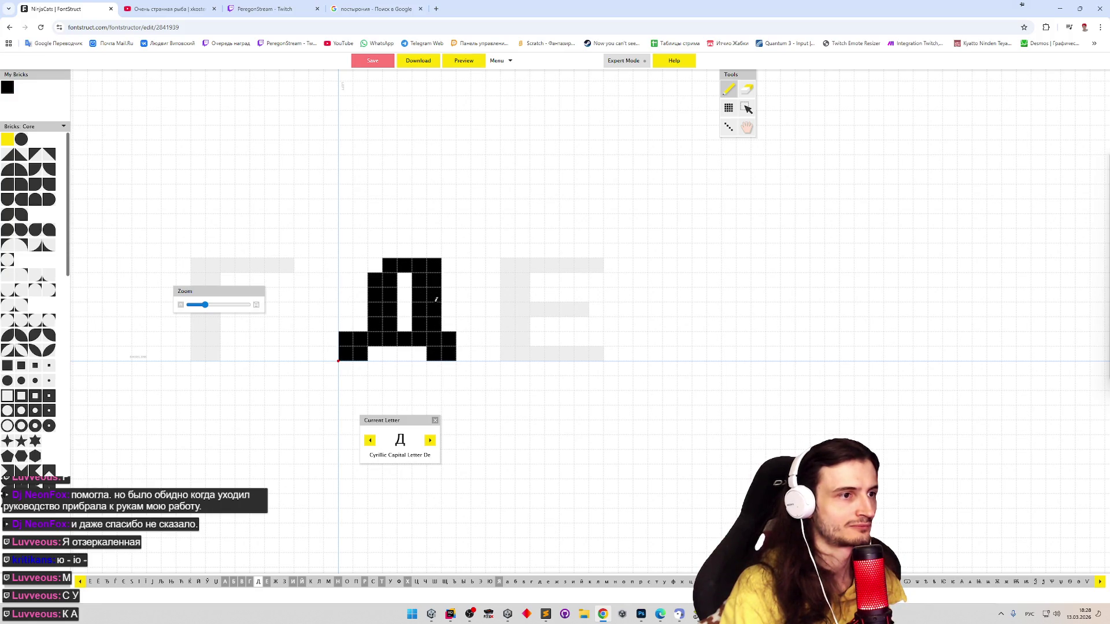
key(e)
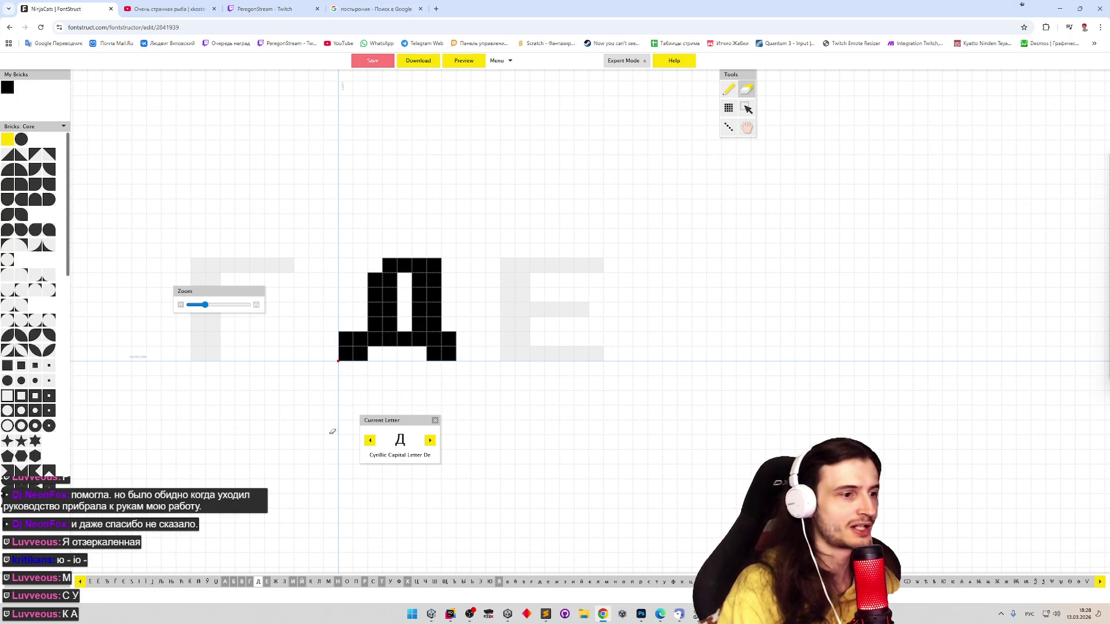
key(p)
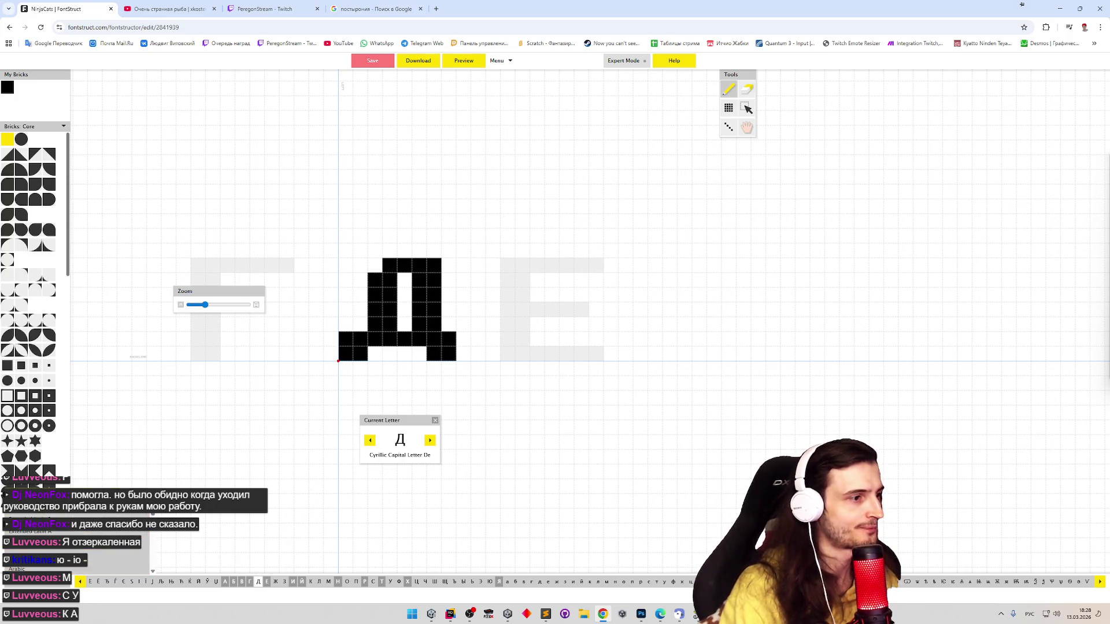
click(34, 517)
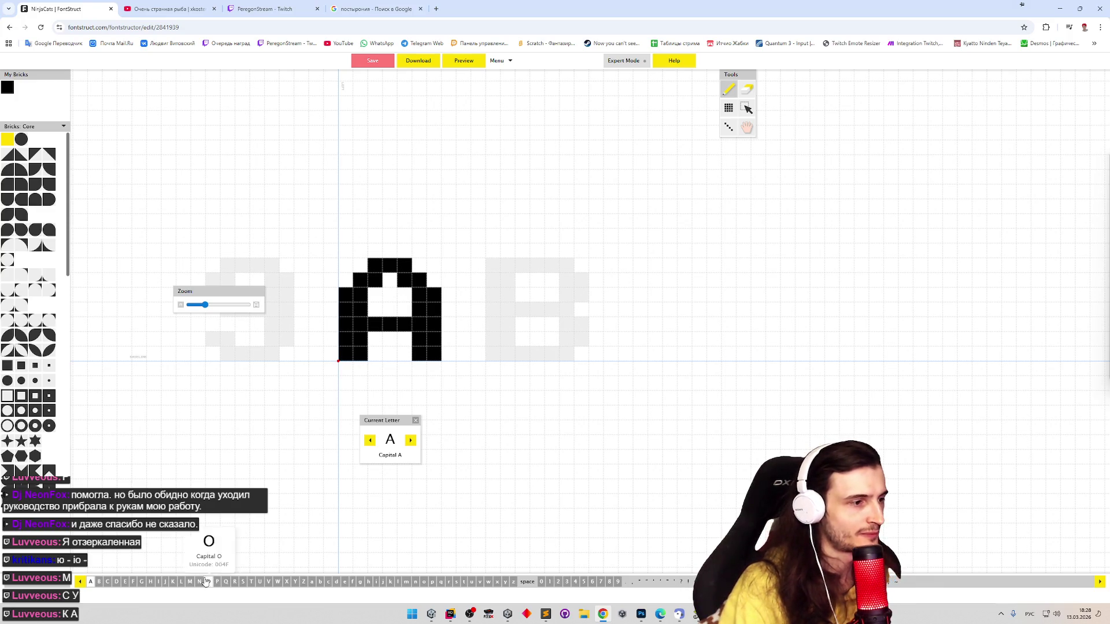
click(108, 582)
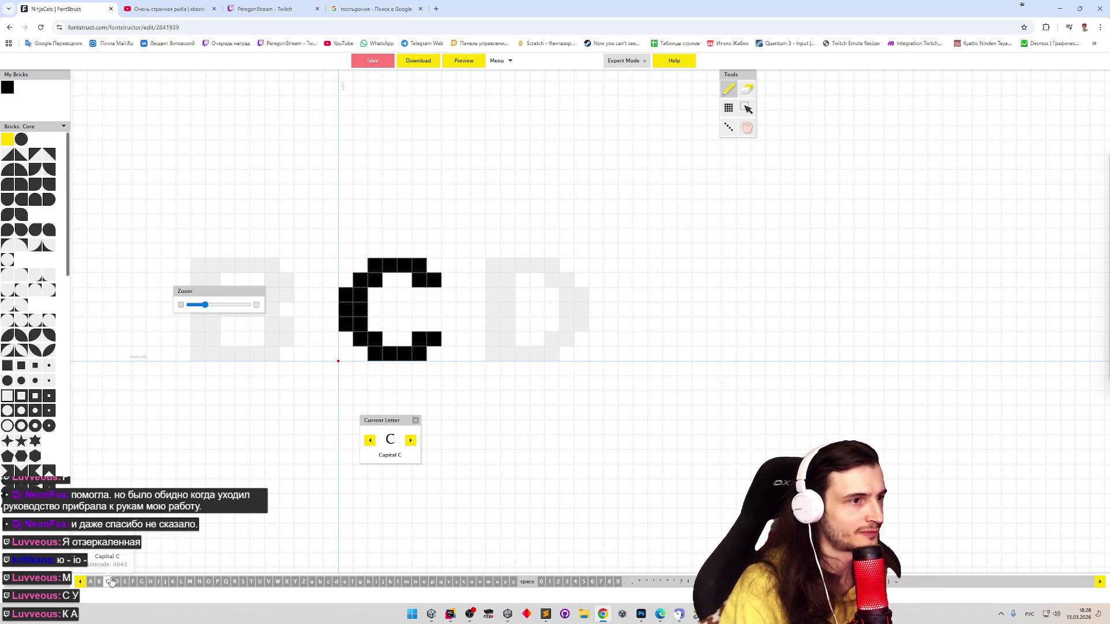
click(59, 583)
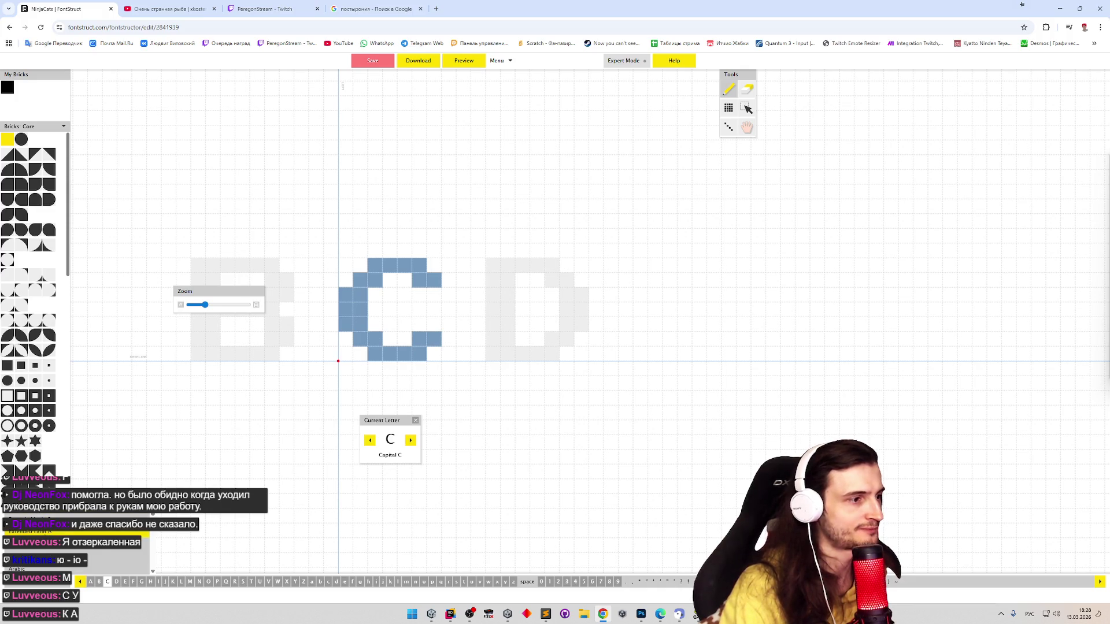
click(52, 553)
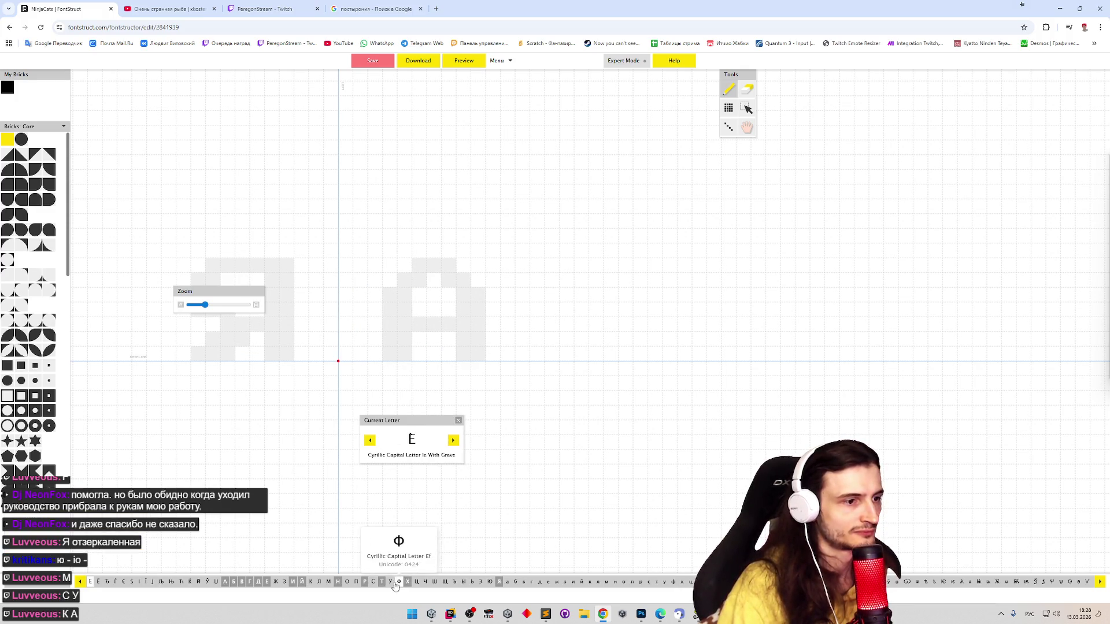
click(372, 581)
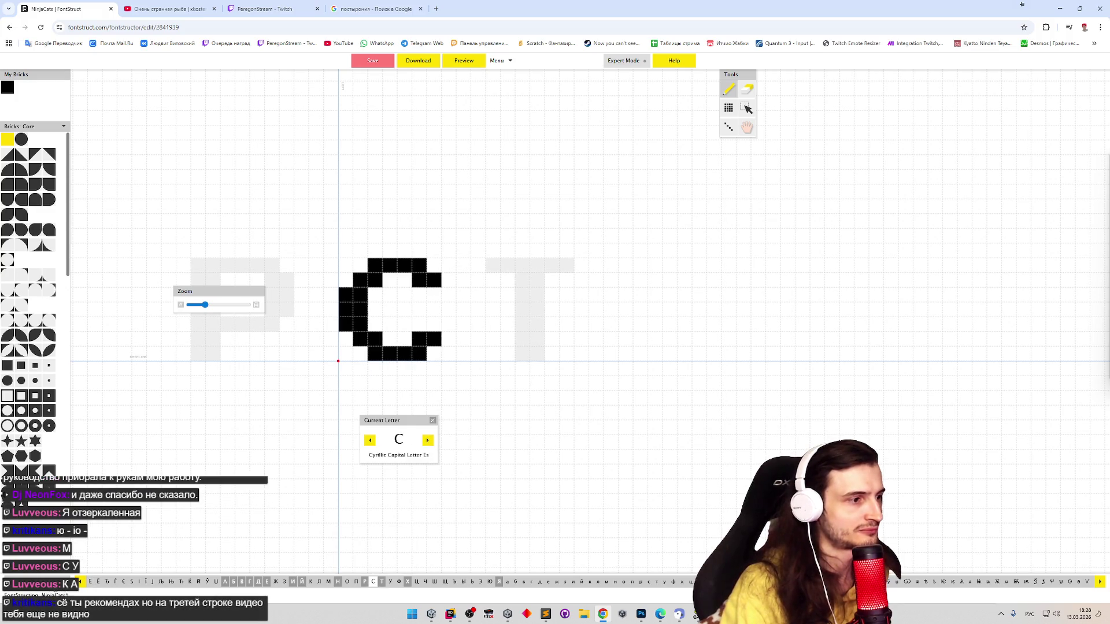
click(59, 583)
click(52, 506)
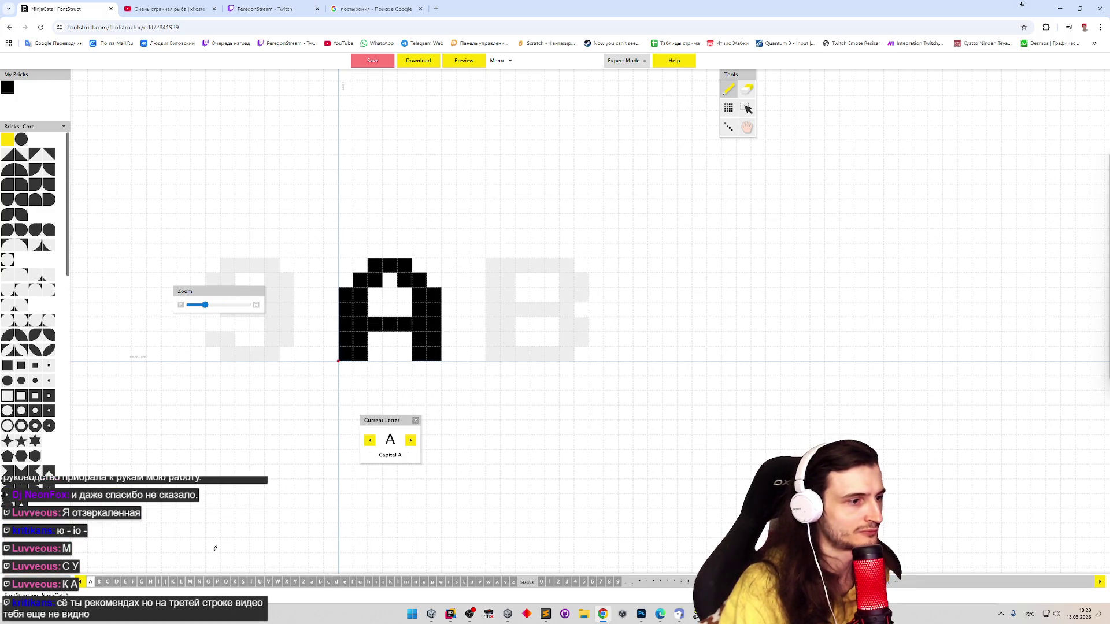
Pass through Latin L and K, then open the Cyrillic К from the Cyrillic set
click(181, 582)
click(173, 582)
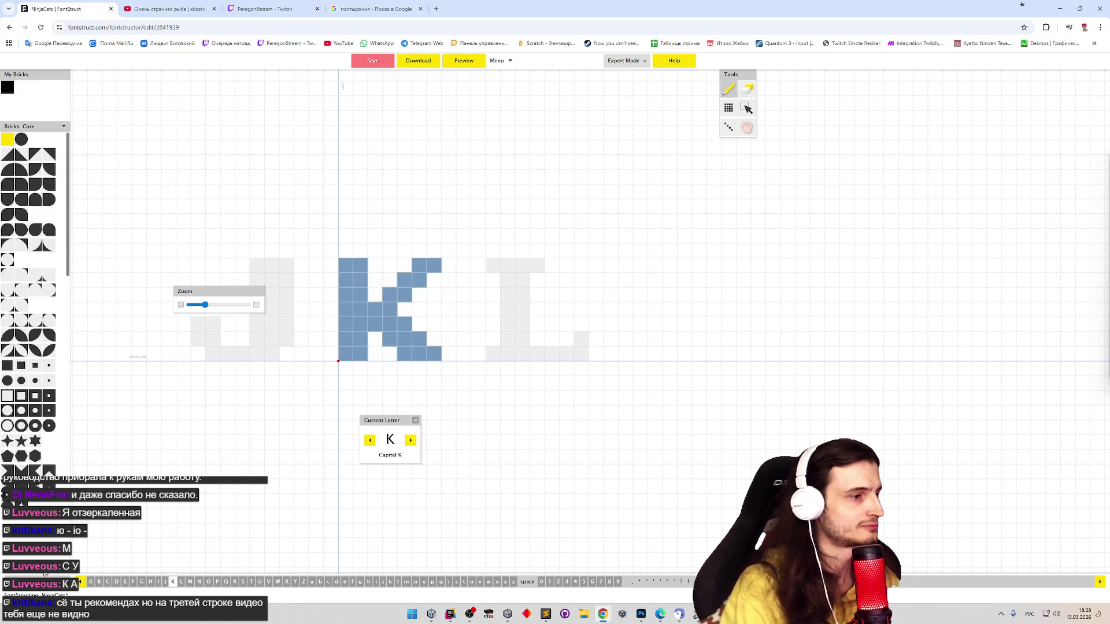
click(59, 582)
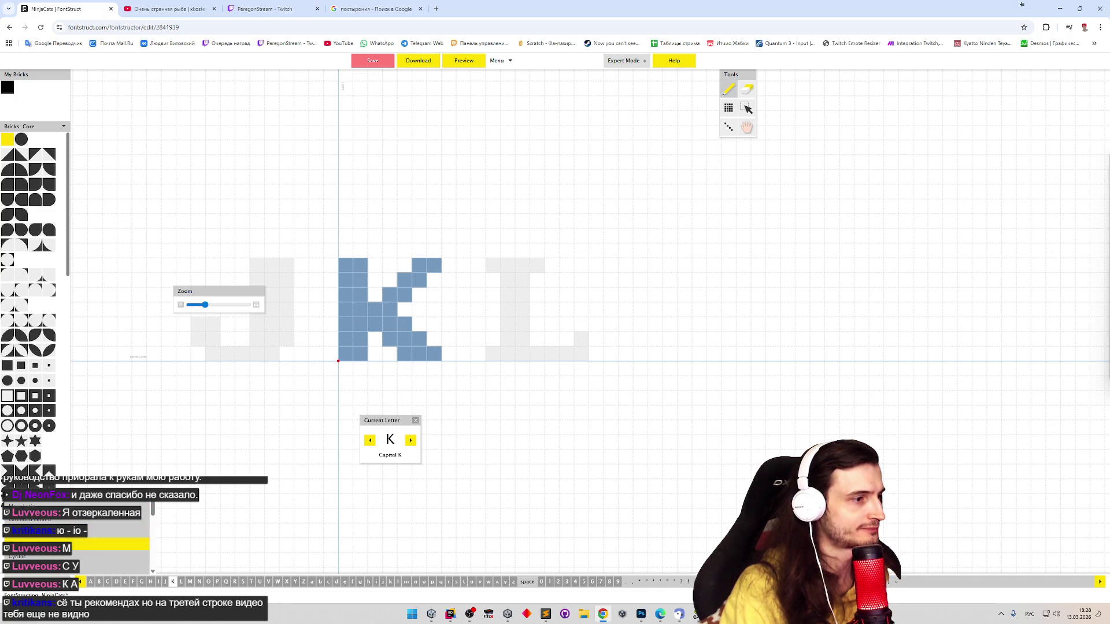
click(60, 556)
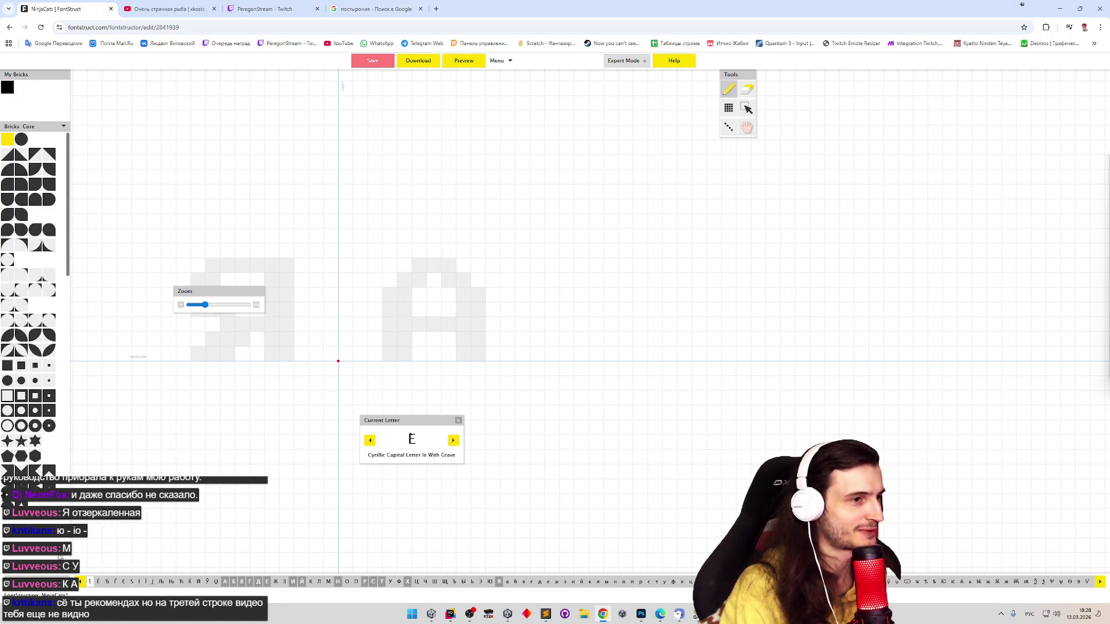
click(311, 581)
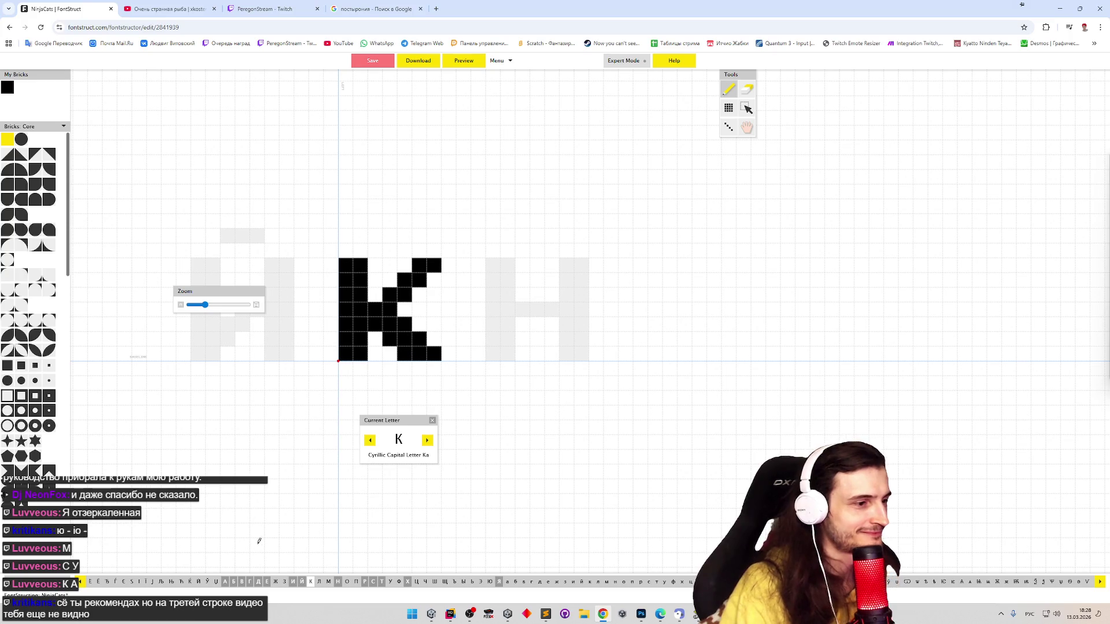
Open Д and type Д into the font preview using the Russian keyboard layout
click(258, 582)
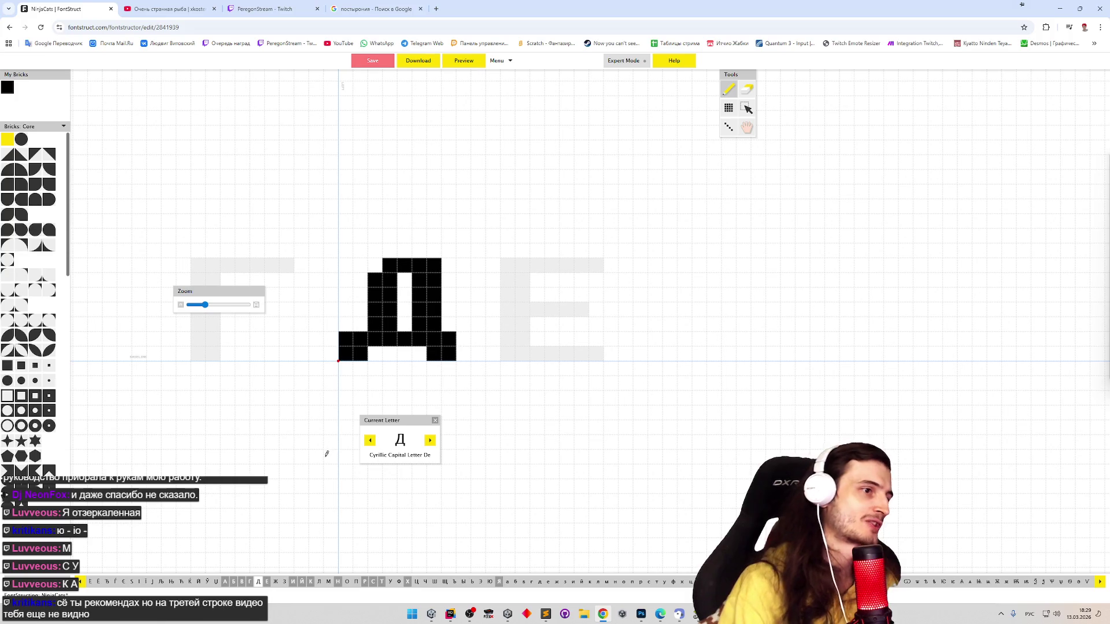
click(474, 62)
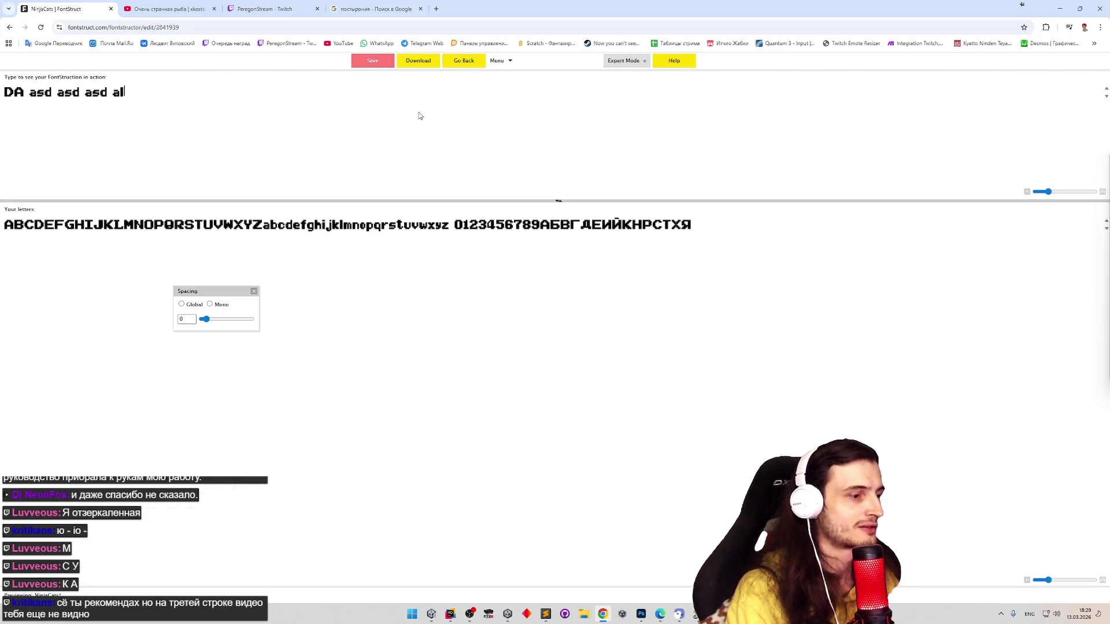
key(alt+shift)
text(LДА)
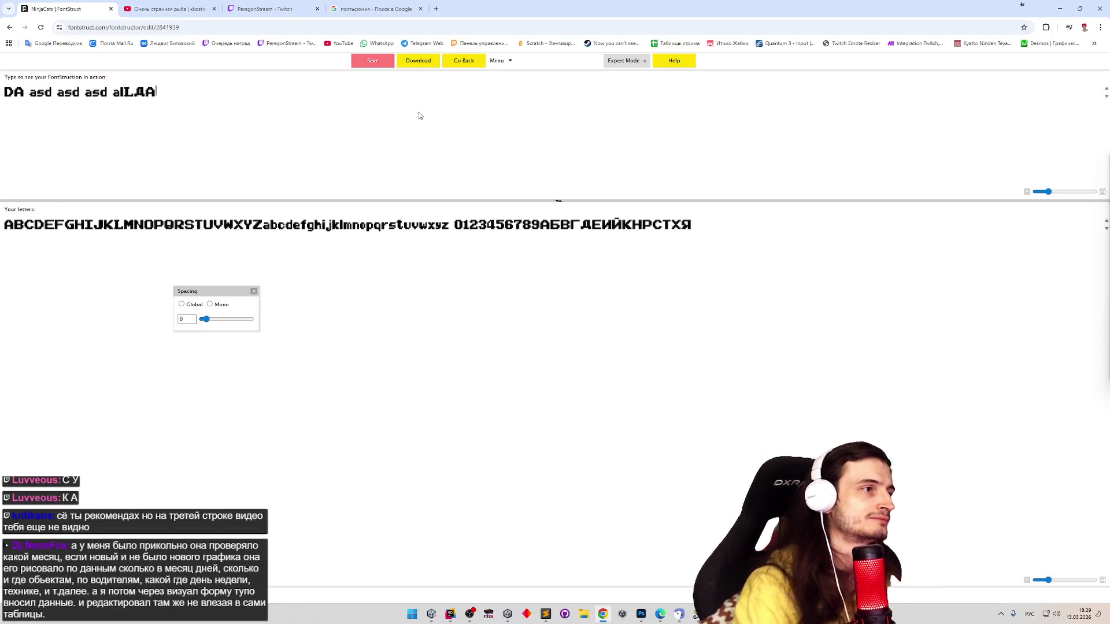
click(473, 62)
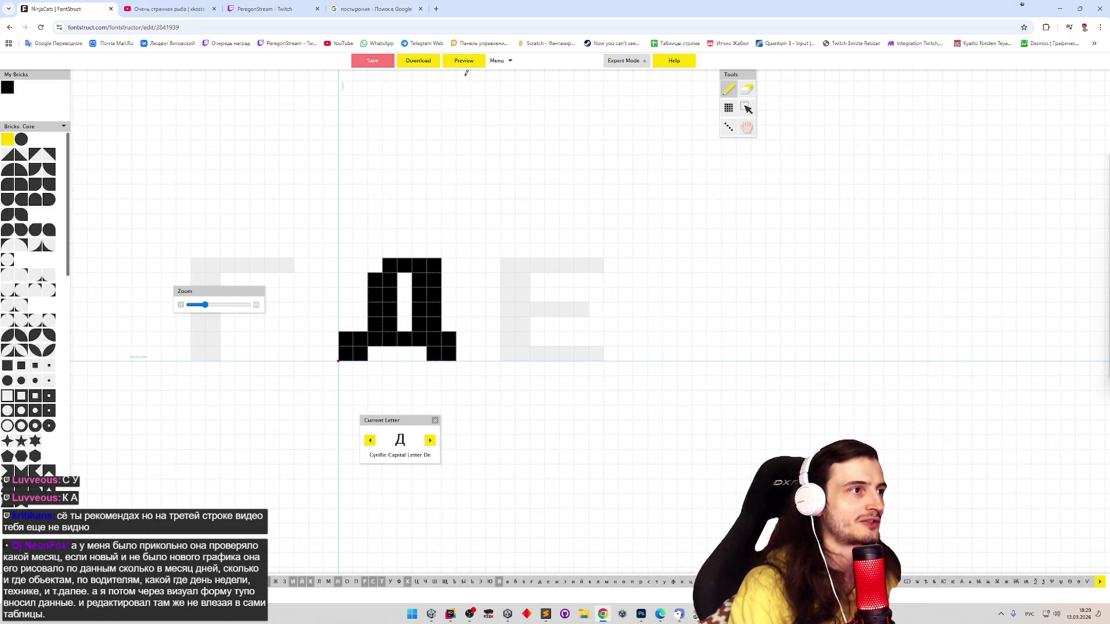
key(e)
drag(380, 336, 426, 338)
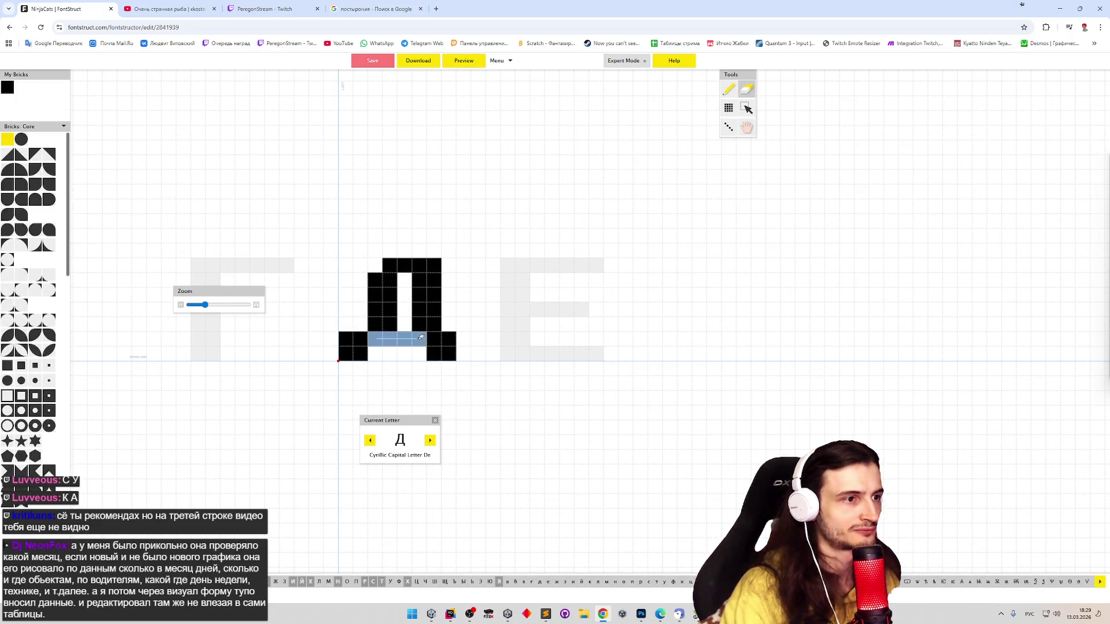
key(p)
drag(349, 321, 446, 317)
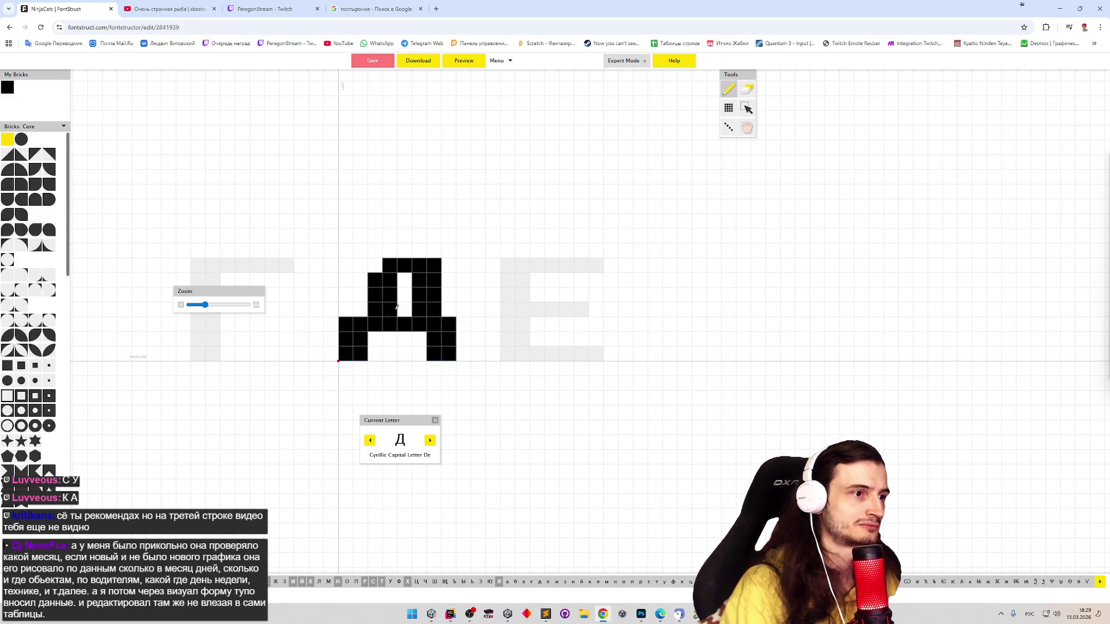
click(398, 308)
key(ctrl+z)
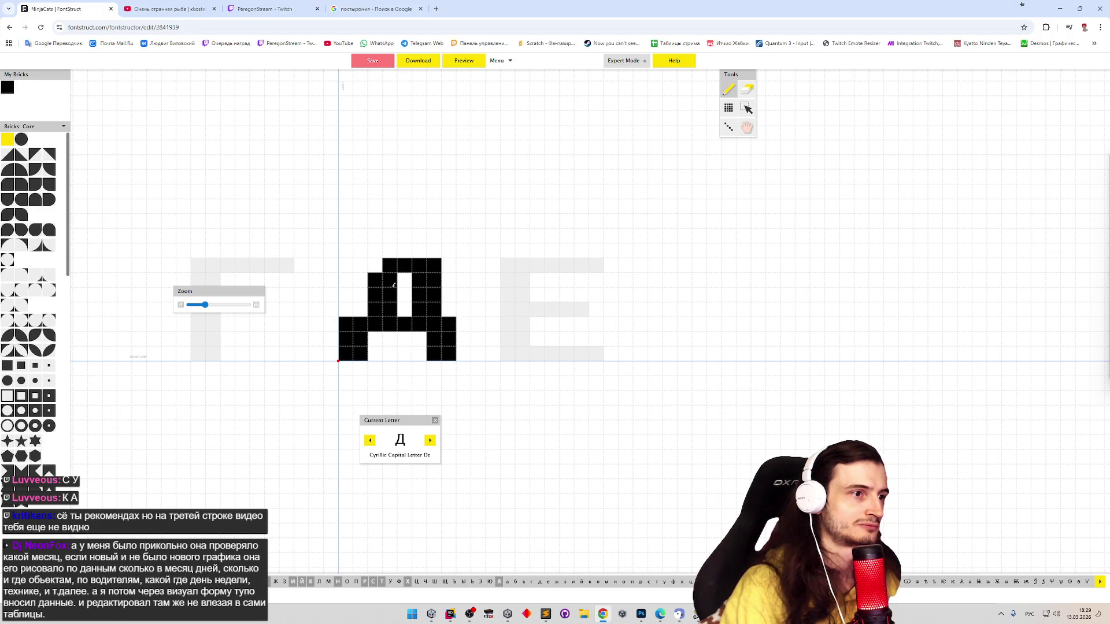
key(e)
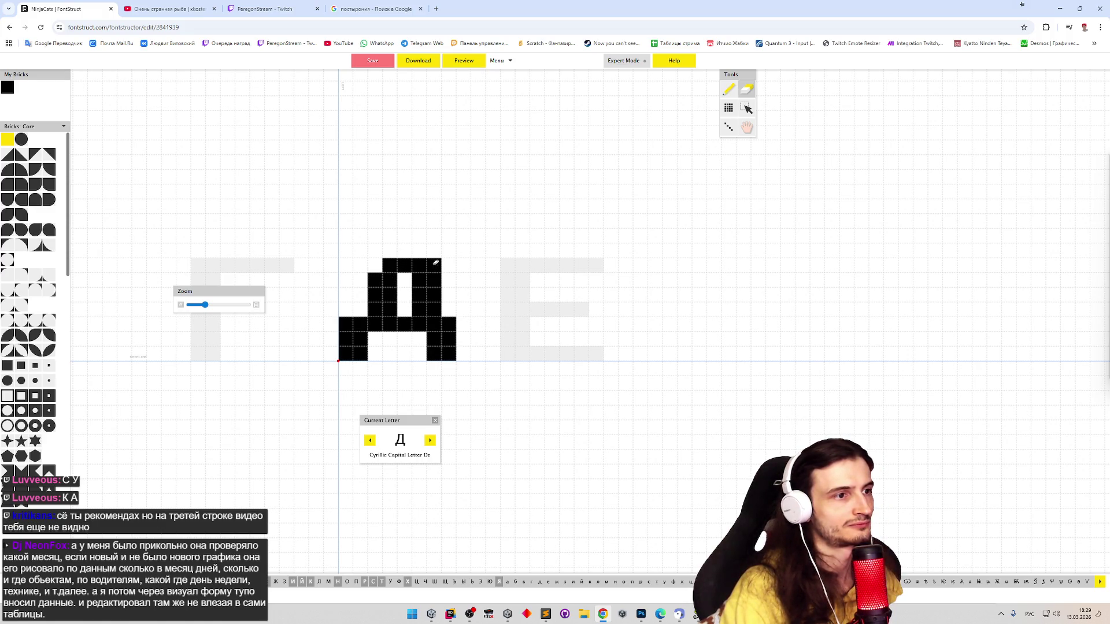
drag(436, 263, 434, 309)
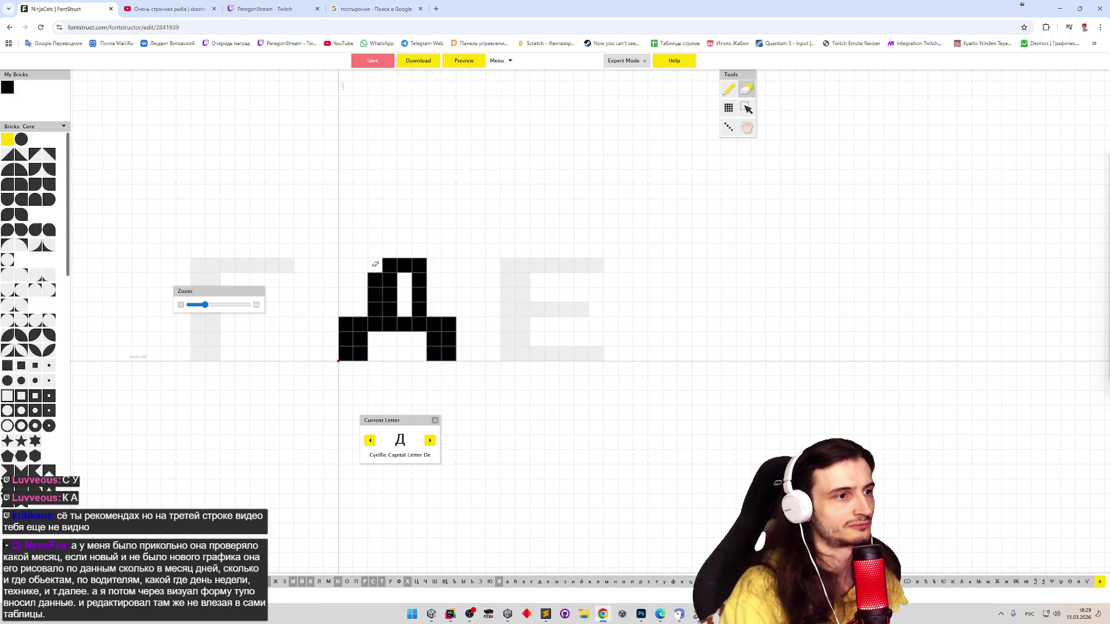
key(ctrl+z)
key(ctrl+z)
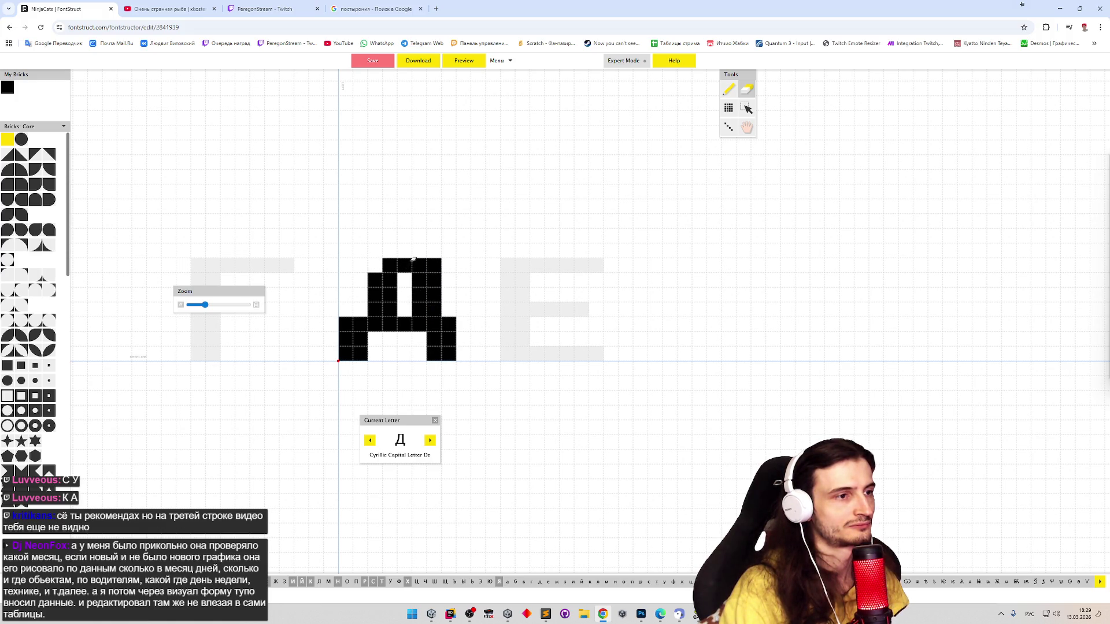
key(p)
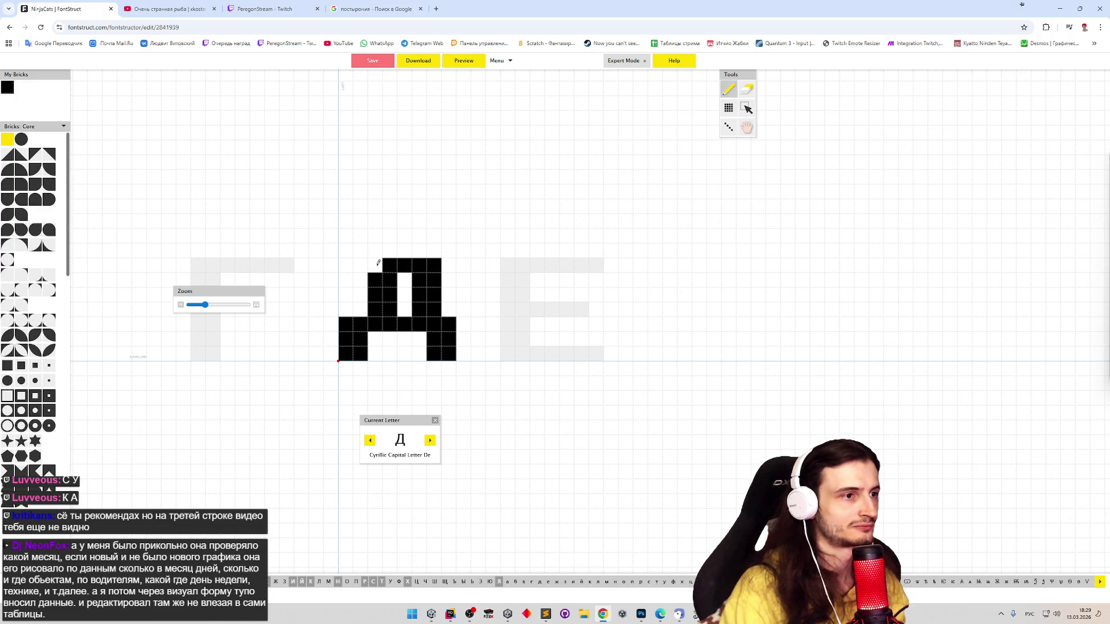
click(378, 263)
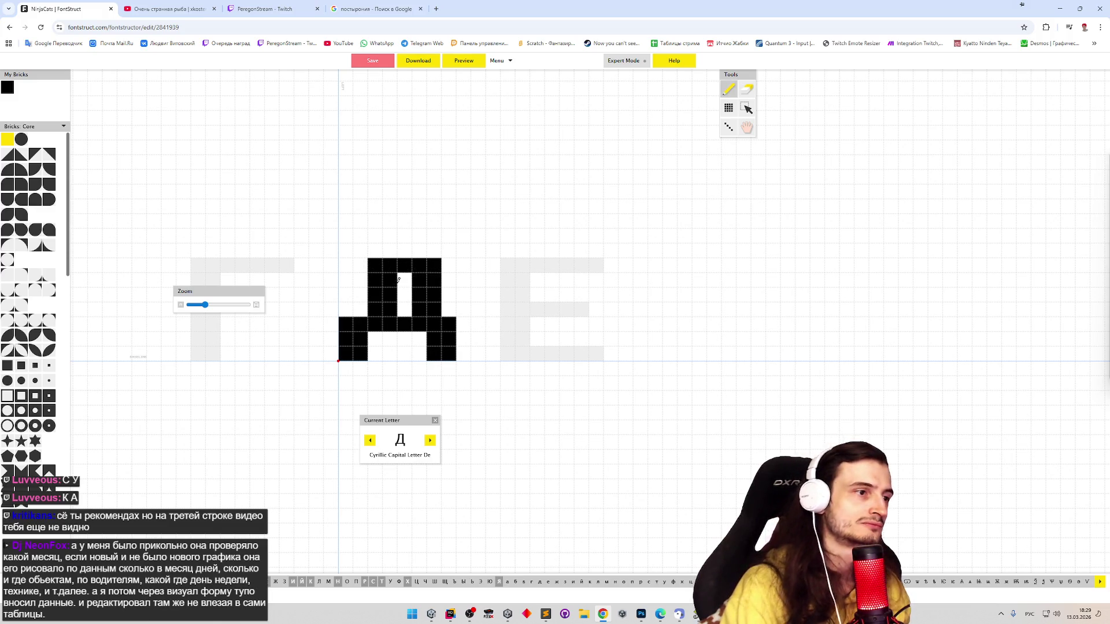
key(e)
mouse_move(390, 276)
mouse_down()
mouse_move(390, 312)
mouse_move(377, 288)
mouse_move(358, 312)
mouse_up()
key(p)
key(e)
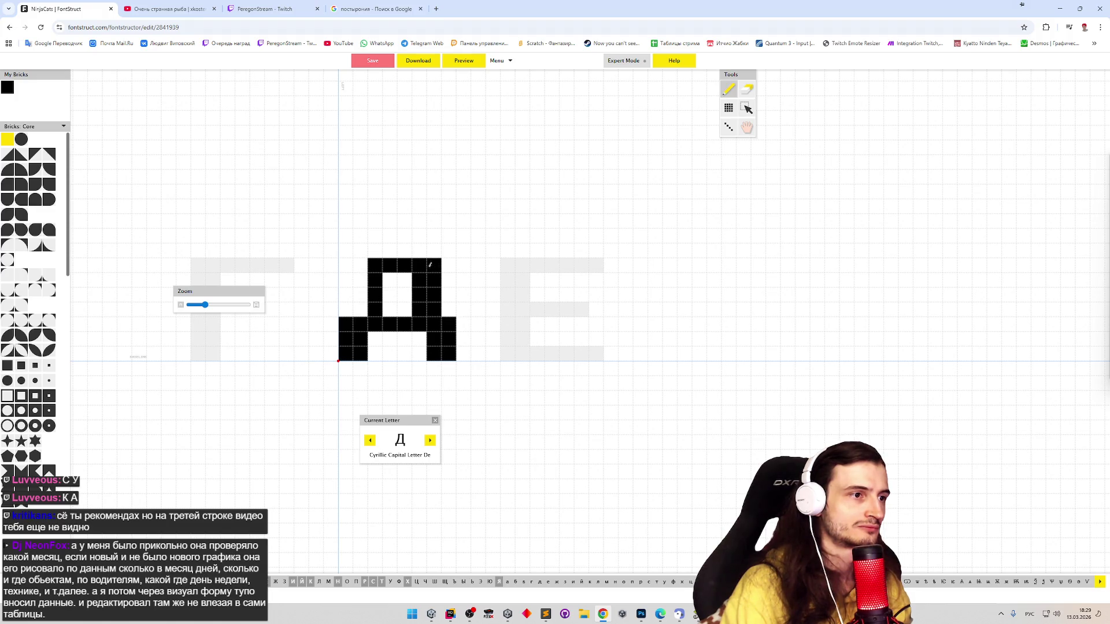
drag(419, 276, 419, 313)
key(p)
drag(371, 265, 359, 312)
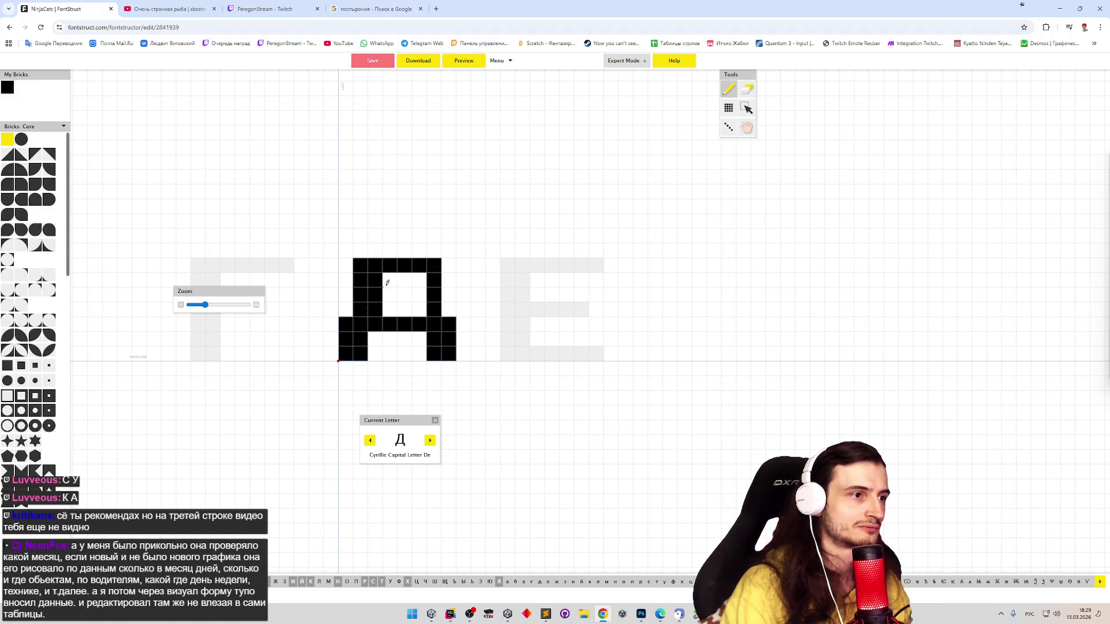
drag(419, 275, 418, 325)
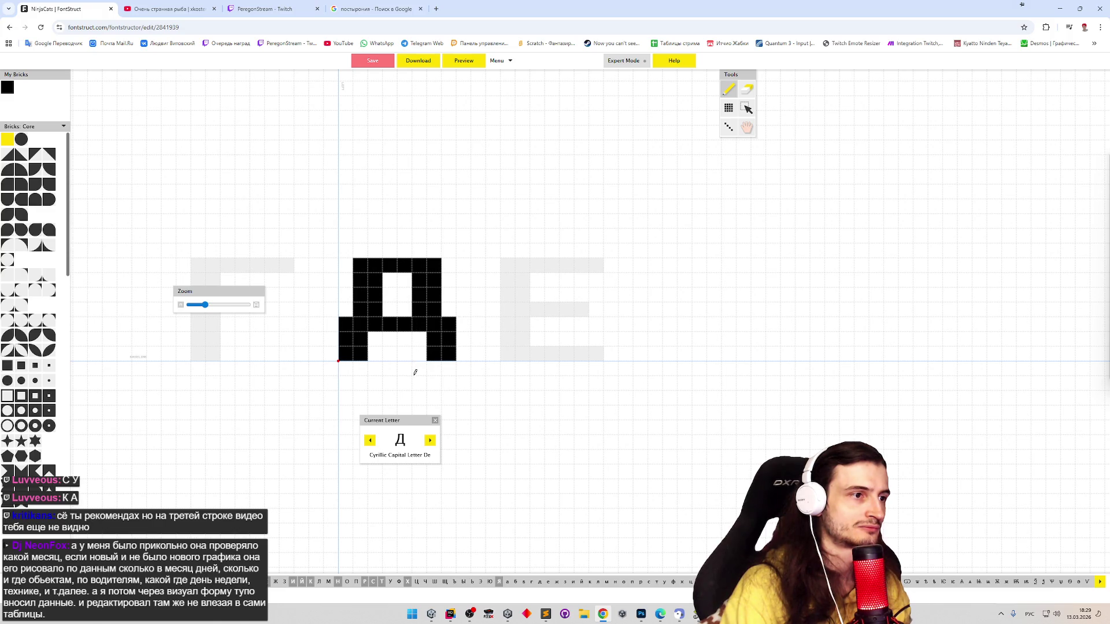
click(419, 309)
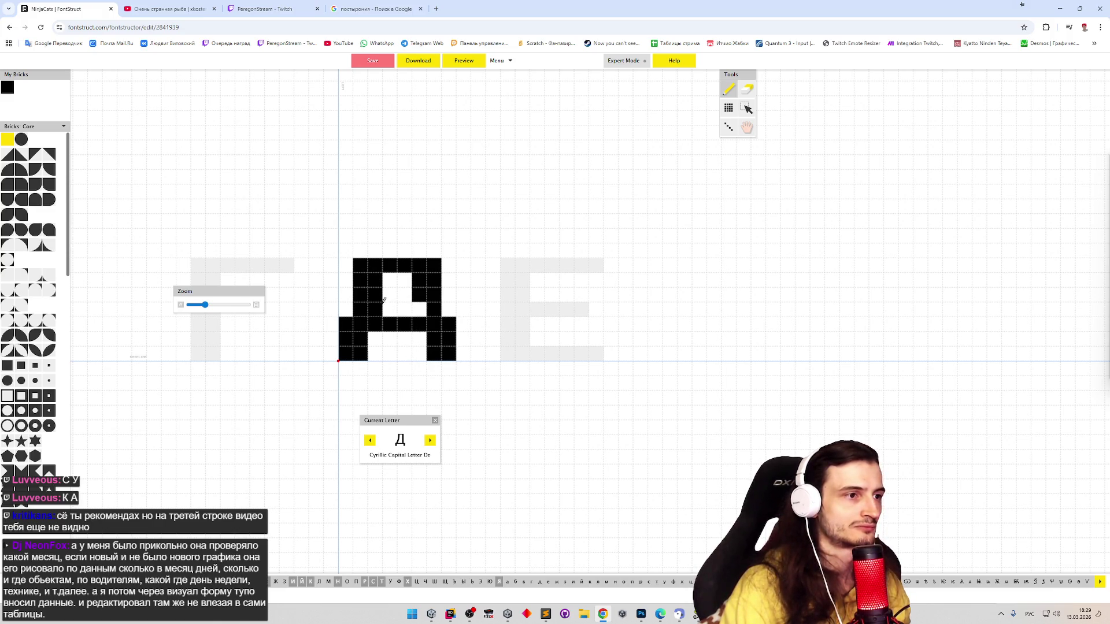
mouse_move(419, 276)
mouse_down()
mouse_move(419, 299)
mouse_move(360, 289)
mouse_move(360, 262)
mouse_move(388, 312)
mouse_move(419, 311)
mouse_up()
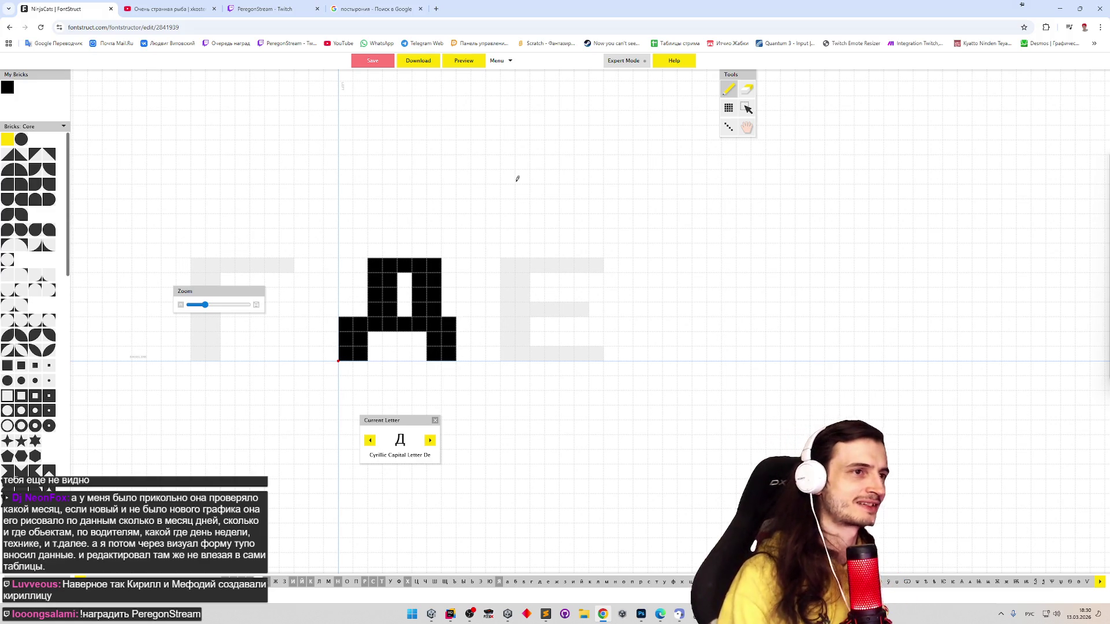
After a preview check, erase Д's top corner bricks and add a new left column
click(480, 67)
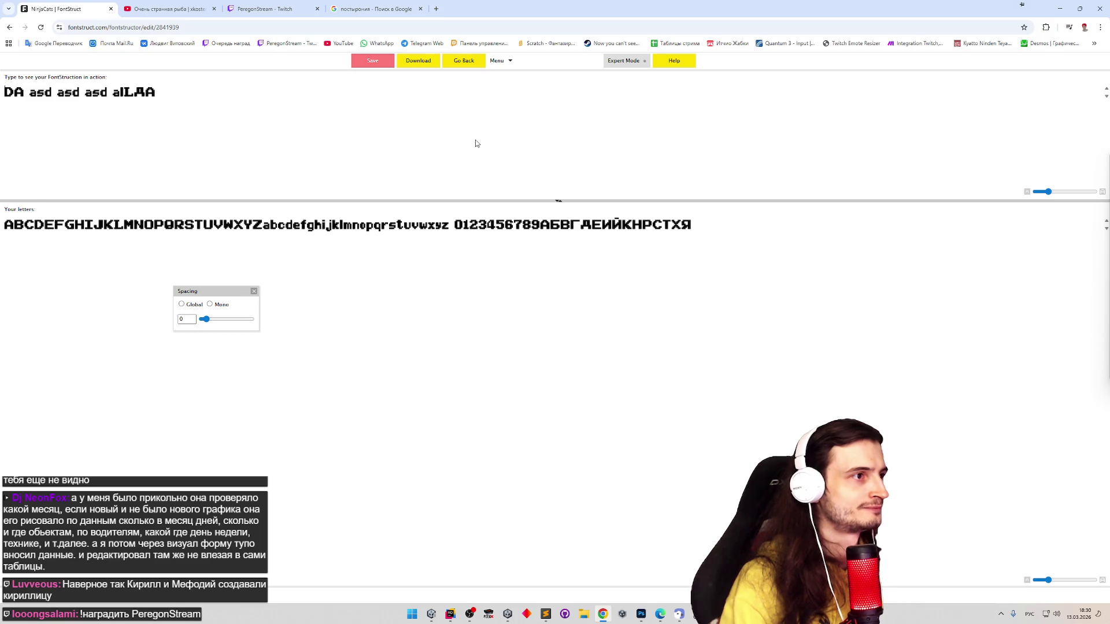
click(460, 63)
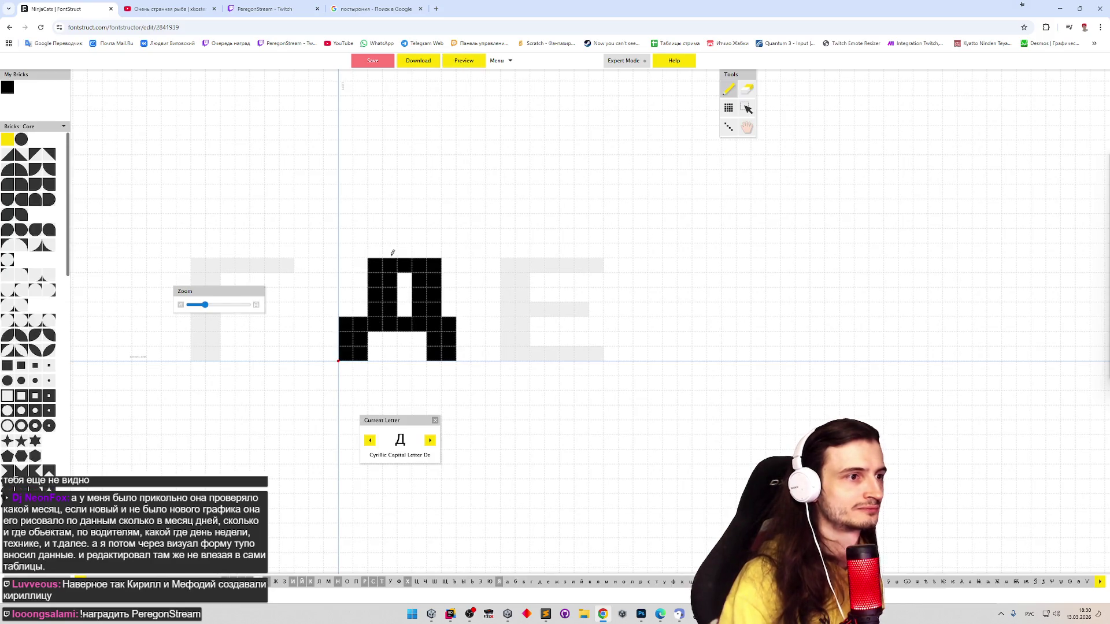
shift+click(435, 265)
shift+click(374, 264)
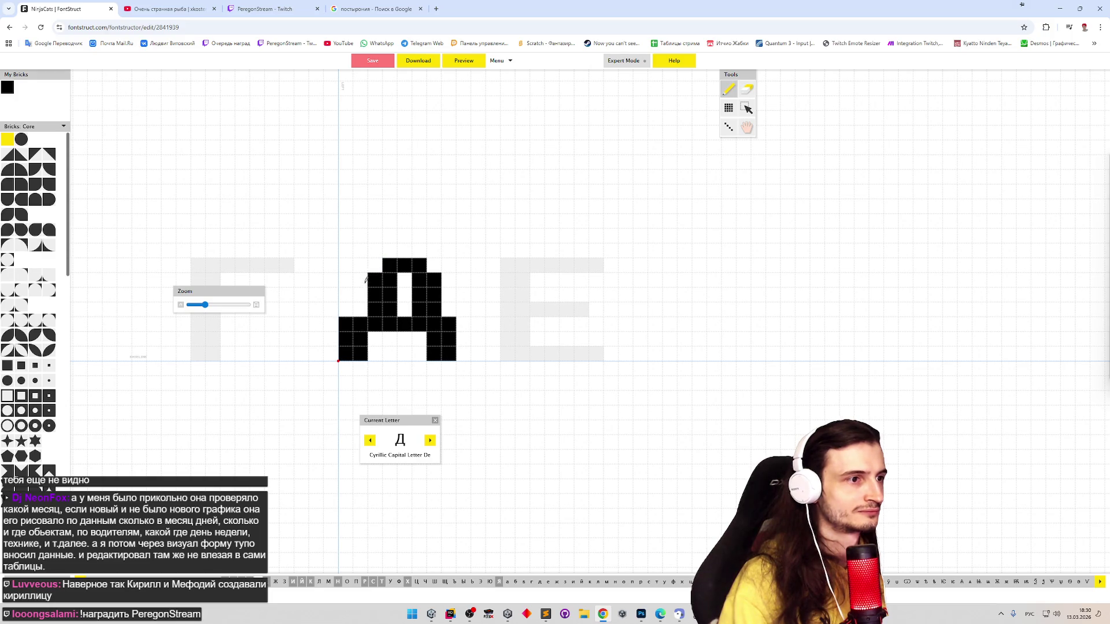
mouse_move(365, 280)
mouse_down()
mouse_move(360, 309)
mouse_move(389, 281)
mouse_up()
click(375, 265)
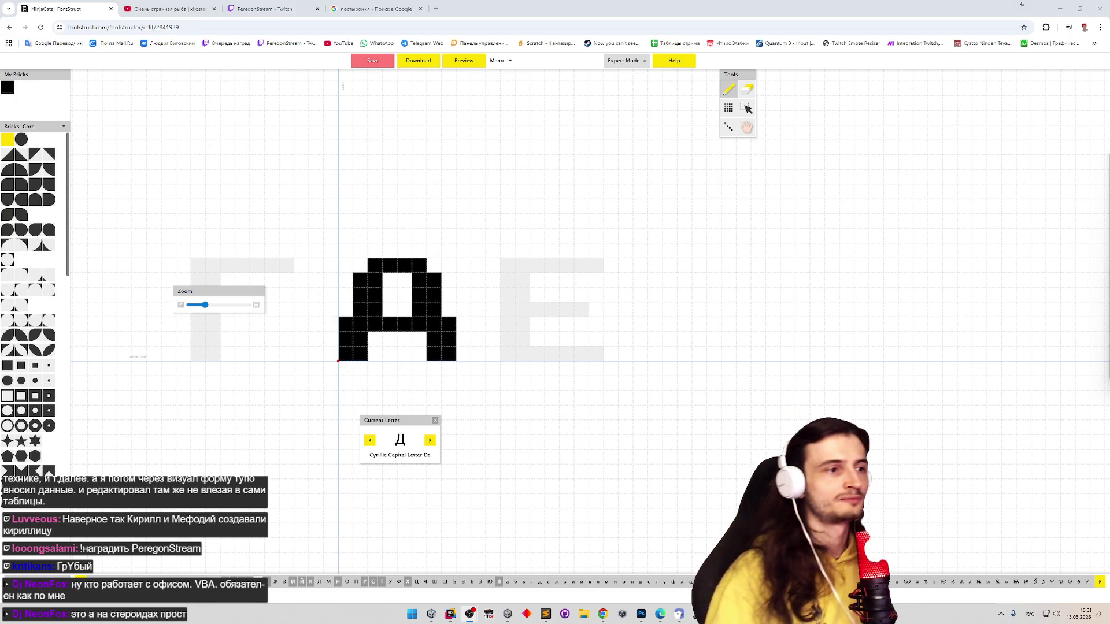
Erase Д's lower rows and redraw its legs, a full-width crossbar and a foot under each end
click(514, 266)
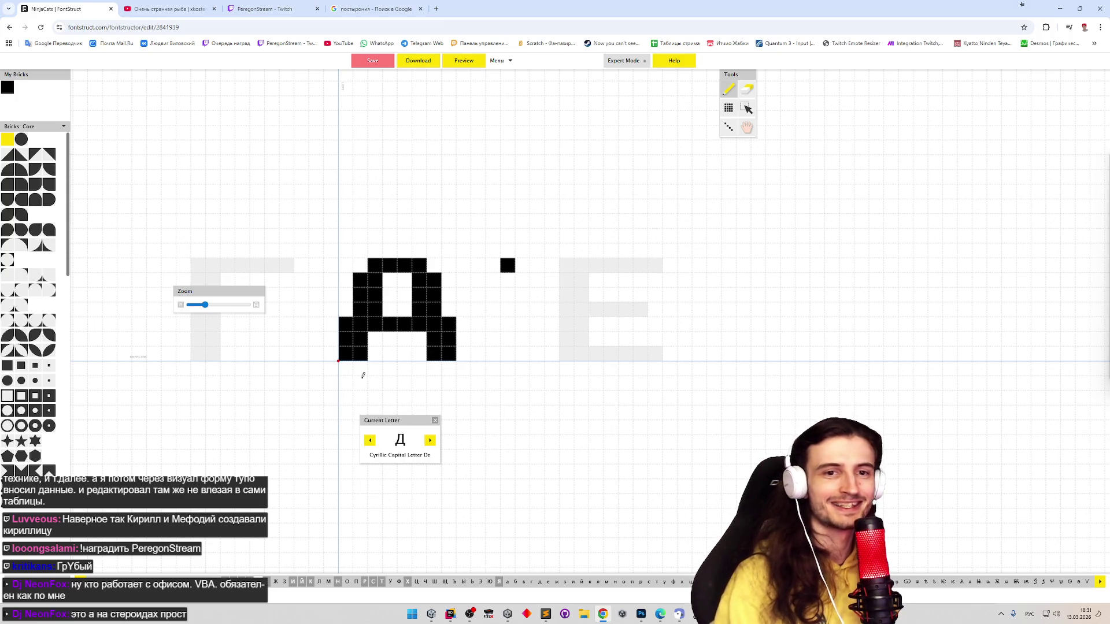
key(e)
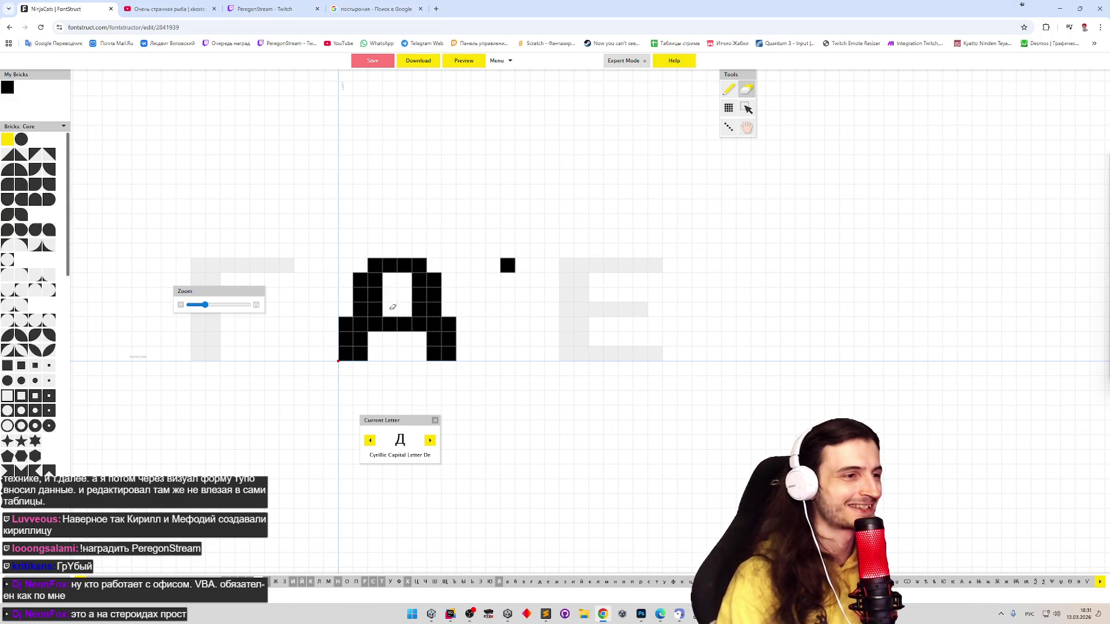
click(507, 266)
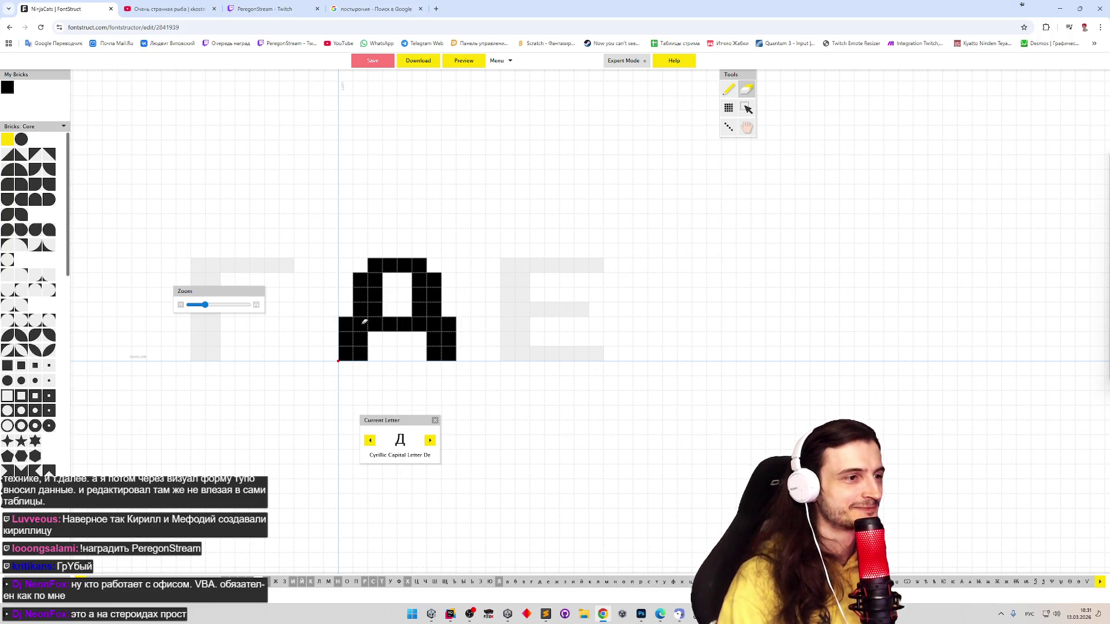
mouse_move(364, 322)
mouse_down()
mouse_move(454, 324)
mouse_move(448, 352)
mouse_up()
key(p)
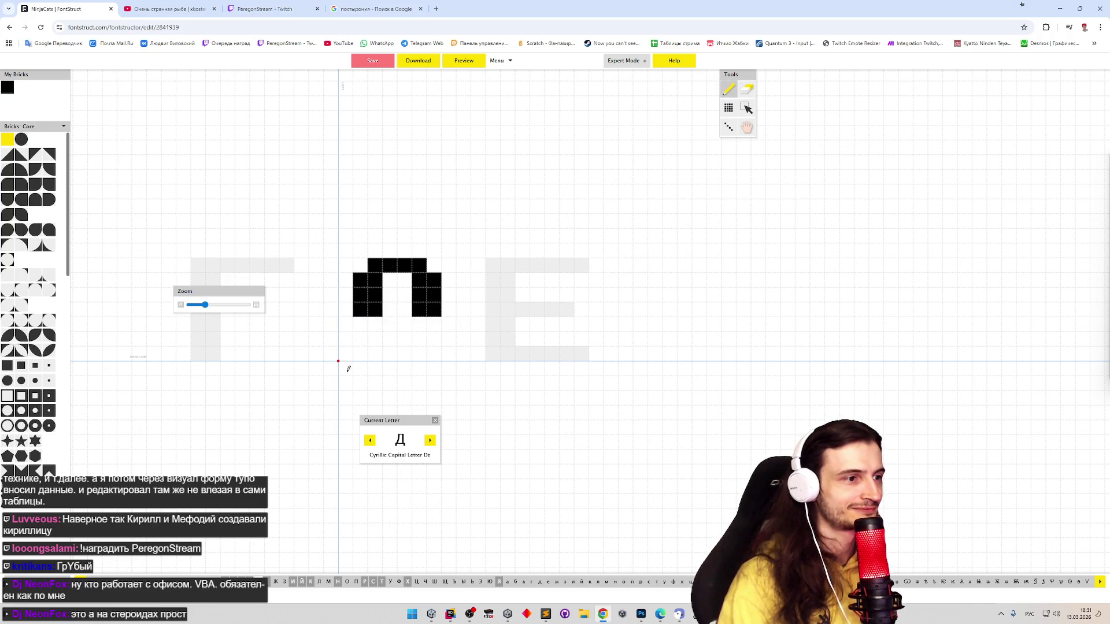
mouse_move(345, 382)
mouse_down()
mouse_move(347, 354)
mouse_move(449, 351)
mouse_move(449, 368)
mouse_up()
key(e)
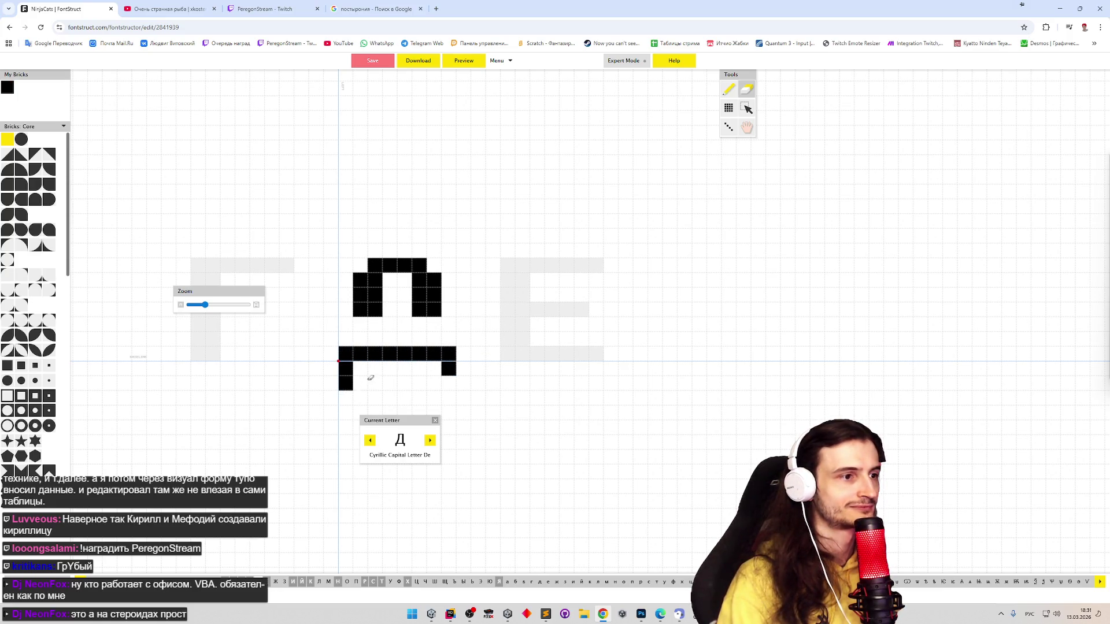
click(346, 382)
key(p)
mouse_move(375, 341)
mouse_down()
mouse_move(375, 319)
mouse_move(428, 317)
mouse_move(430, 342)
mouse_up()
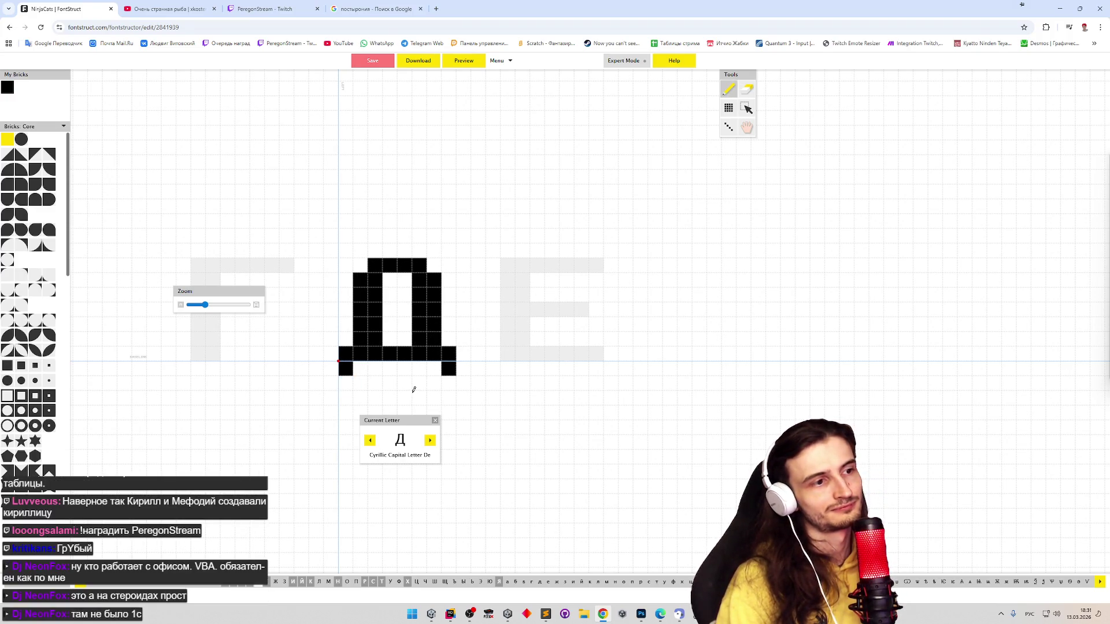
click(434, 369)
click(359, 369)
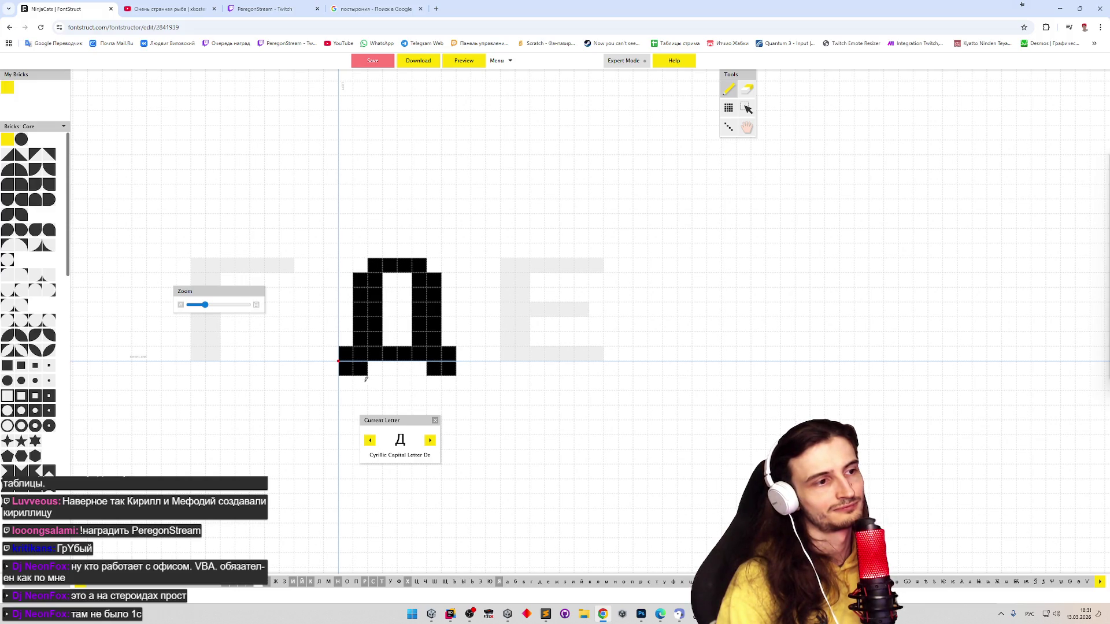
Check the revised Д in the font preview and return to the editor
click(468, 62)
click(471, 64)
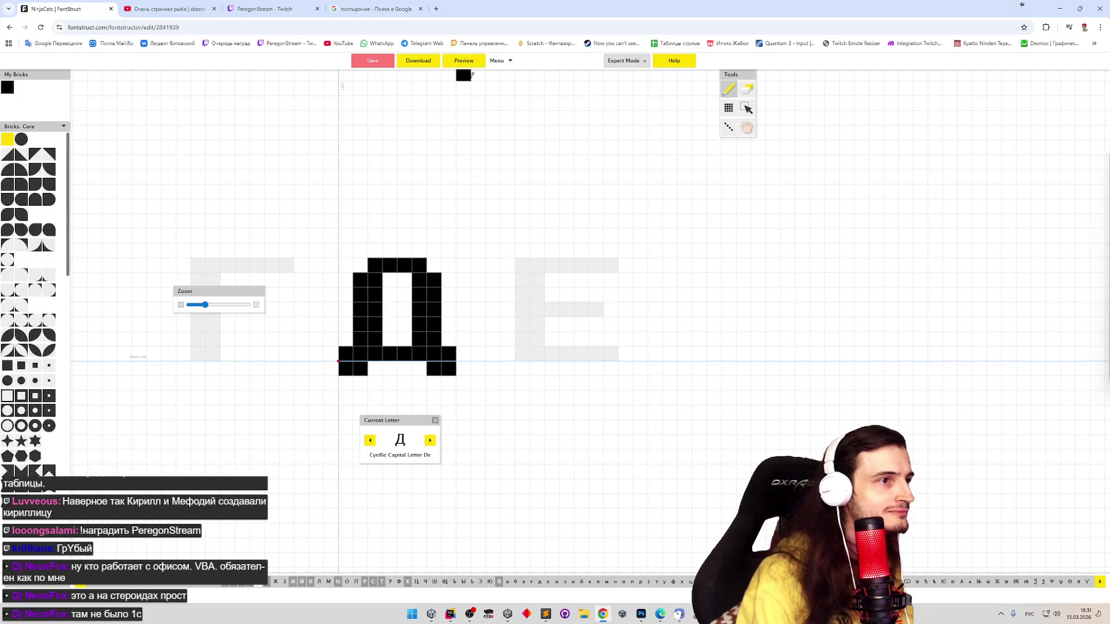
click(469, 63)
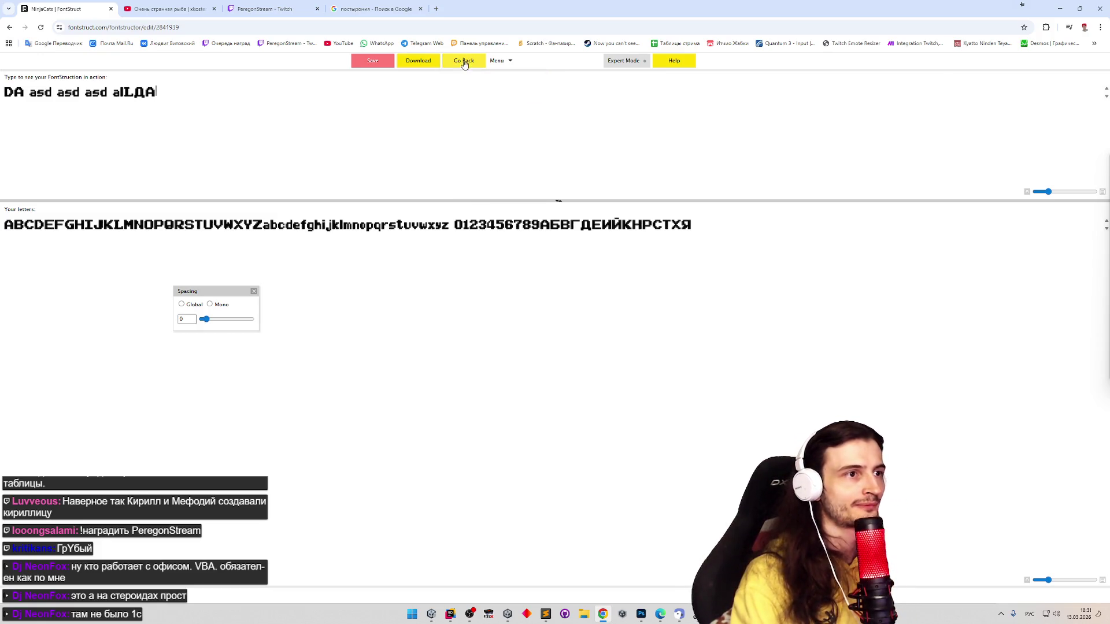
click(465, 65)
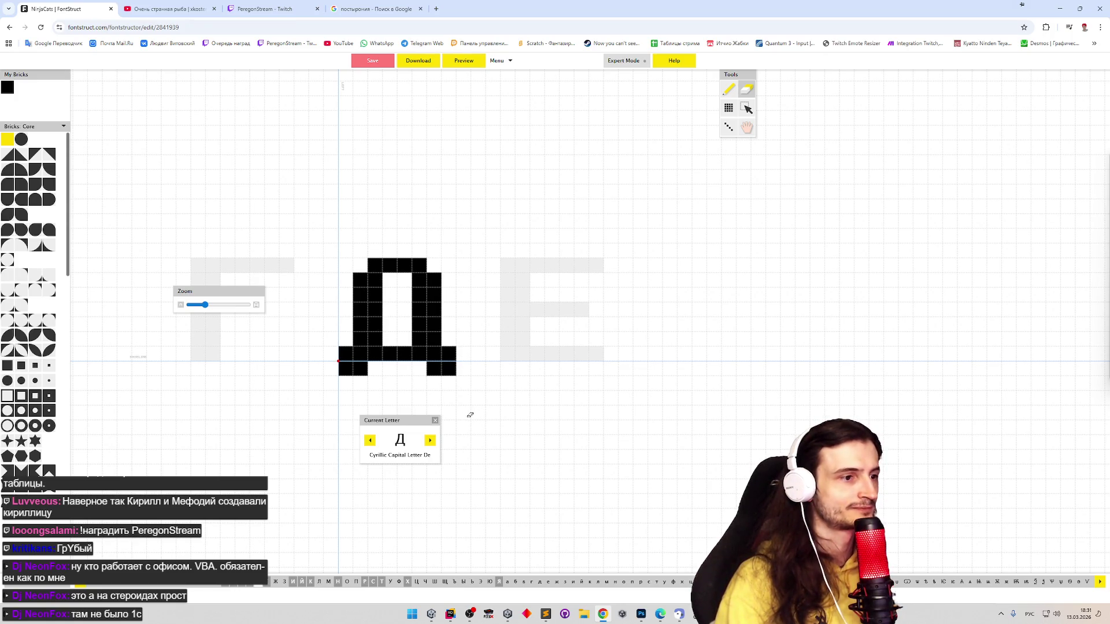
Open the Ж glyph and paint its left half, central stem, right leg and upper-right arm
key(p)
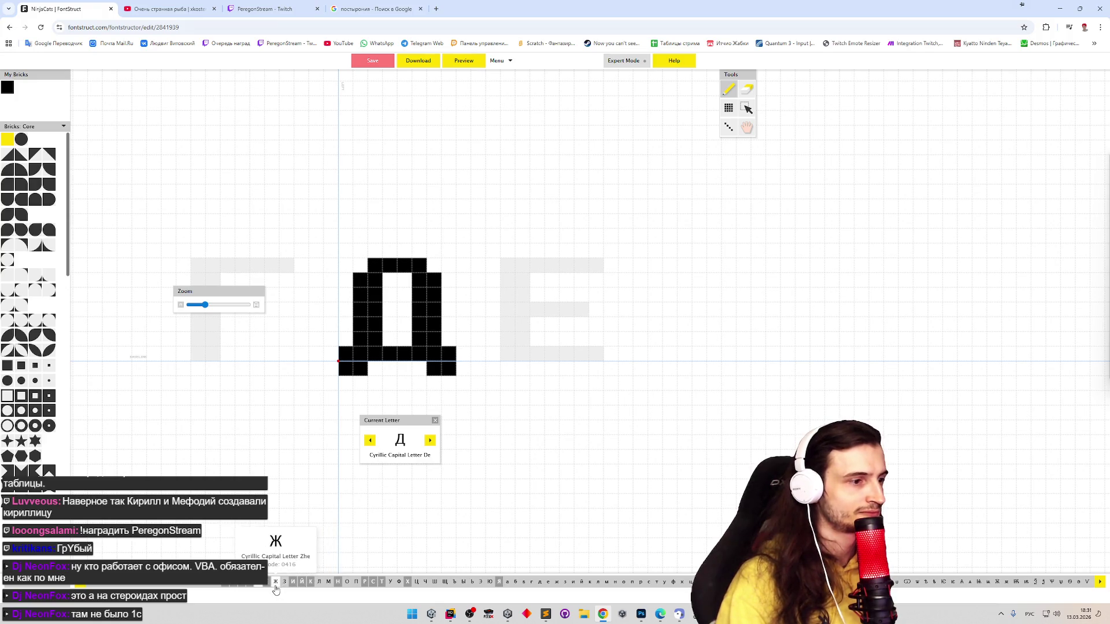
click(277, 580)
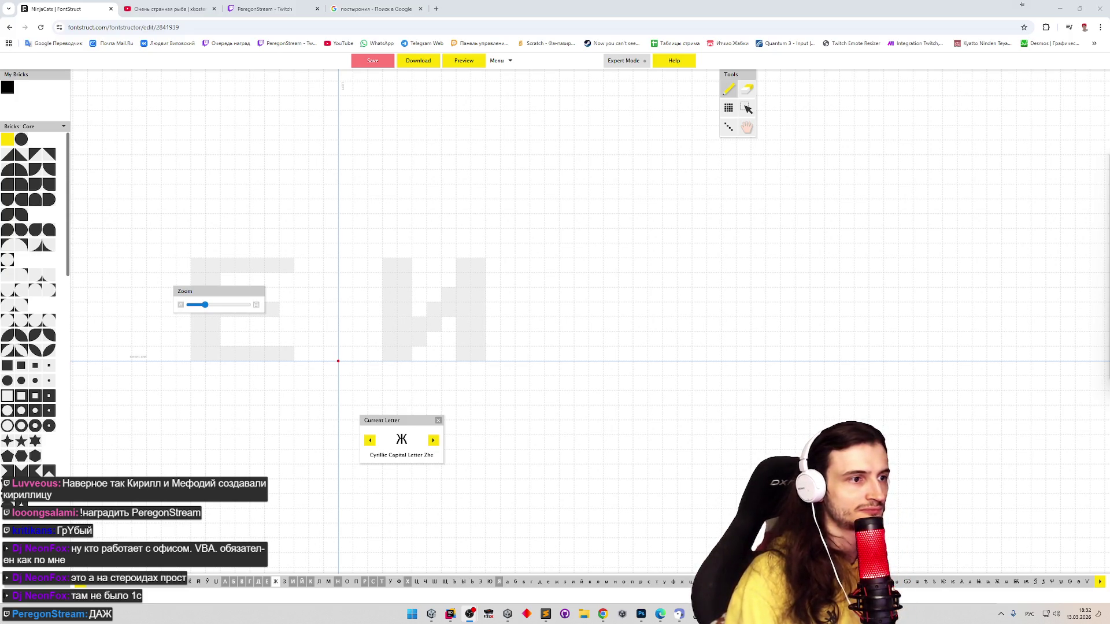
click(829, 217)
click(829, 215)
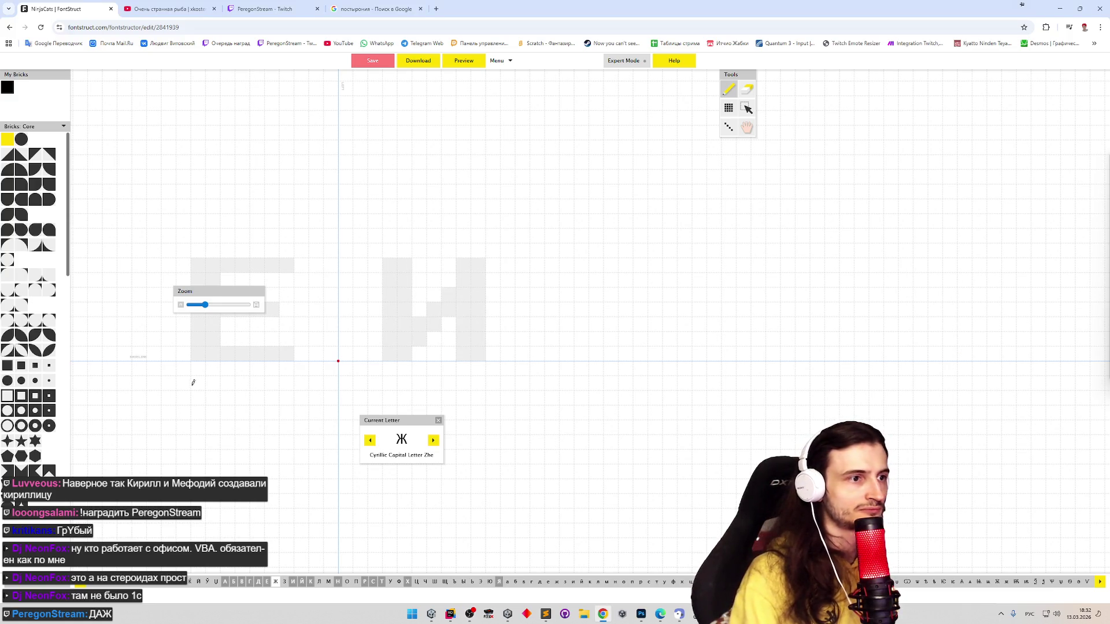
drag(345, 352, 389, 294)
mouse_move(345, 266)
mouse_down()
mouse_move(392, 280)
mouse_move(405, 301)
mouse_move(405, 368)
mouse_up()
drag(419, 309, 463, 352)
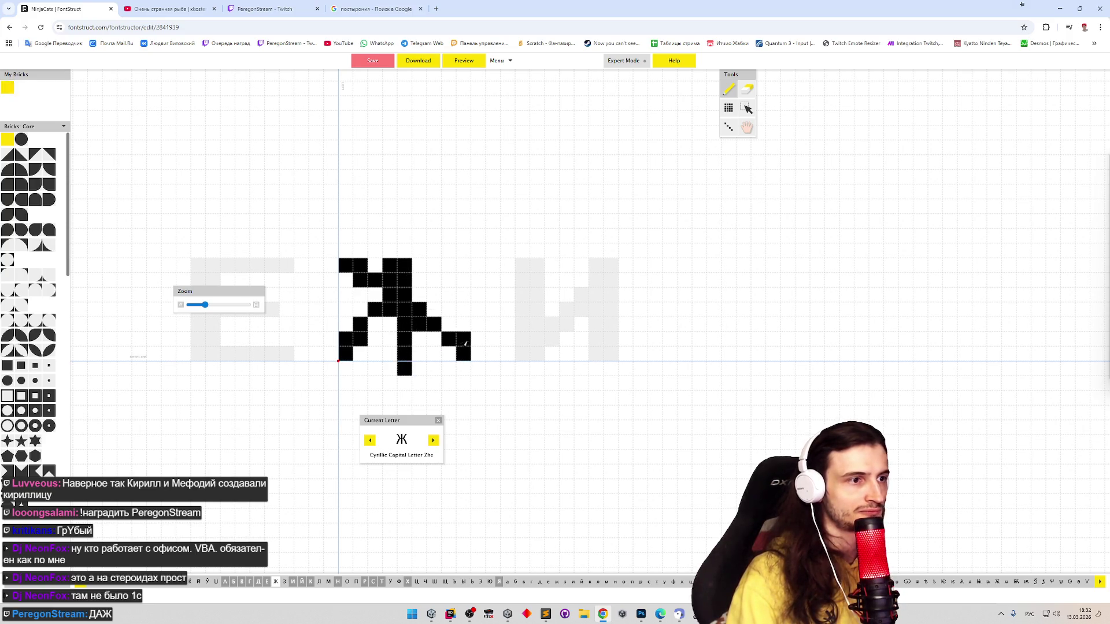
drag(418, 294, 449, 265)
Trim the stem below the baseline, fill left-side cells, and repaint the central stem
click(404, 368)
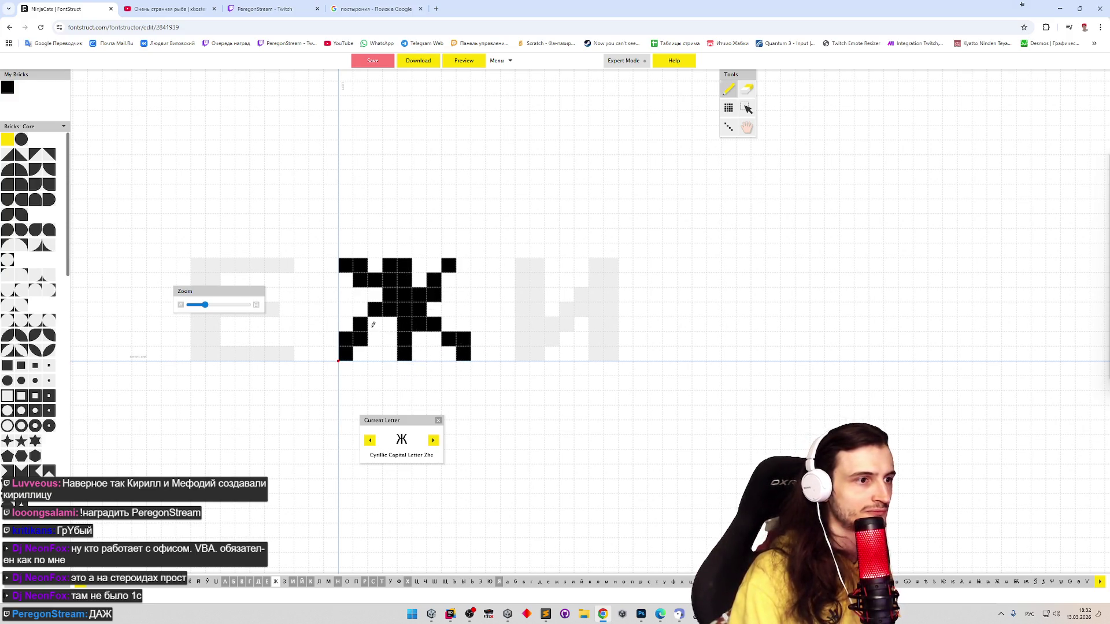
click(375, 323)
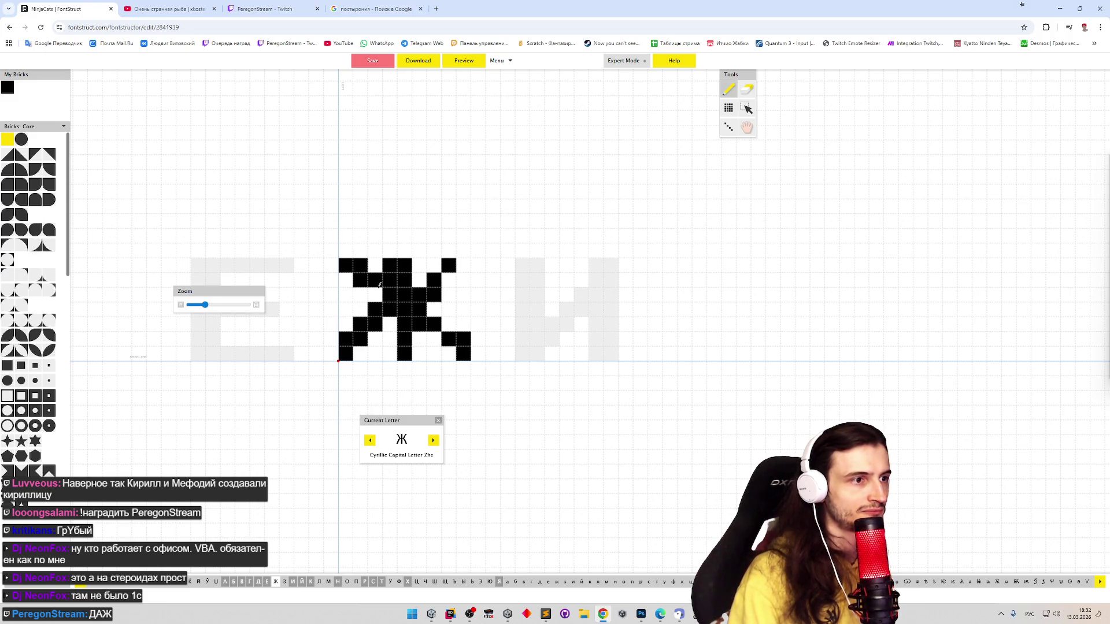
click(379, 284)
click(390, 293)
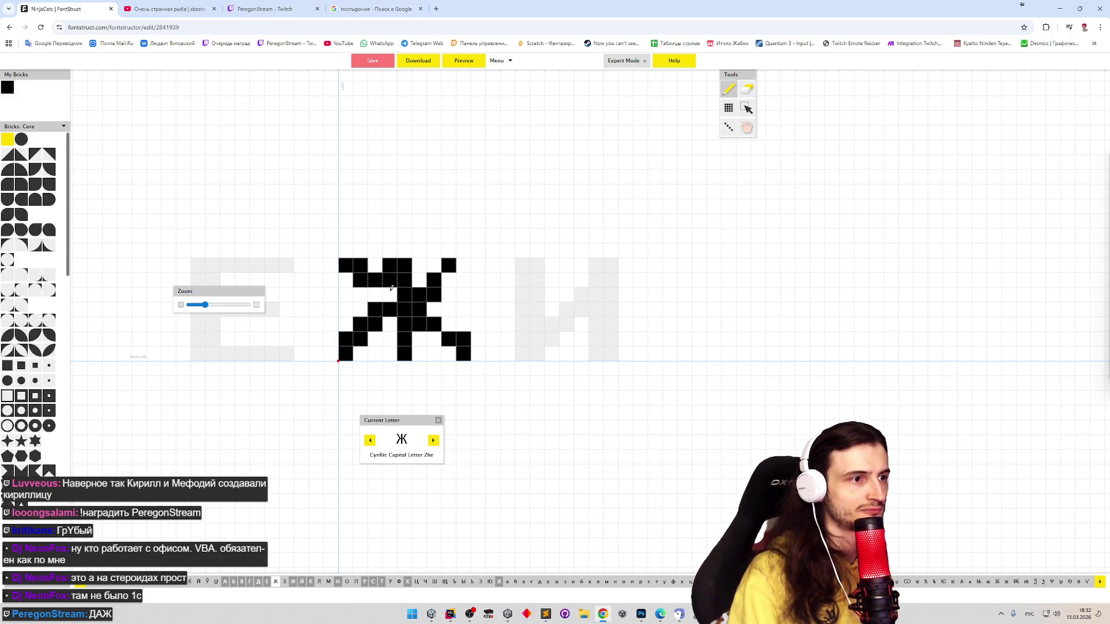
drag(392, 288, 390, 354)
Reshape the lower-right arm and third-row centre, adding bricks near the top-right arm
key(shift)
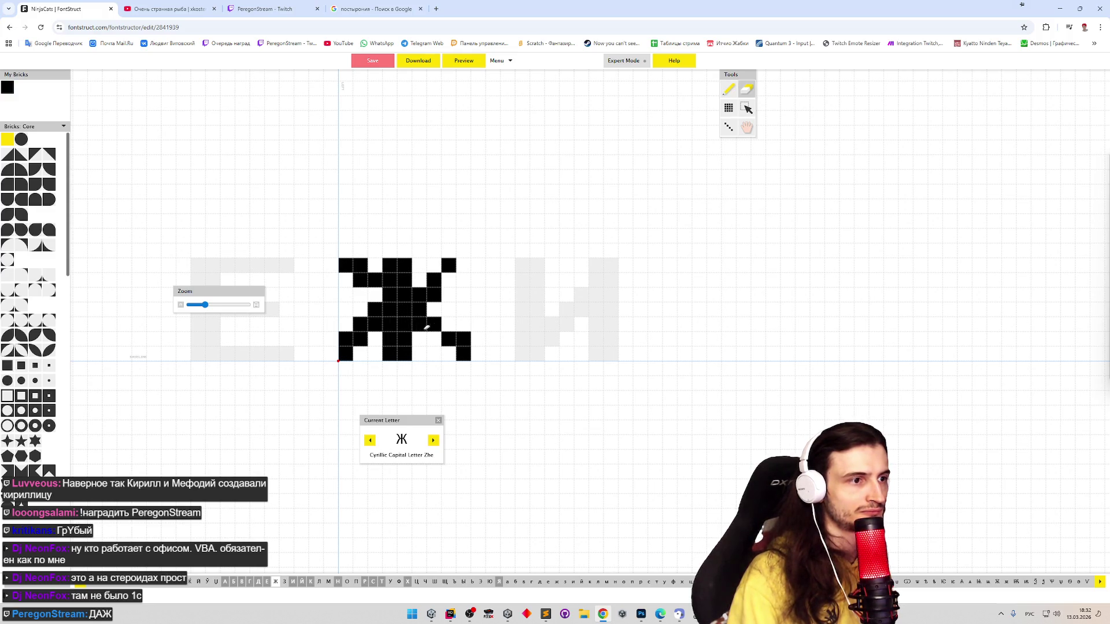
click(434, 339)
click(448, 353)
shift+click(464, 339)
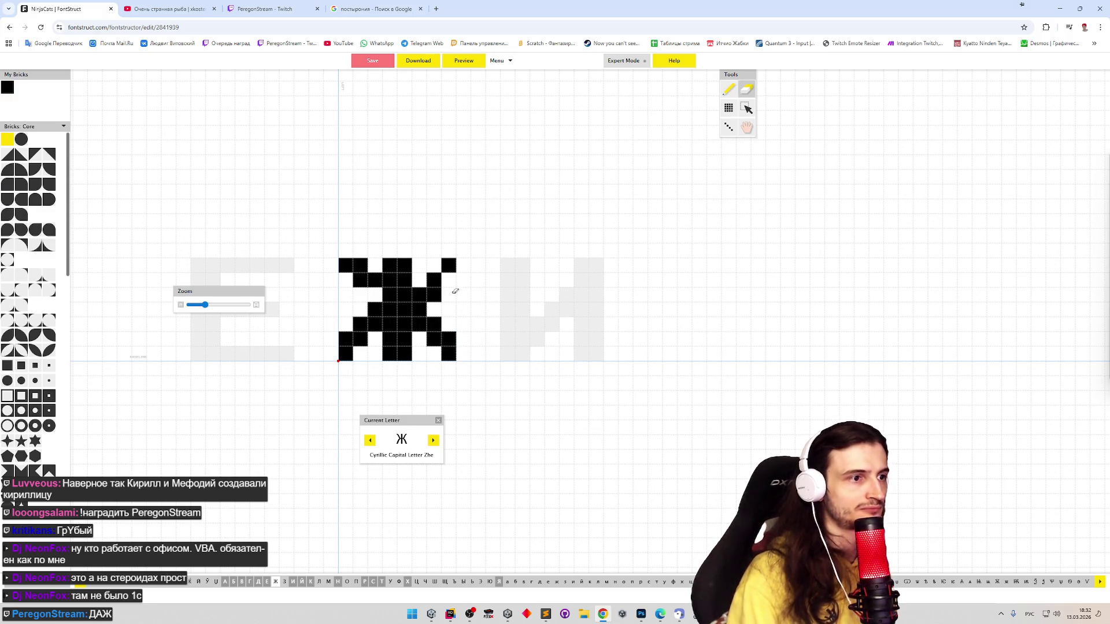
click(435, 322)
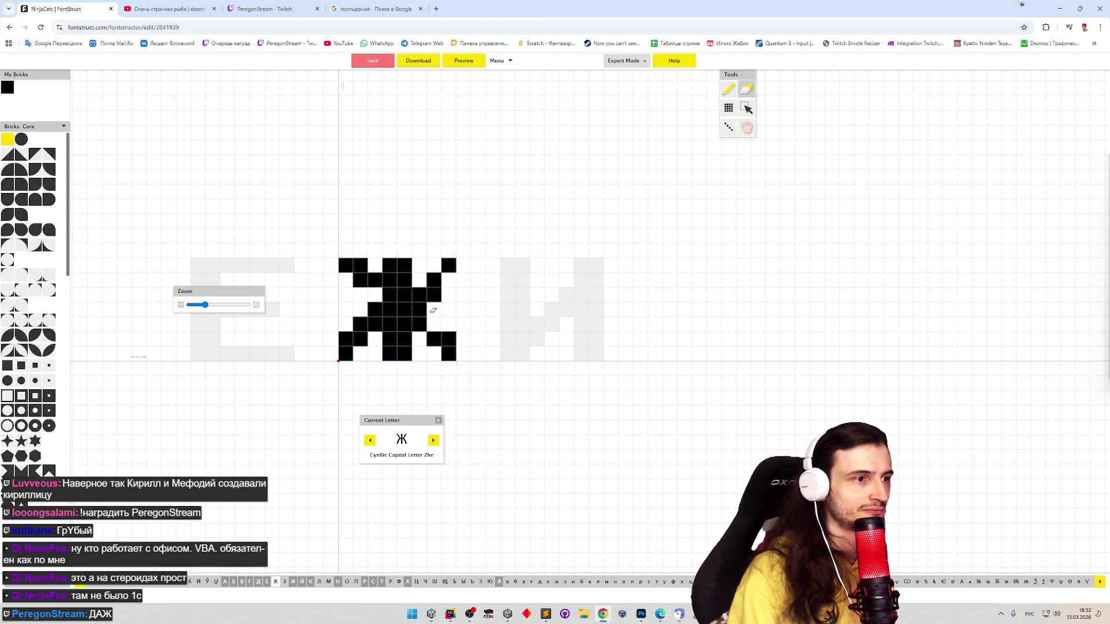
click(434, 324)
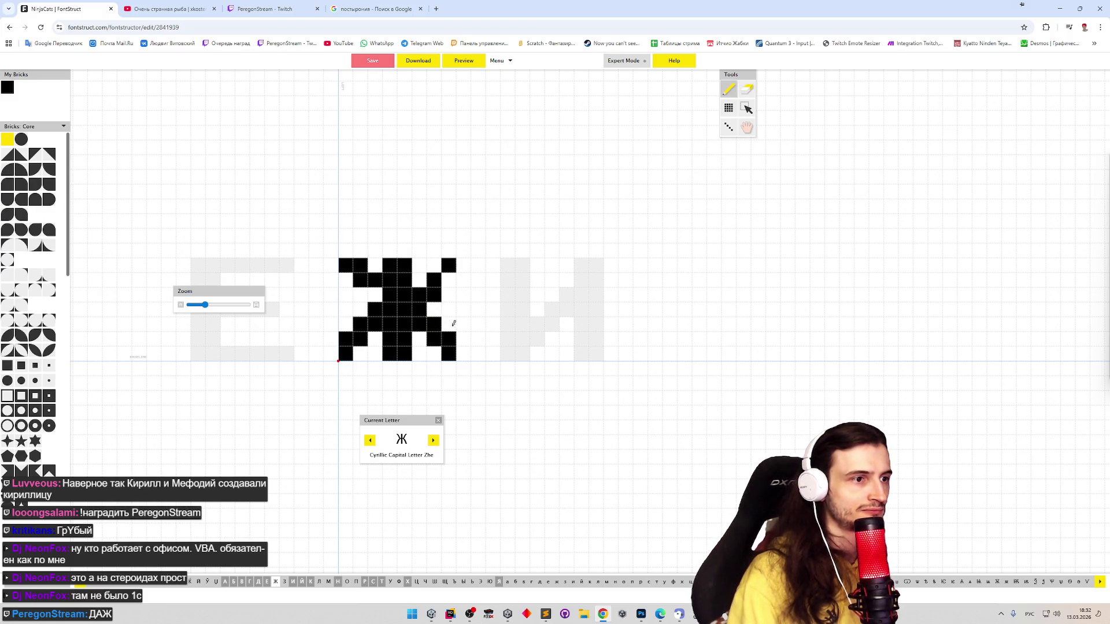
shift+click(434, 295)
shift+click(419, 294)
click(420, 279)
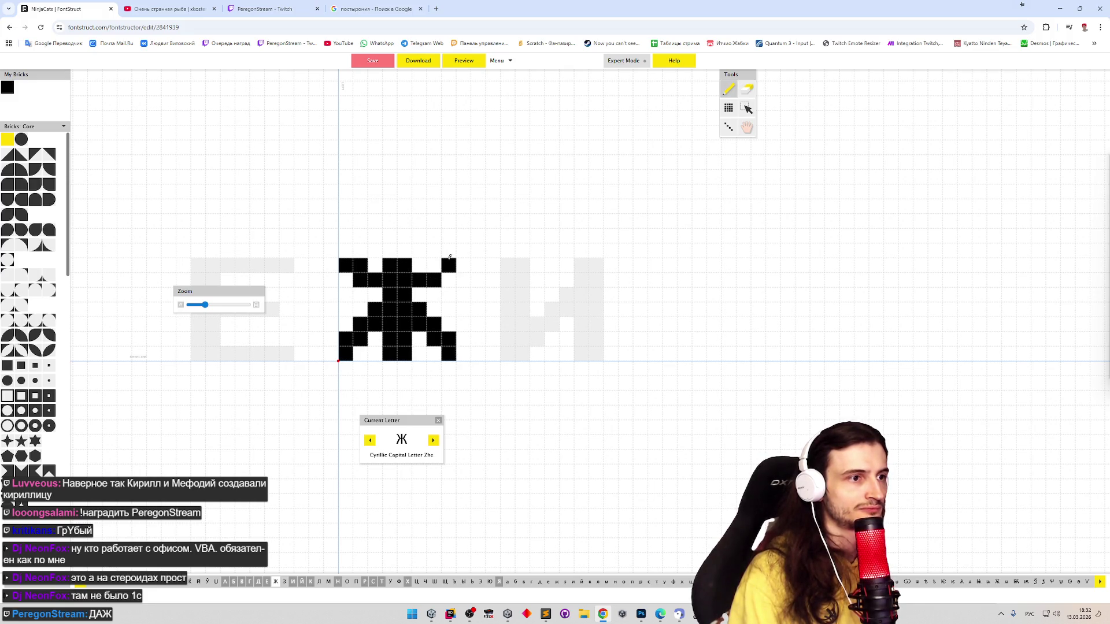
click(434, 265)
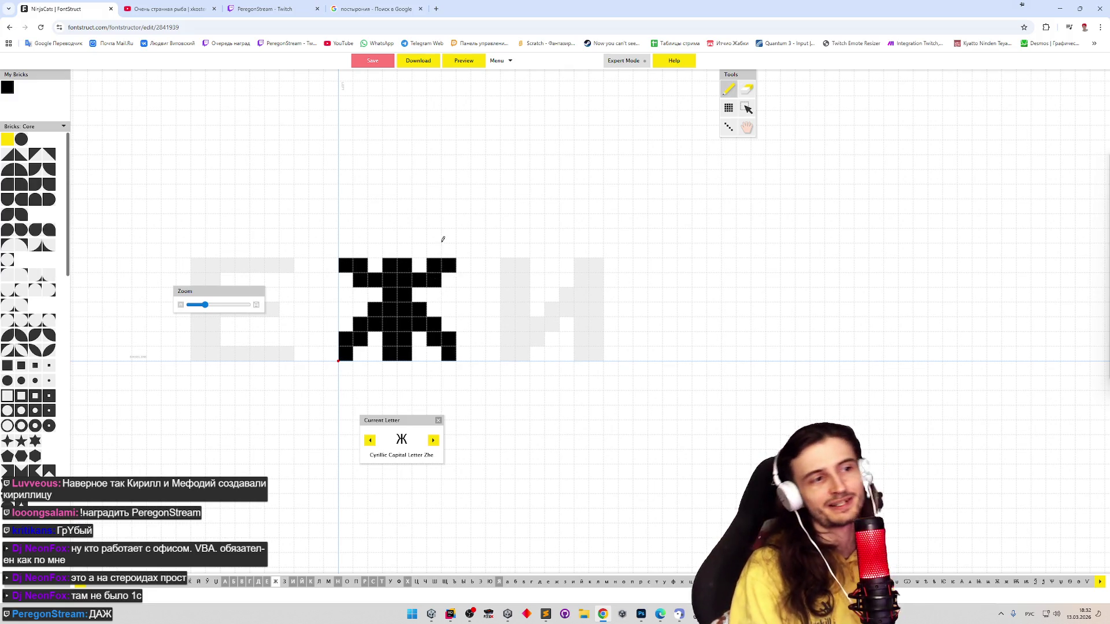
key(shift)
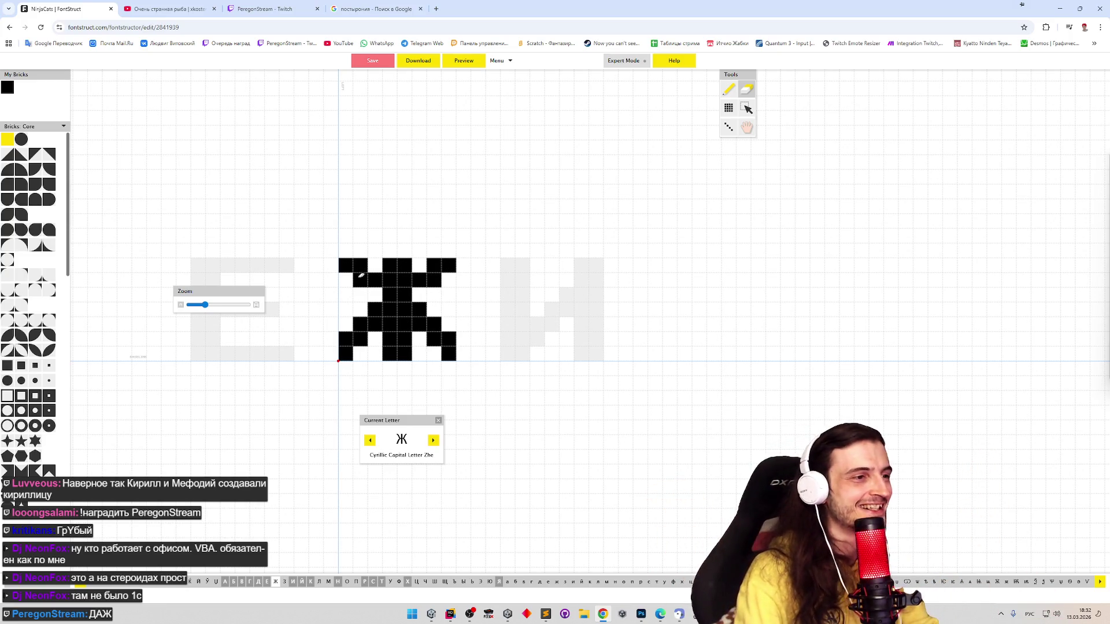
Erase a short run inside Ж and two cells on its right side
key(l)
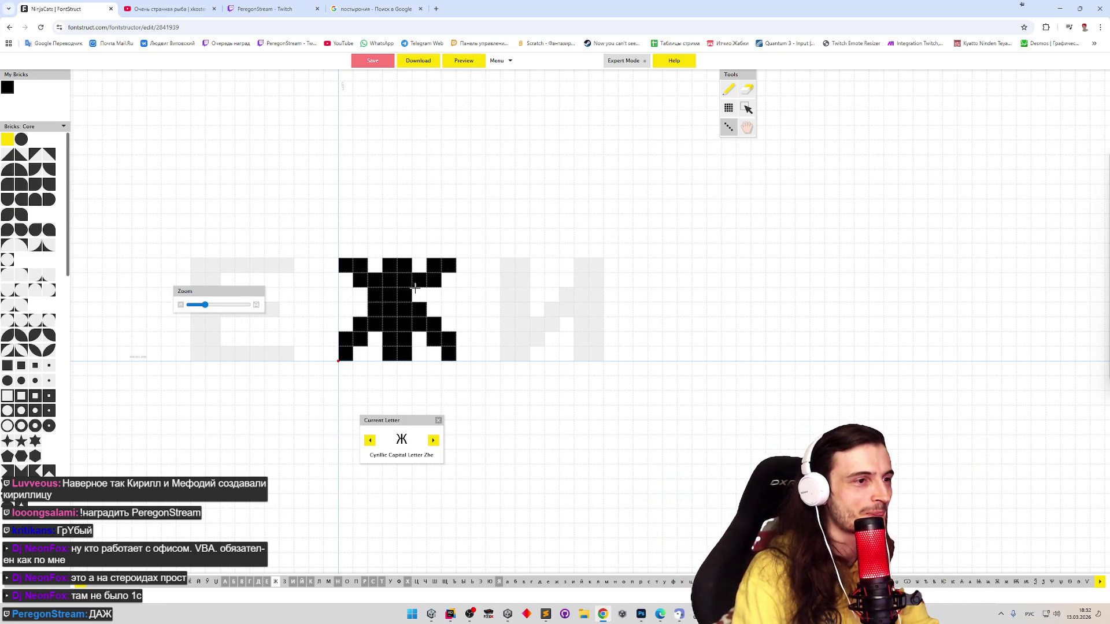
key(e)
mouse_move(368, 282)
mouse_down()
mouse_move(404, 295)
mouse_move(430, 282)
mouse_up()
key(l)
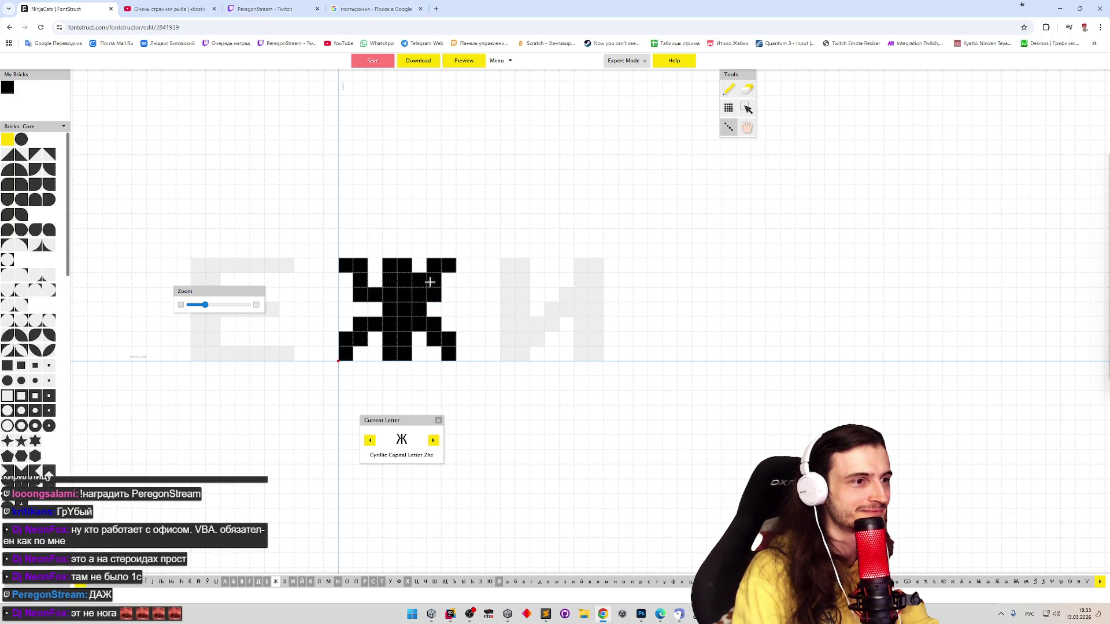
key(e)
click(419, 279)
click(419, 309)
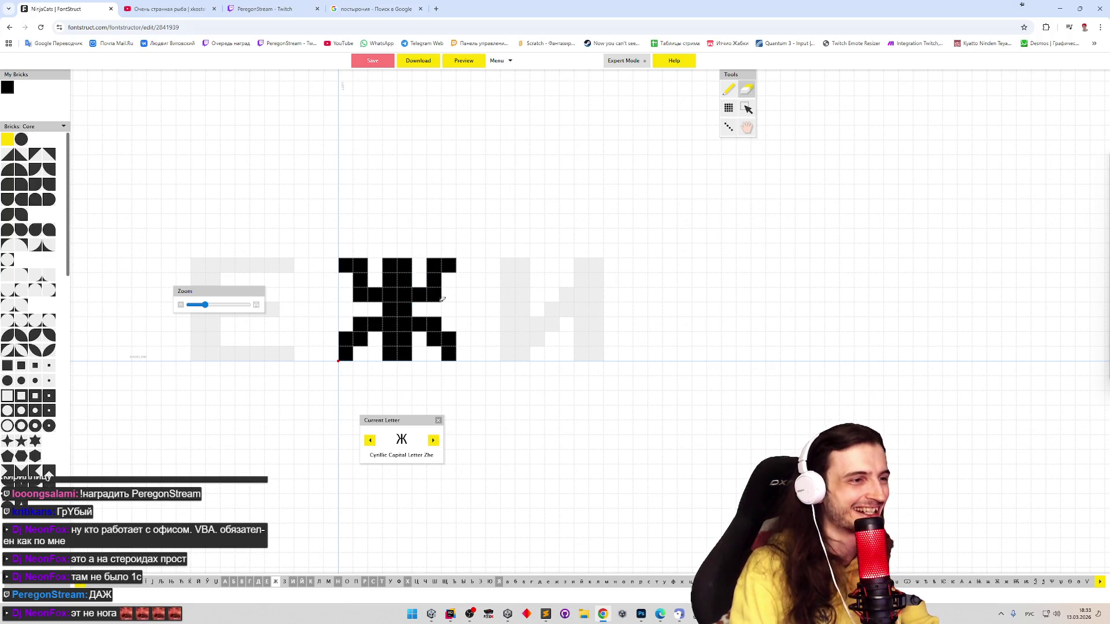
Redraw a vertical brick run, clear both arms' top cells, and add second-row bricks at each side
key(l)
click(418, 308)
drag(375, 308, 374, 334)
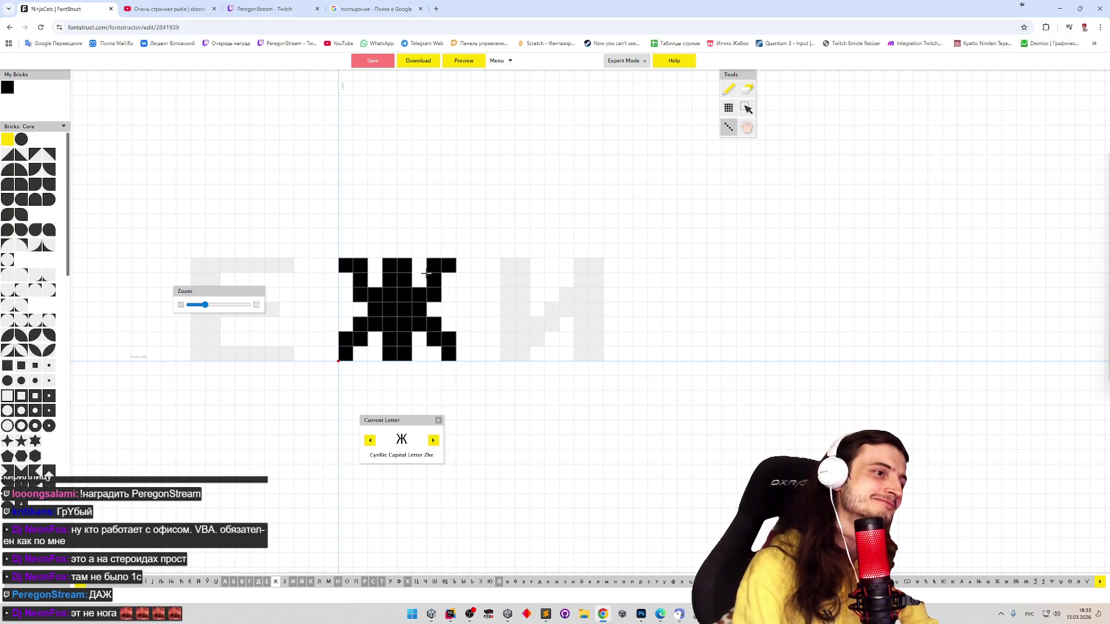
key(e)
click(433, 265)
click(361, 265)
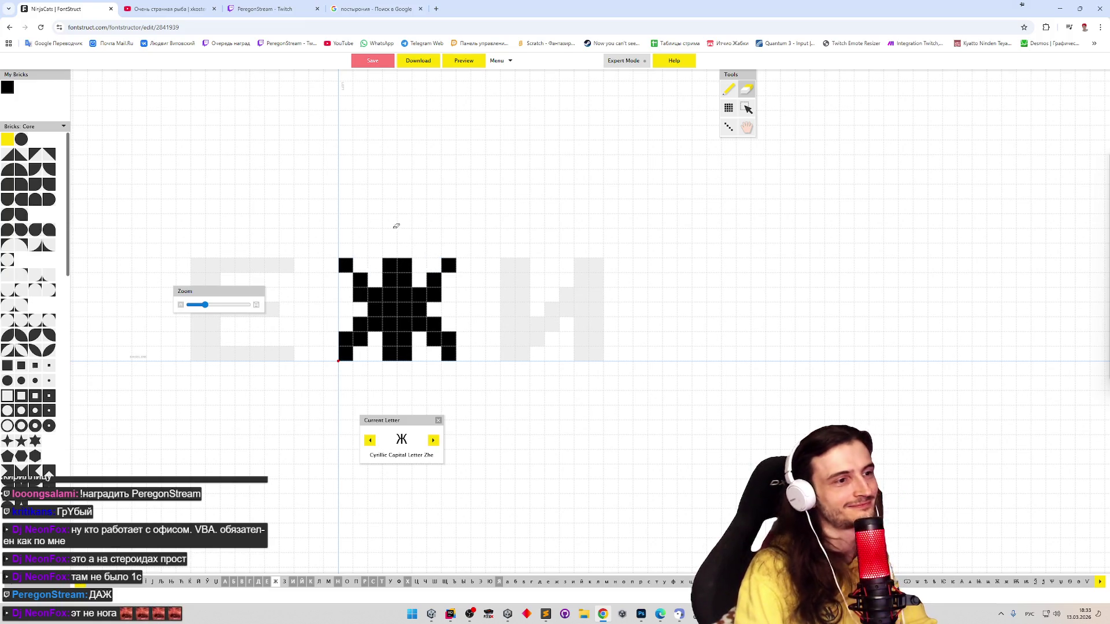
key(l)
click(346, 280)
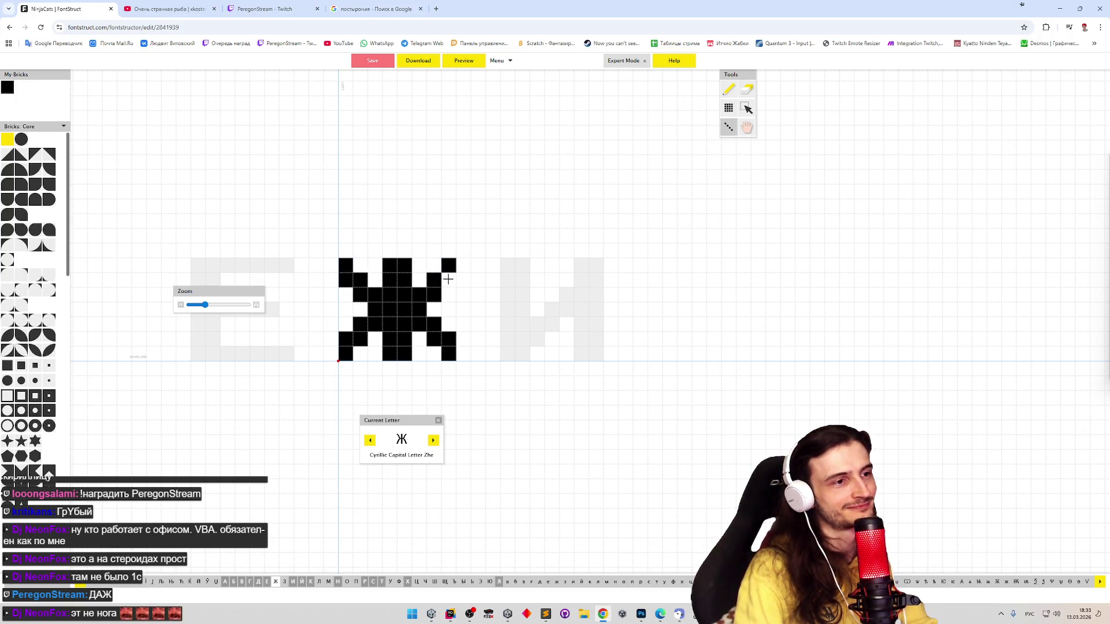
click(448, 279)
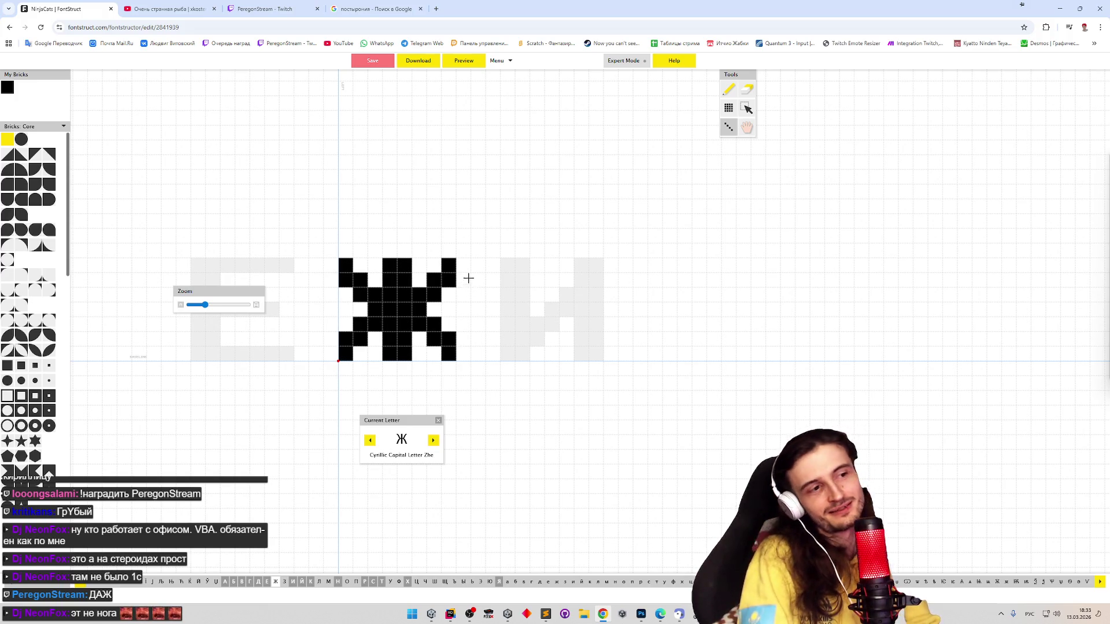
Append ЖАЖА to the preview sample text, then return to the Ж editor
click(463, 63)
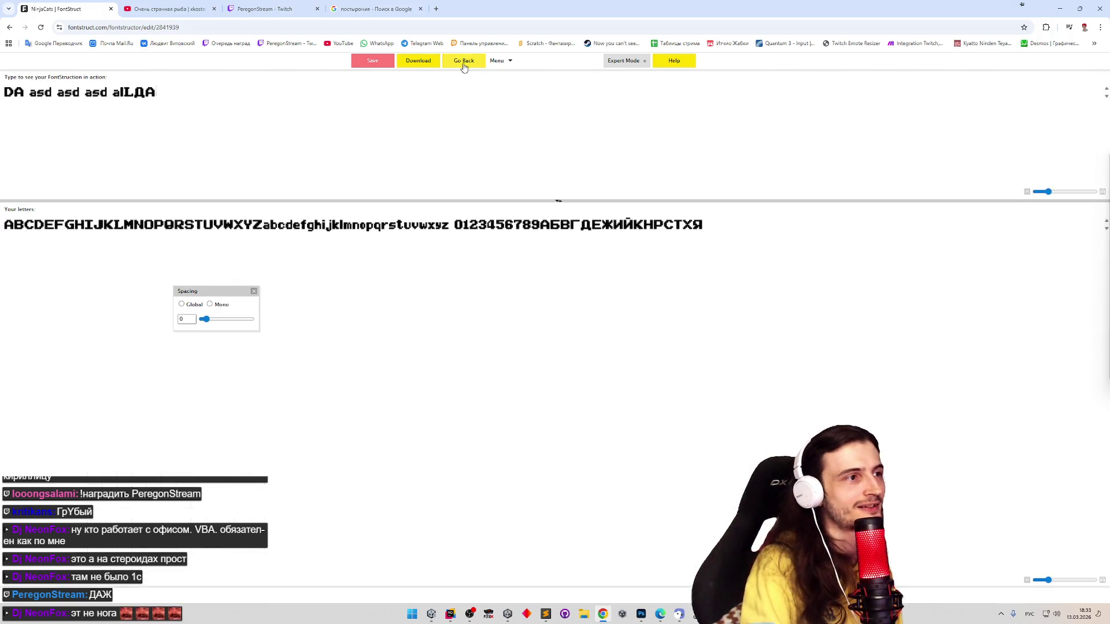
text(ЖАЖА)
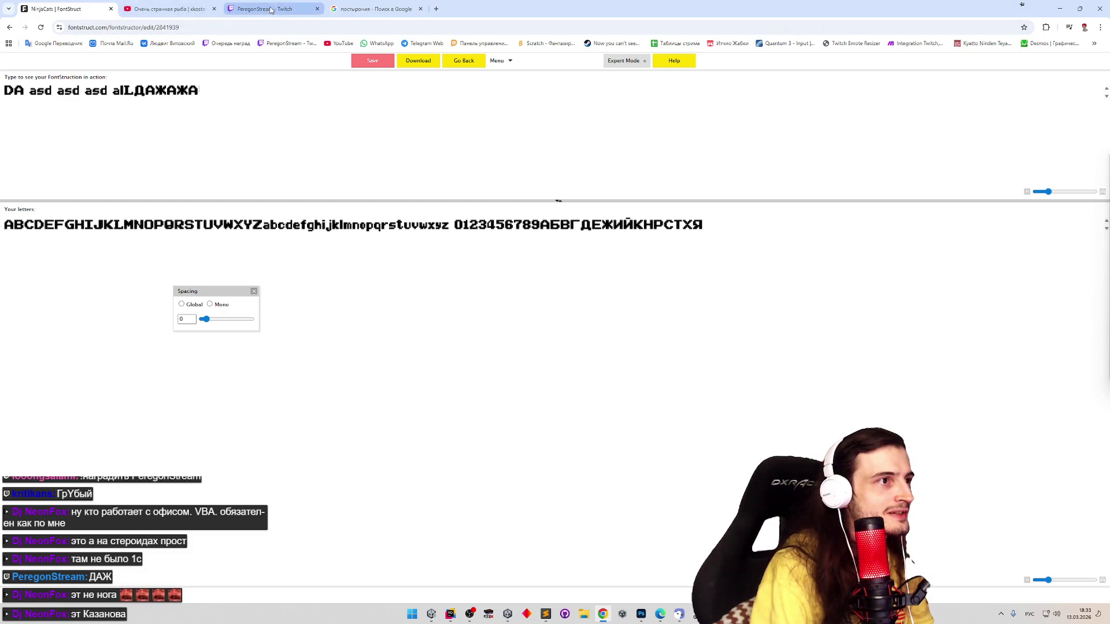
click(466, 61)
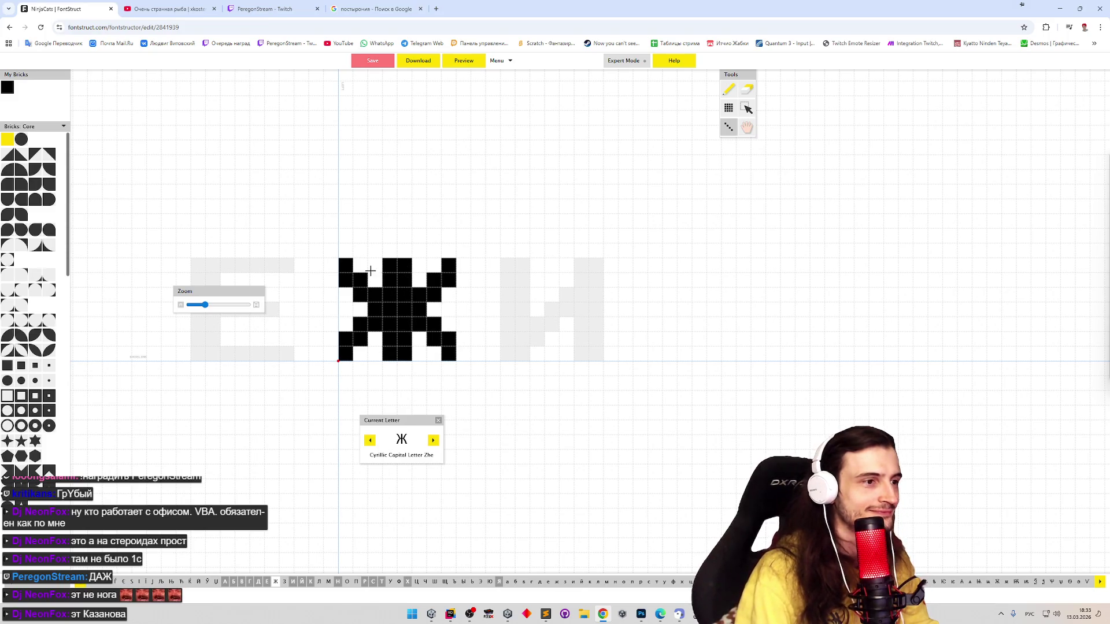
Toggle bricks in Ж's top rows to reshape the upper-right arm and fill the second-row gap
key(p)
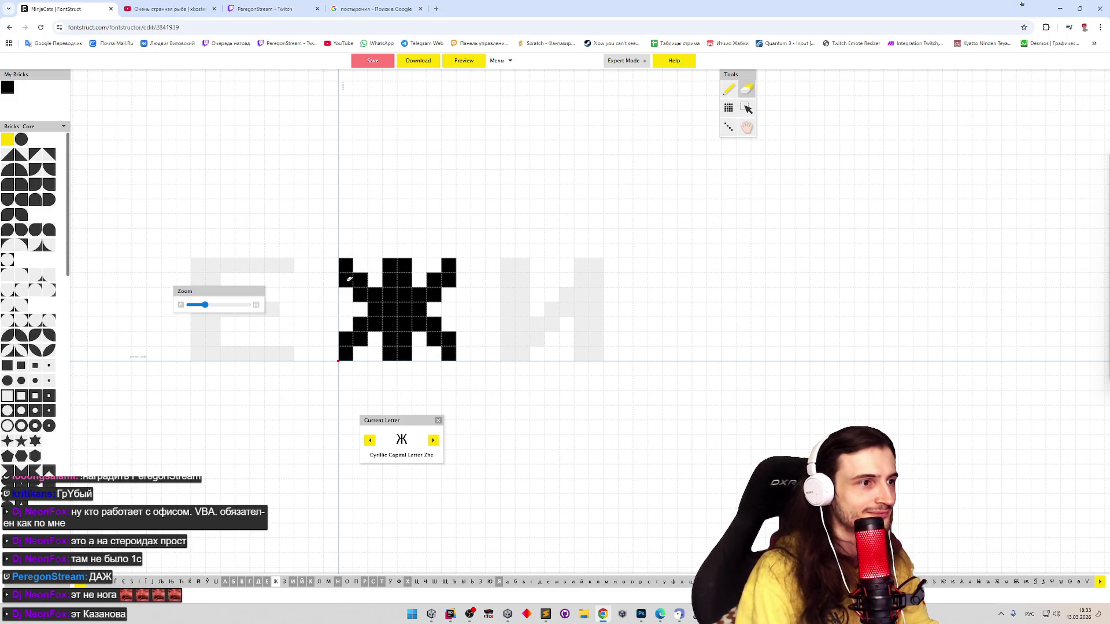
shift+click(345, 280)
click(361, 265)
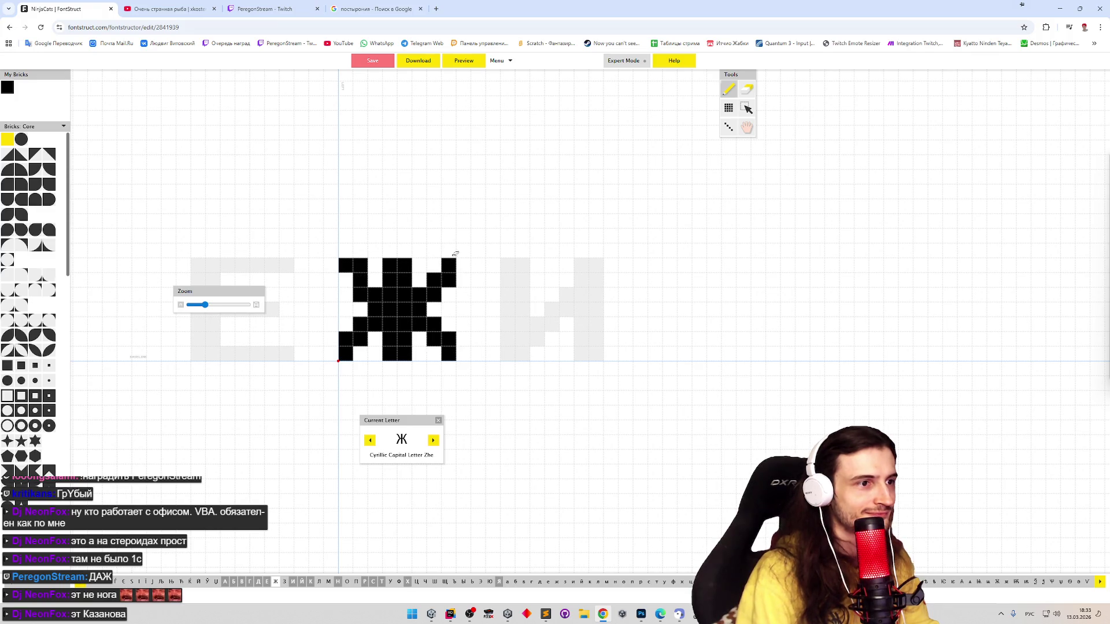
shift+click(448, 280)
click(434, 265)
shift+click(433, 295)
click(419, 280)
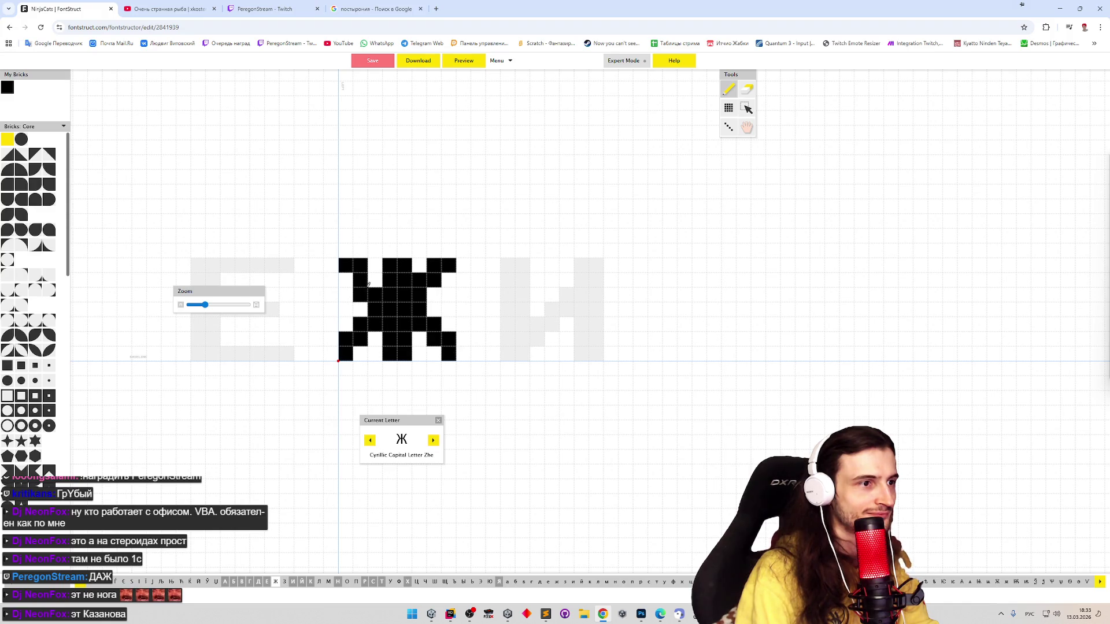
click(373, 280)
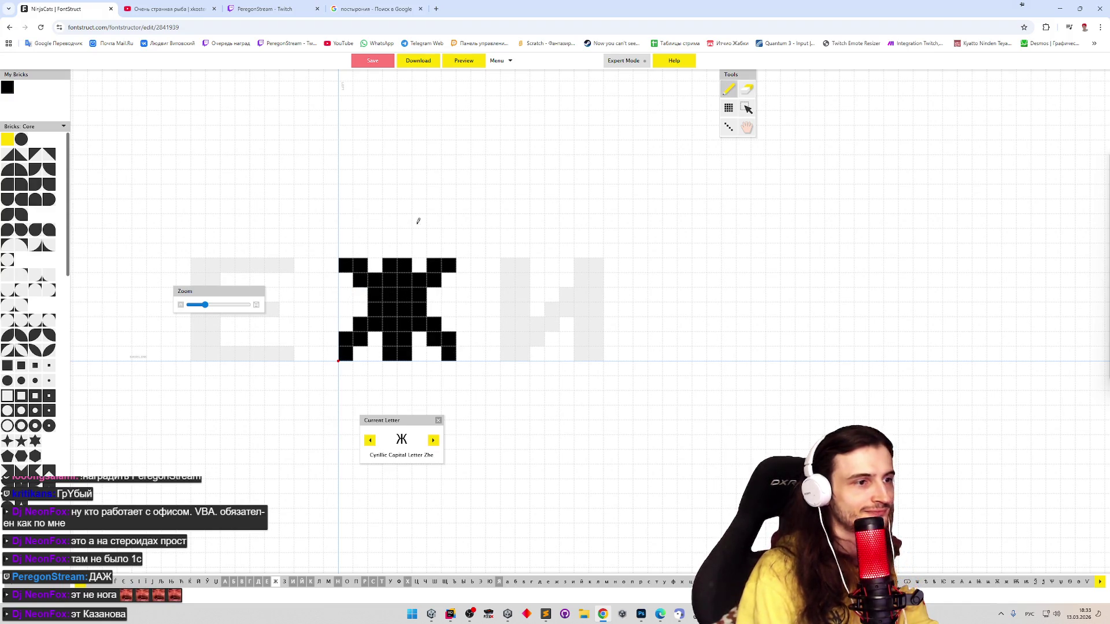
Clear the top-left and upper-right arm bricks, then re-add the top-right corner and middle-right bricks
shift+click(360, 279)
shift+click(360, 264)
shift+click(345, 264)
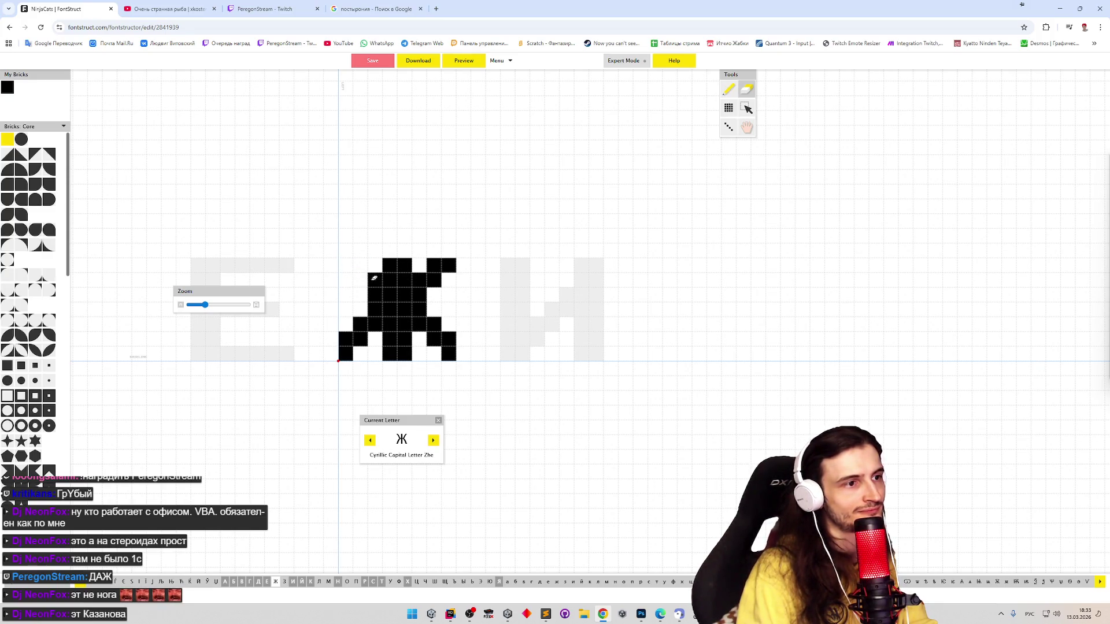
shift+click(375, 280)
shift+click(419, 279)
shift+click(434, 280)
shift+click(434, 266)
shift+click(449, 266)
click(450, 267)
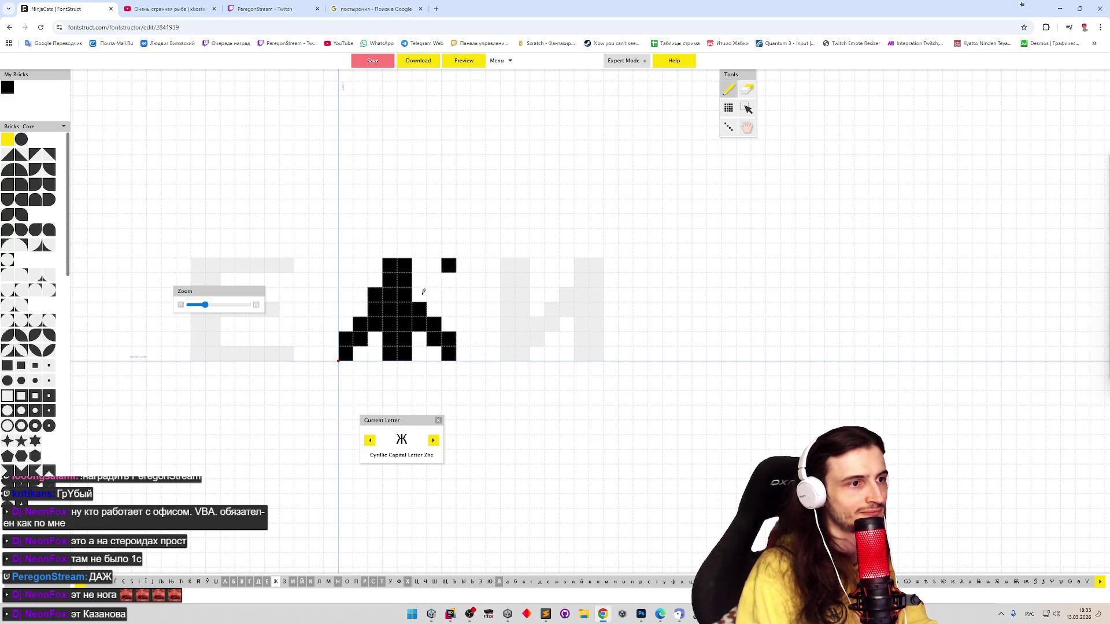
click(420, 294)
click(433, 279)
Rebuild the upper-left arm and fill the upper corner and second-row inner cells
click(361, 280)
click(347, 278)
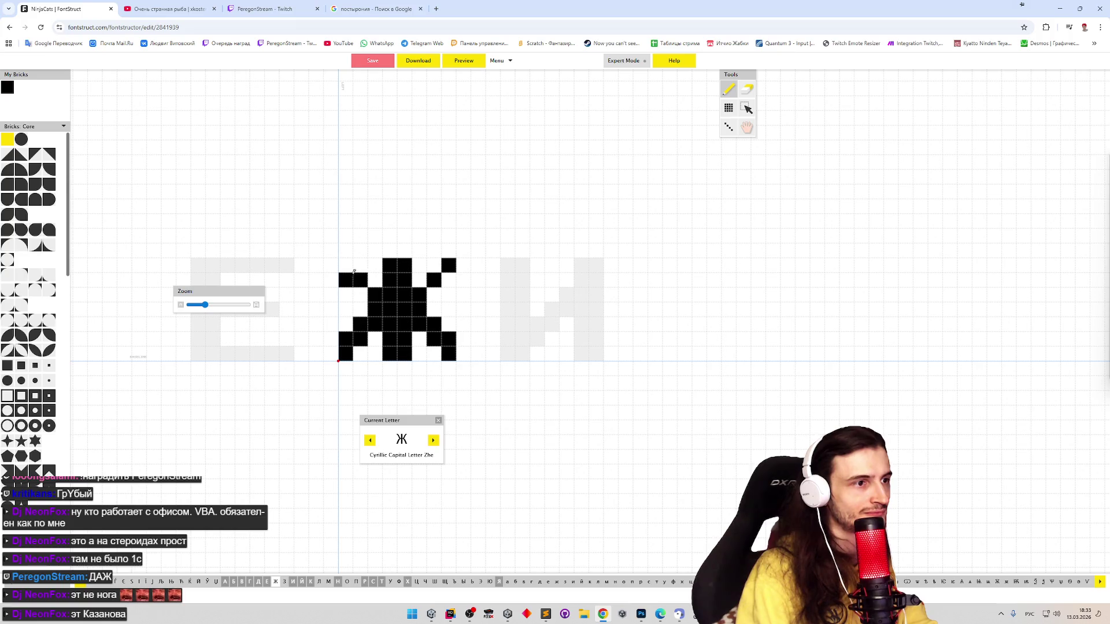
shift+click(345, 280)
click(346, 266)
click(345, 278)
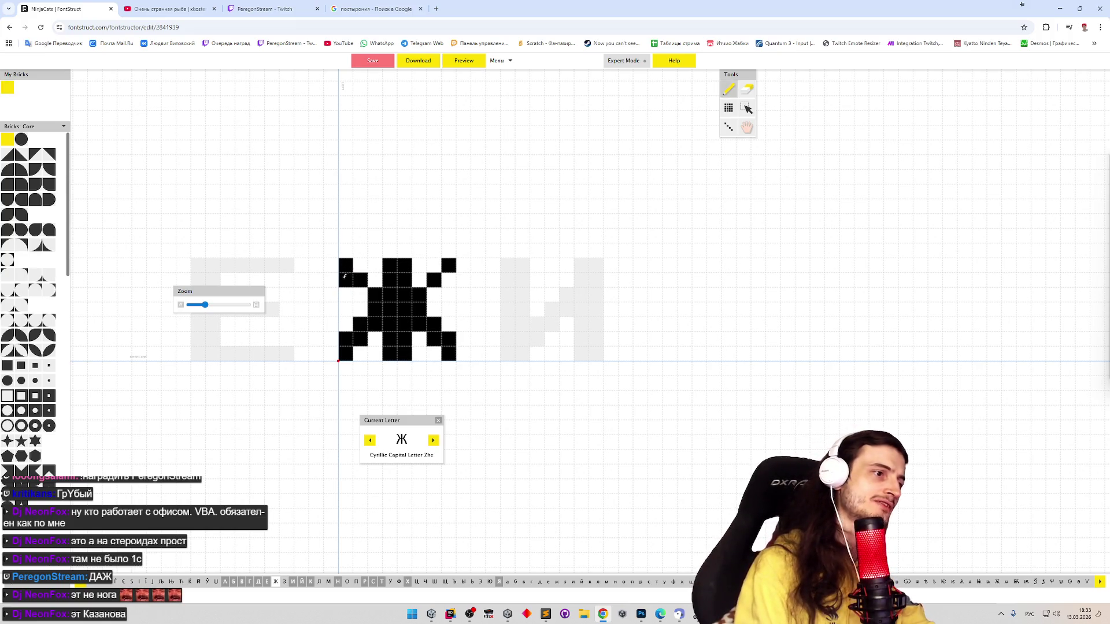
click(448, 281)
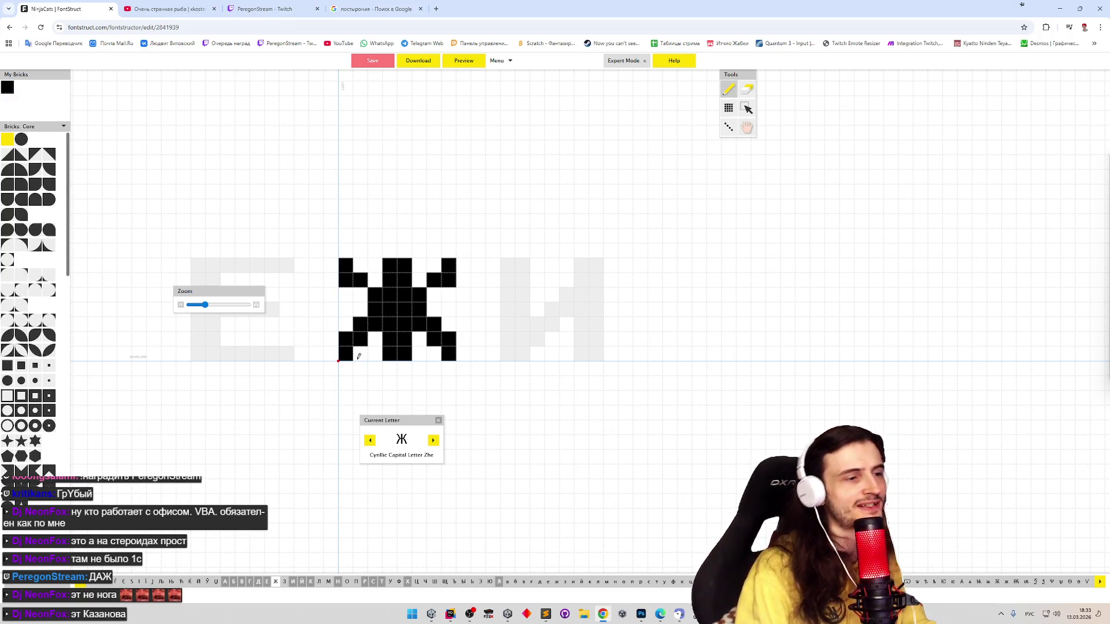
click(360, 295)
click(434, 295)
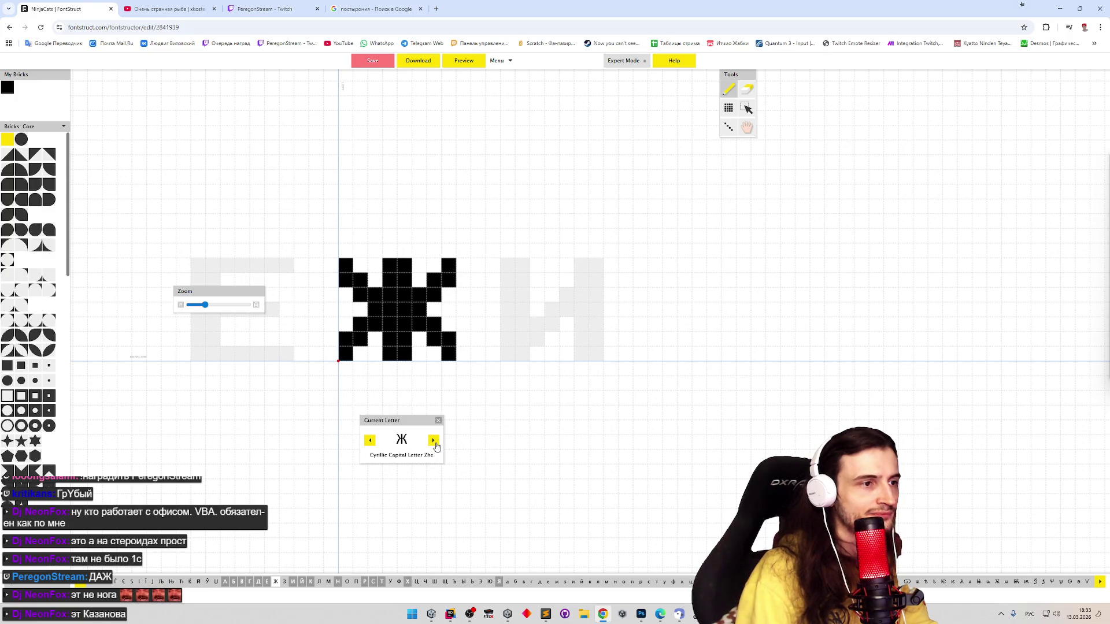
Adjust the lower-left and lower-right inner cells and clear the middle row's end bricks
click(360, 338)
click(345, 324)
click(449, 323)
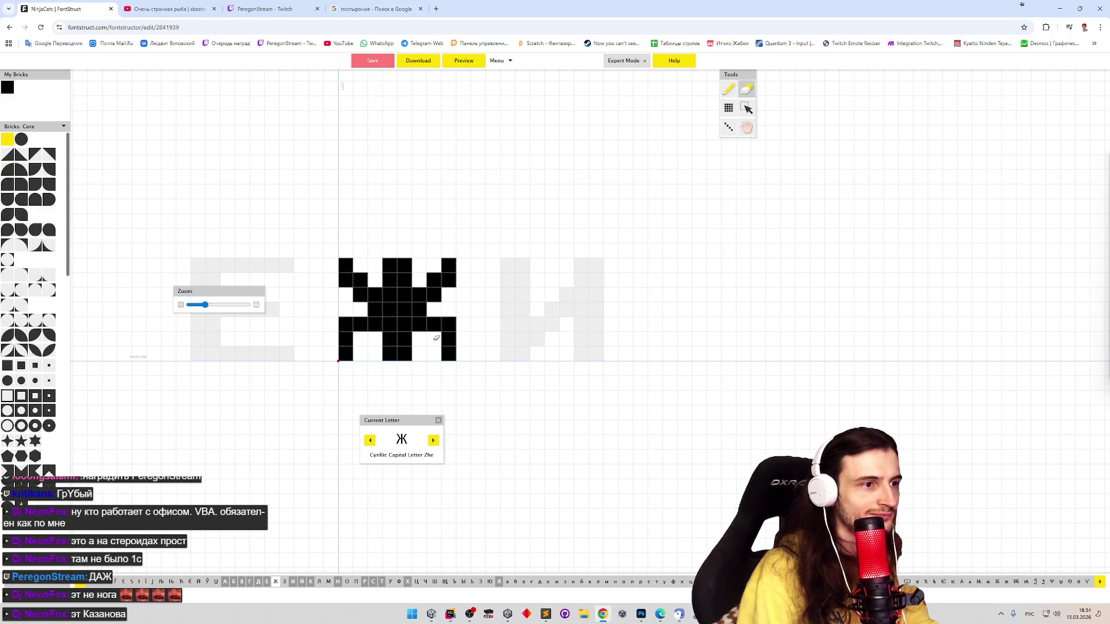
click(360, 338)
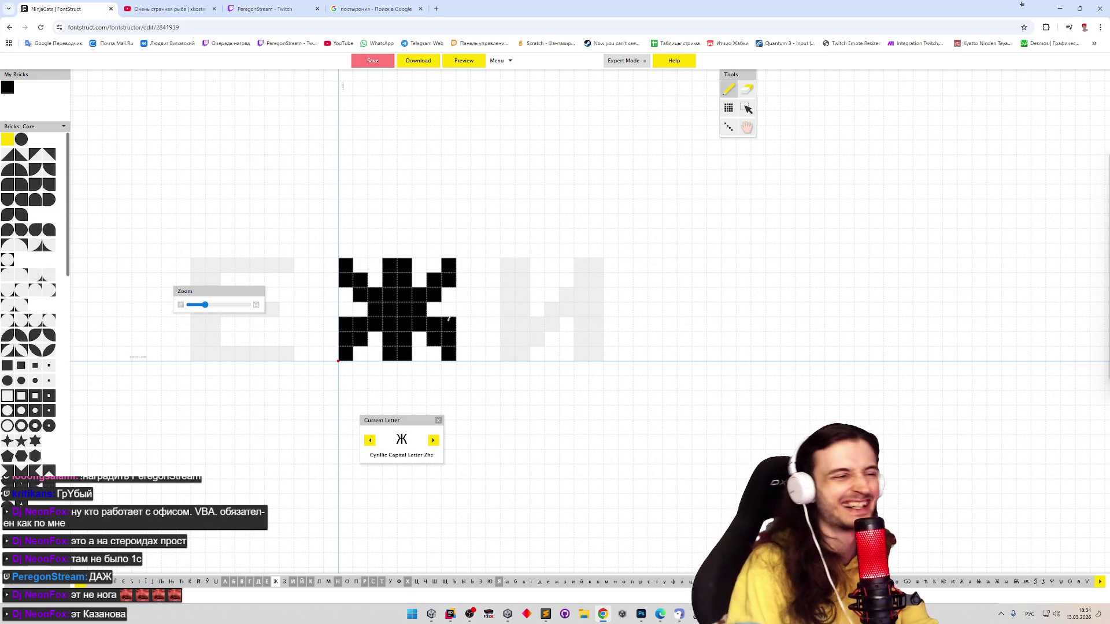
click(360, 339)
click(433, 338)
click(433, 338)
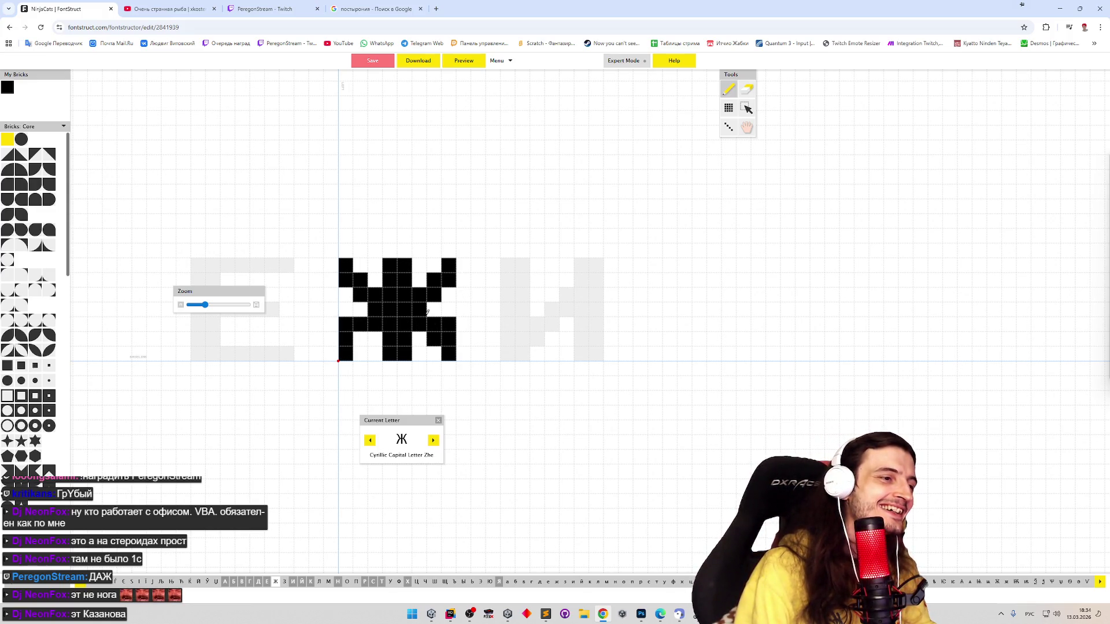
click(345, 324)
click(449, 324)
click(360, 338)
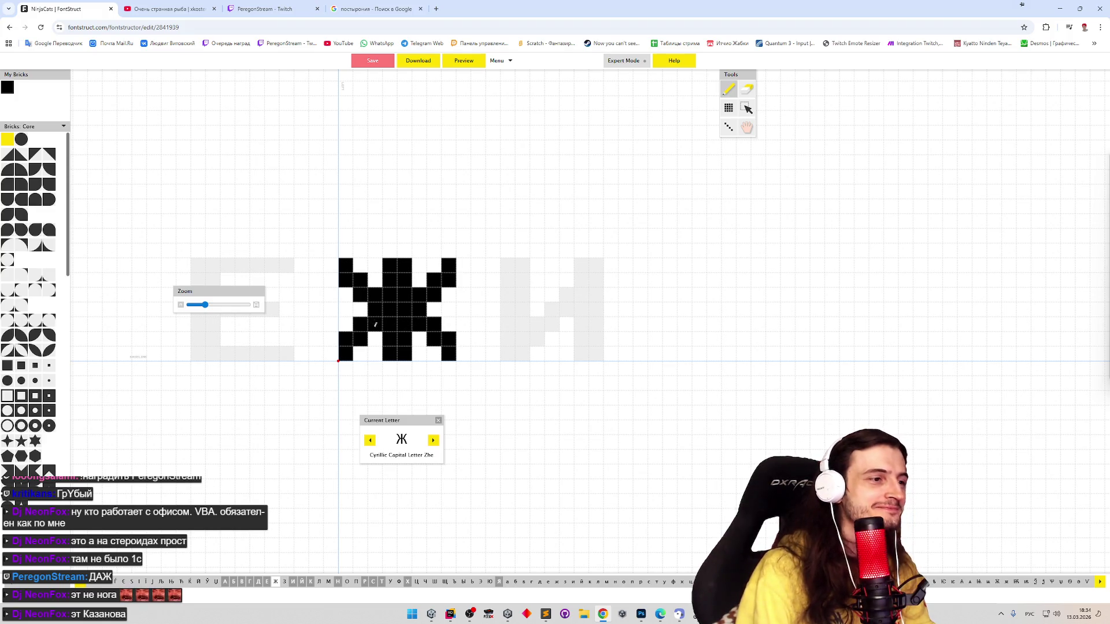
Fill the empty bottom-row cells at left and right, then preview the font
click(362, 352)
click(433, 353)
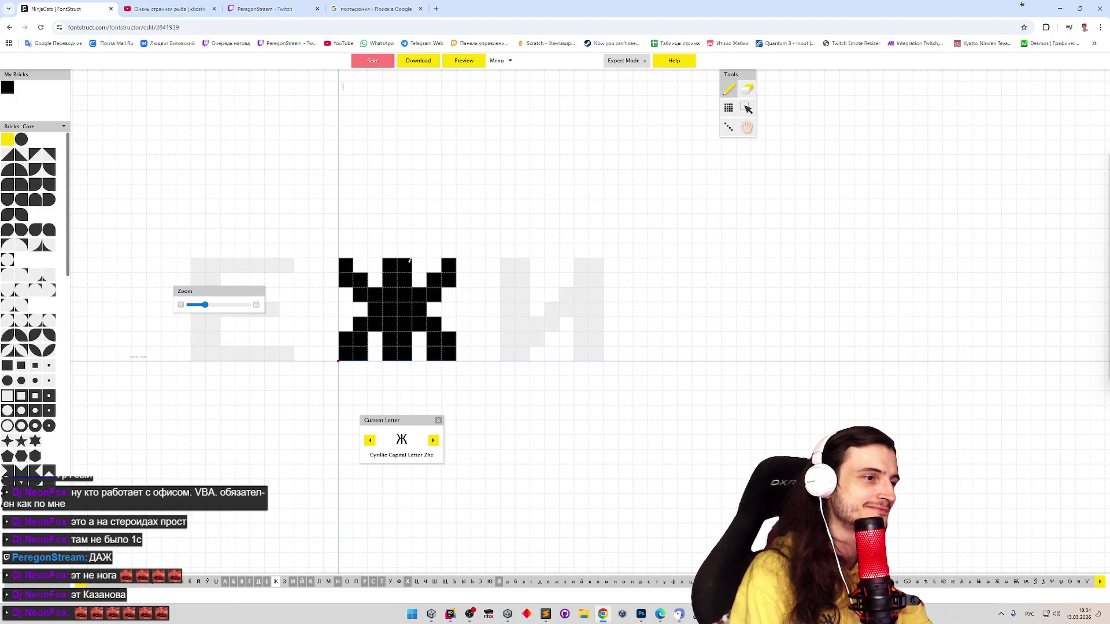
click(467, 61)
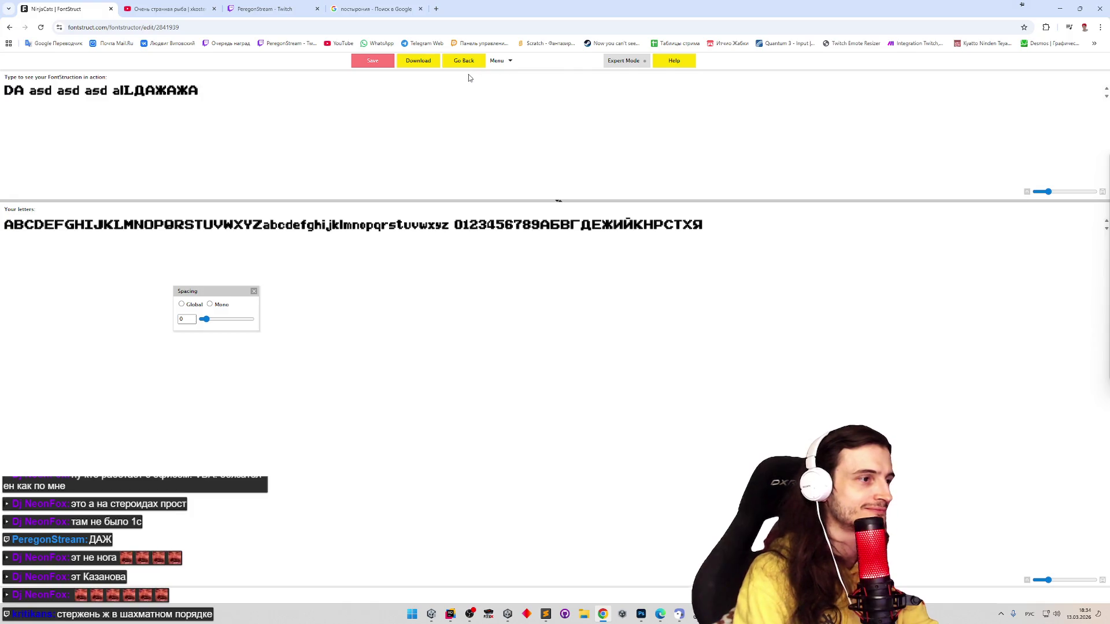
Replace the preview sample text with ЖАЖ and return to the Ж editor
key(ctrl+a)
text(ЖА)
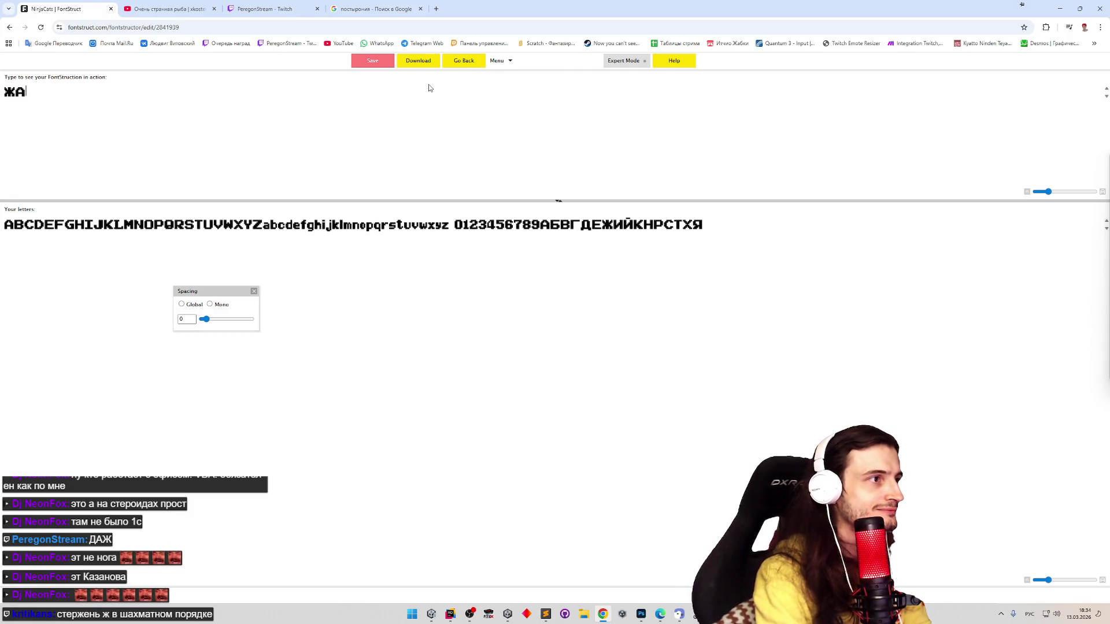
text(Ж)
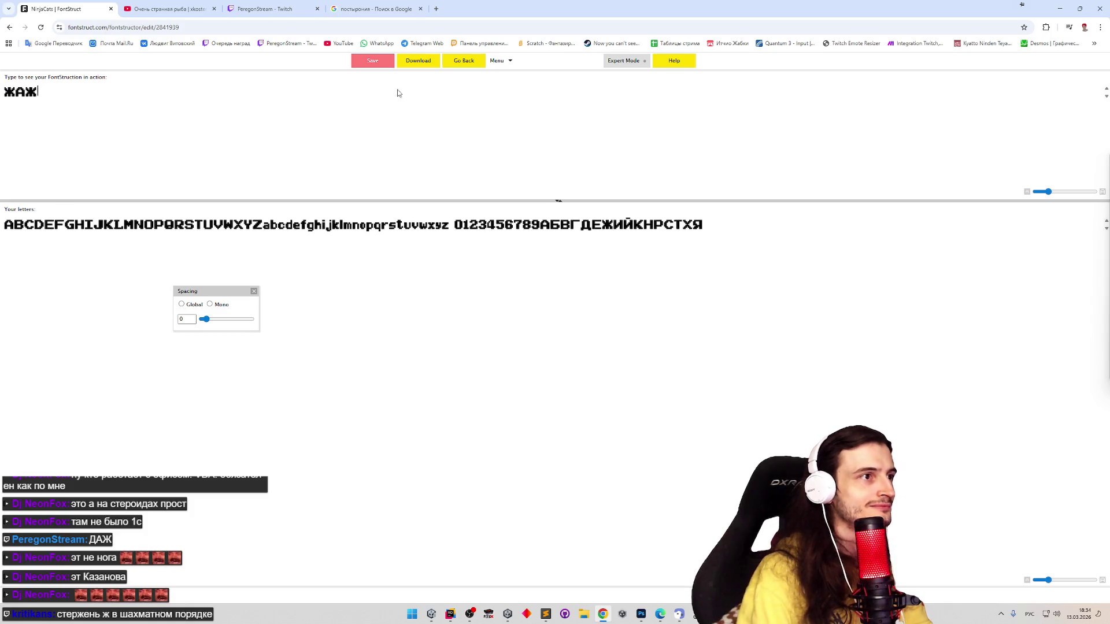
click(469, 63)
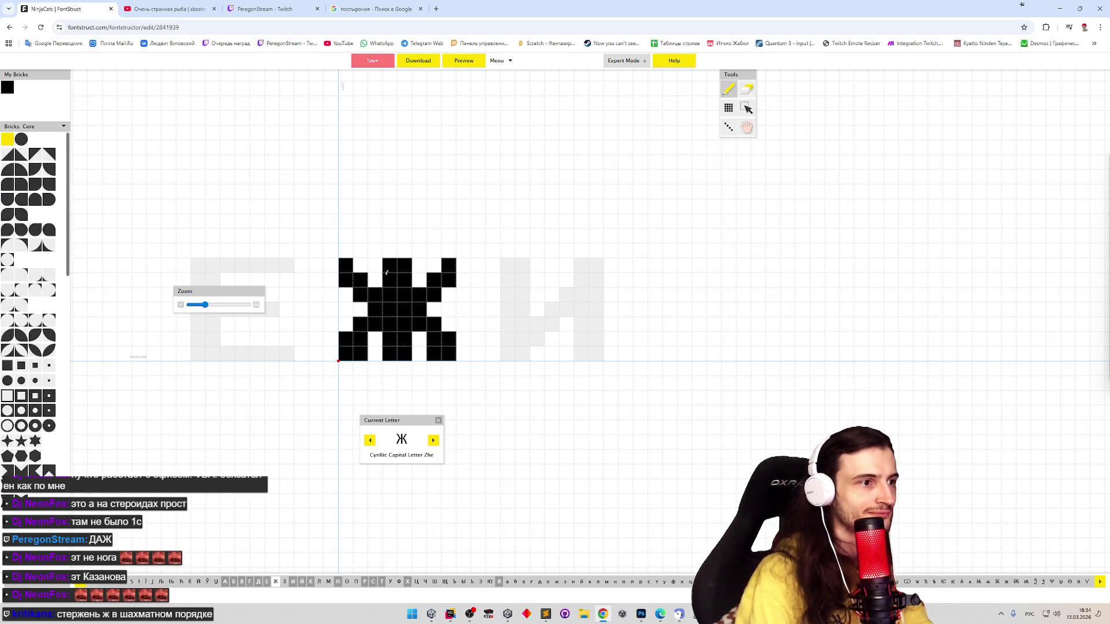
Fill the left and right top-row gaps of Ж and recheck it in the preview
click(360, 266)
click(433, 266)
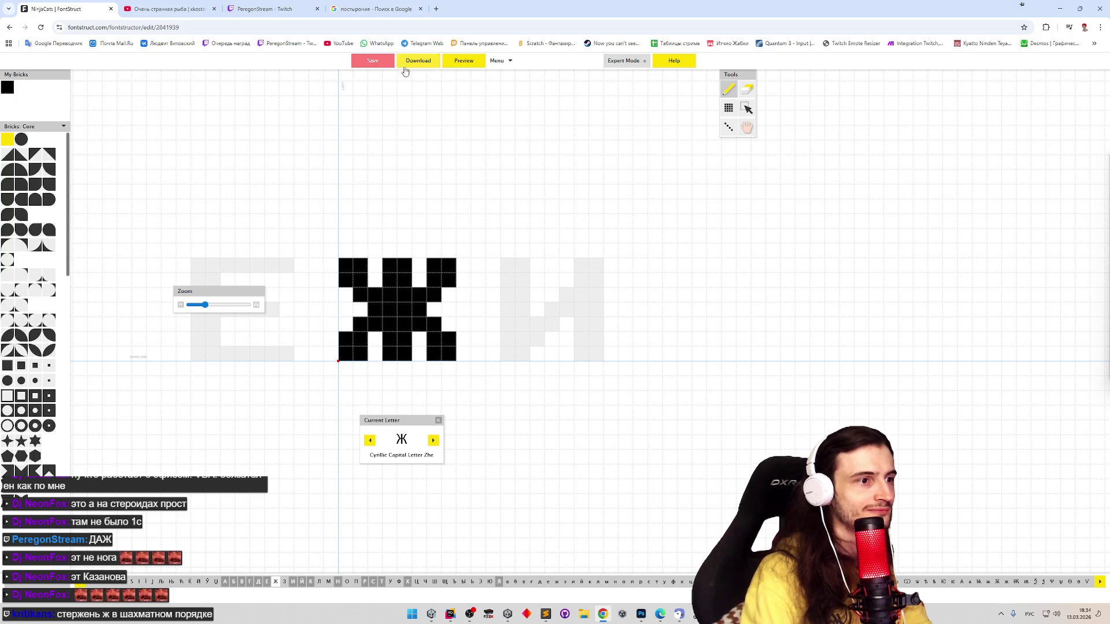
click(469, 68)
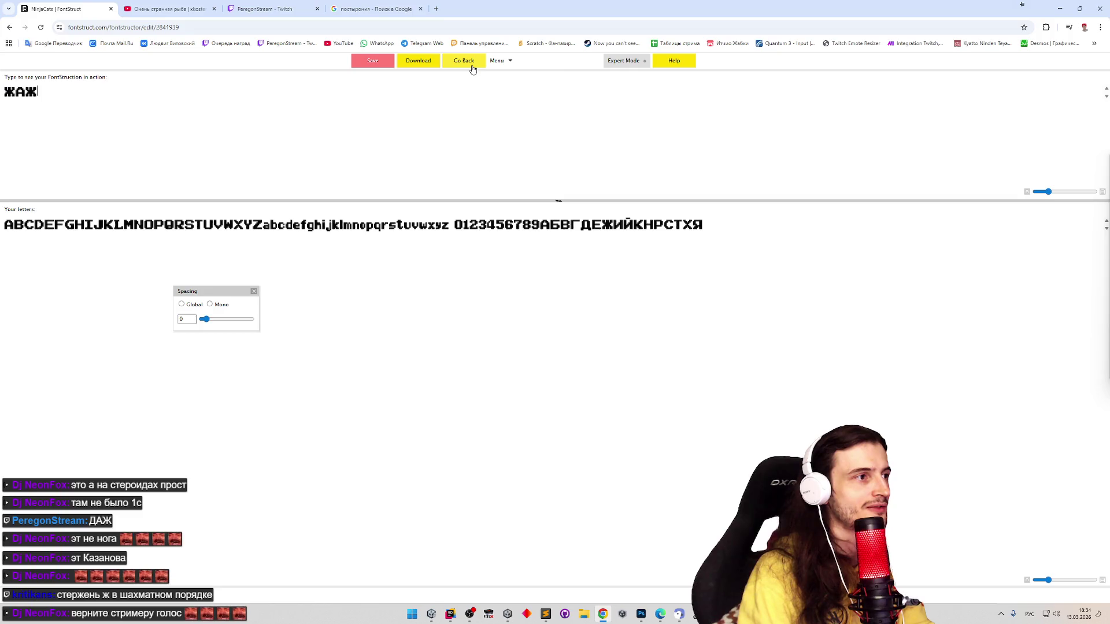
click(474, 69)
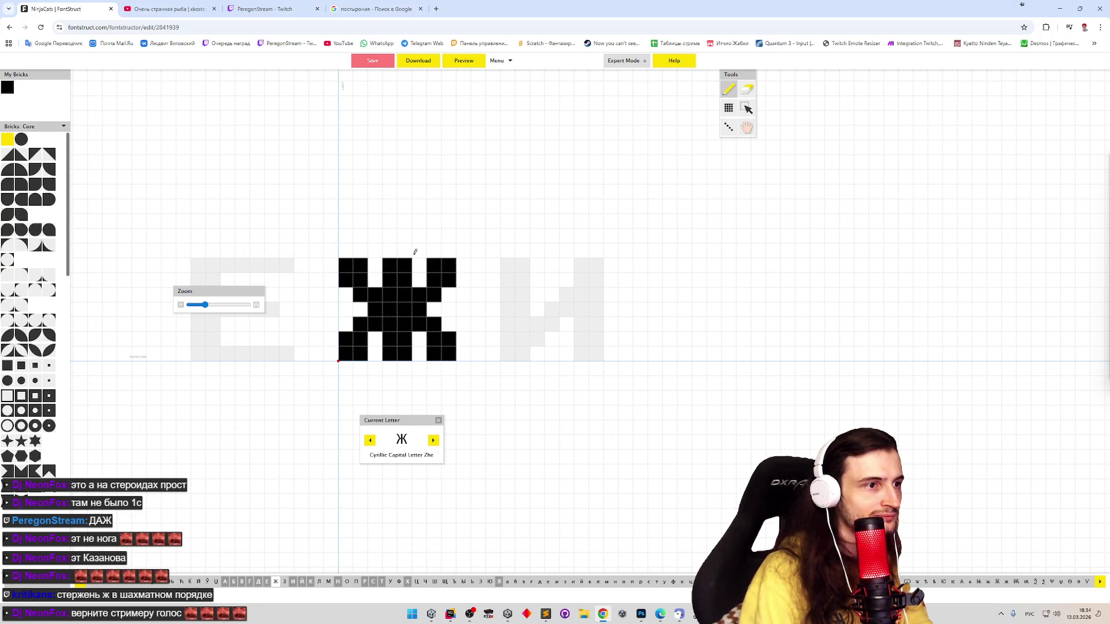
Erase Ж's entire middle column and save the font
key(e)
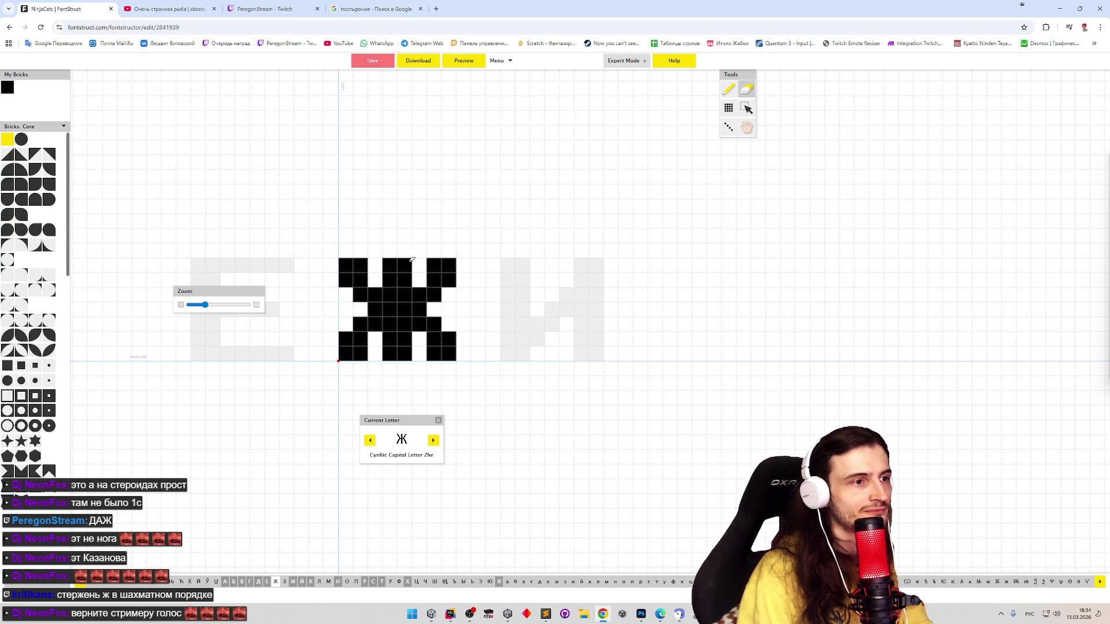
drag(407, 261, 407, 284)
drag(408, 346, 410, 364)
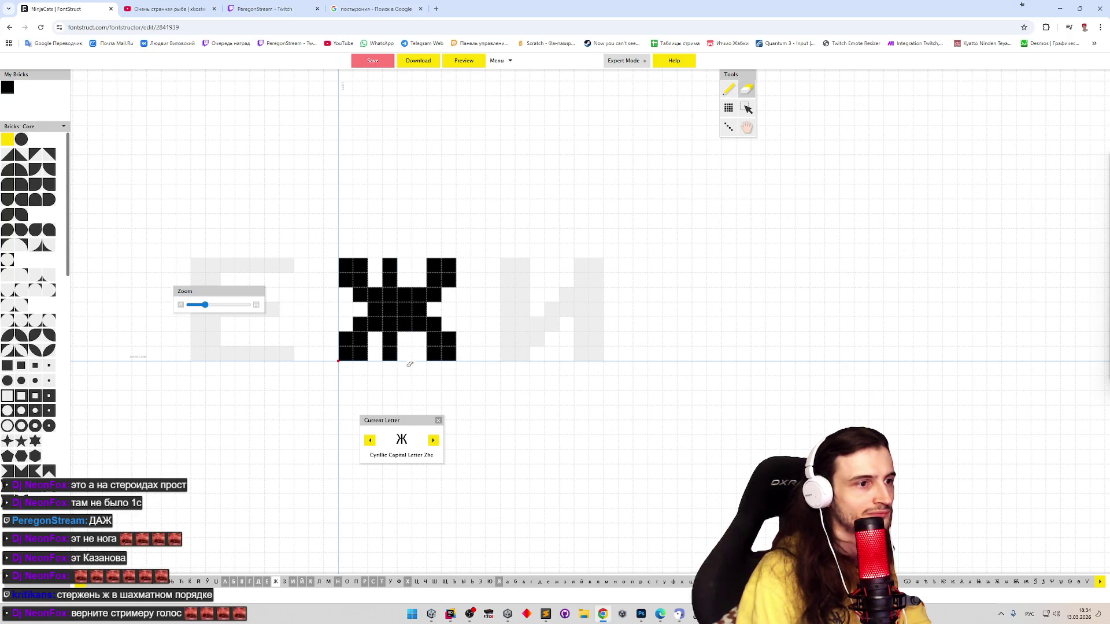
drag(412, 280, 405, 329)
key(p)
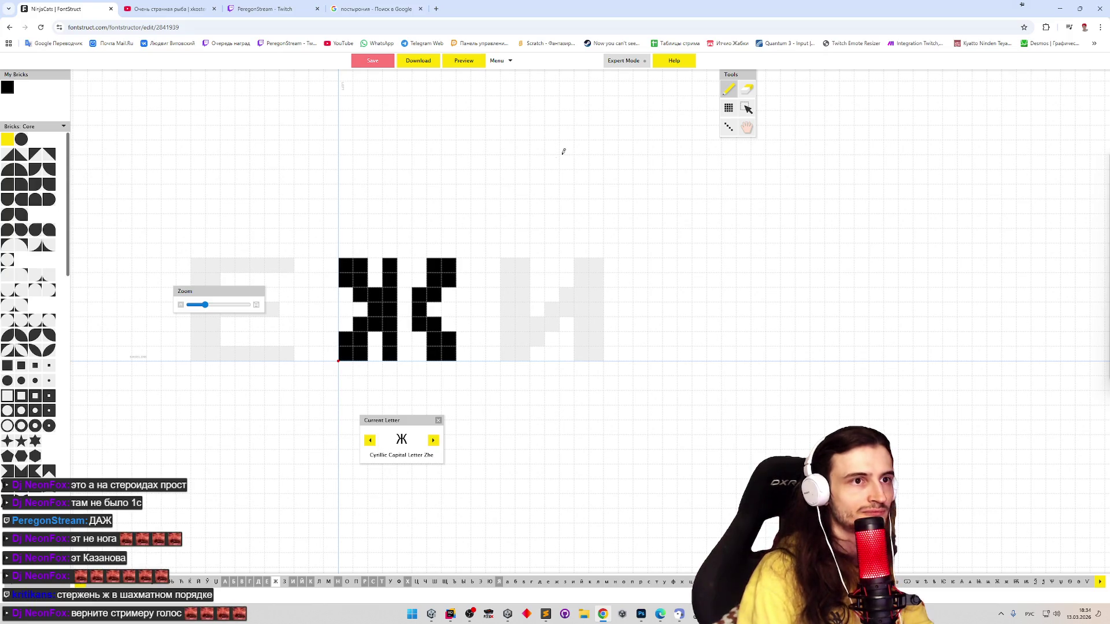
key(ctrl+s)
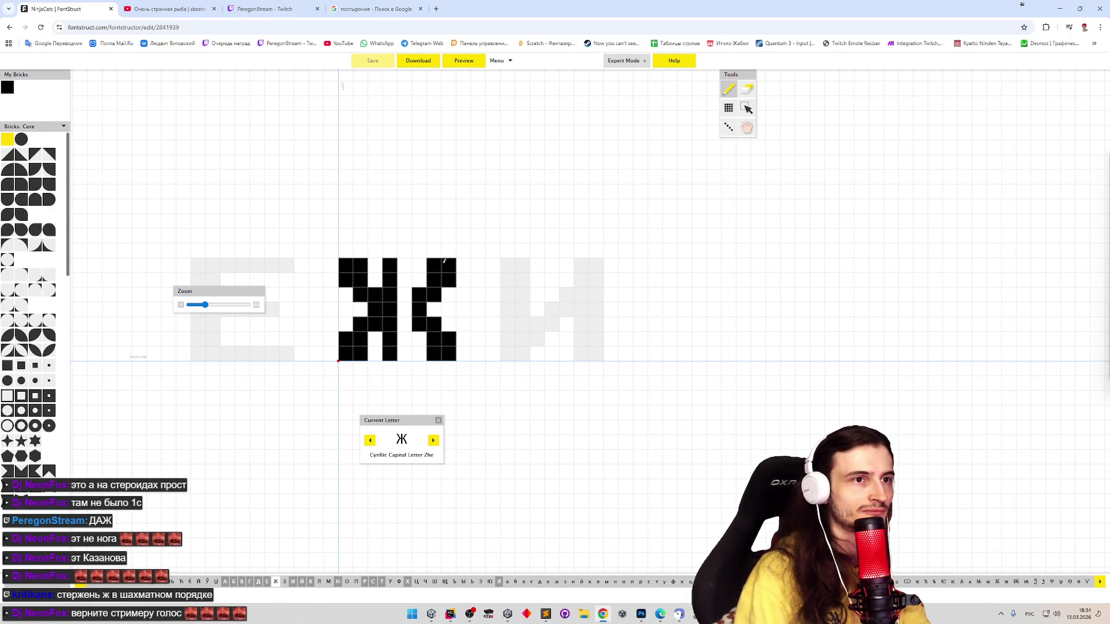
Select Ж's right half, shift it one cell left, deselect, and open the preview
key(ctrl+a)
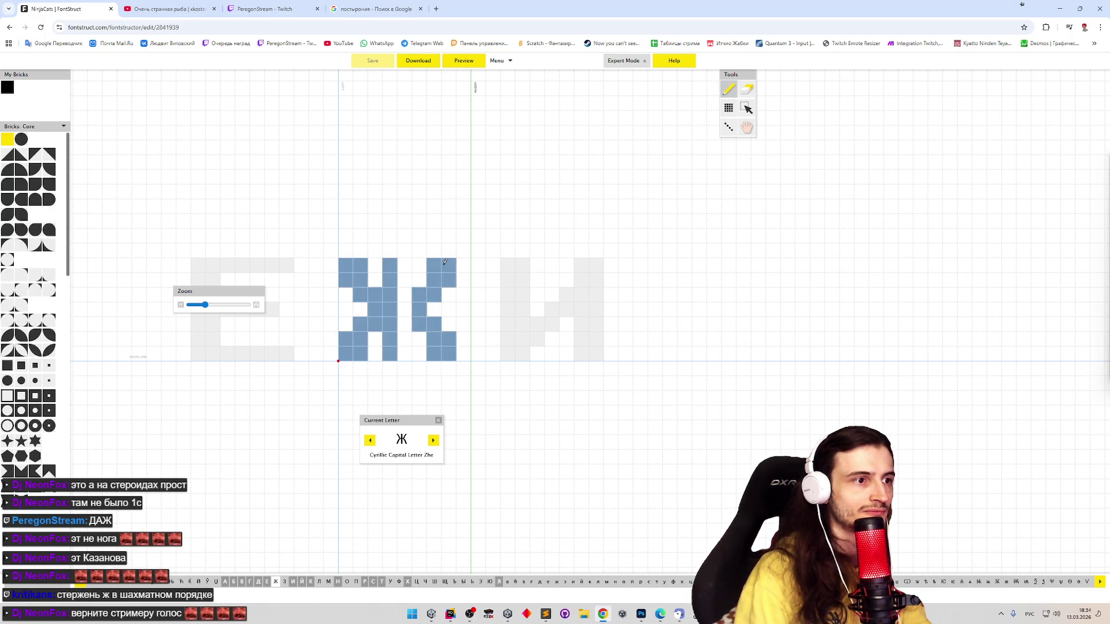
key(e)
key(s)
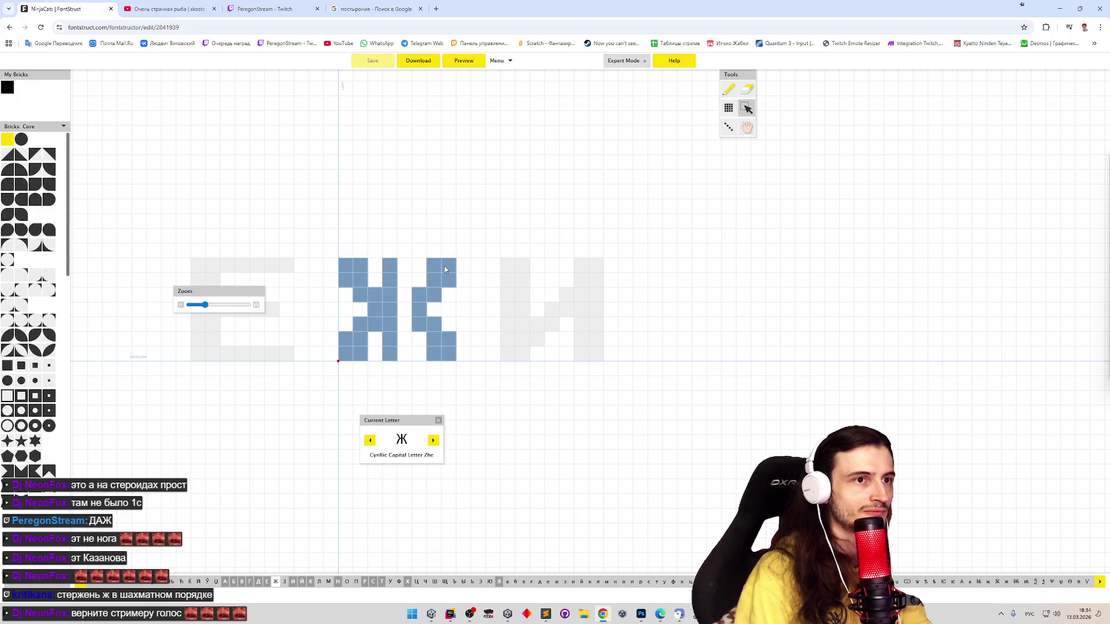
mouse_move(340, 261)
mouse_down()
mouse_move(362, 283)
mouse_move(340, 261)
mouse_up()
drag(473, 234, 421, 377)
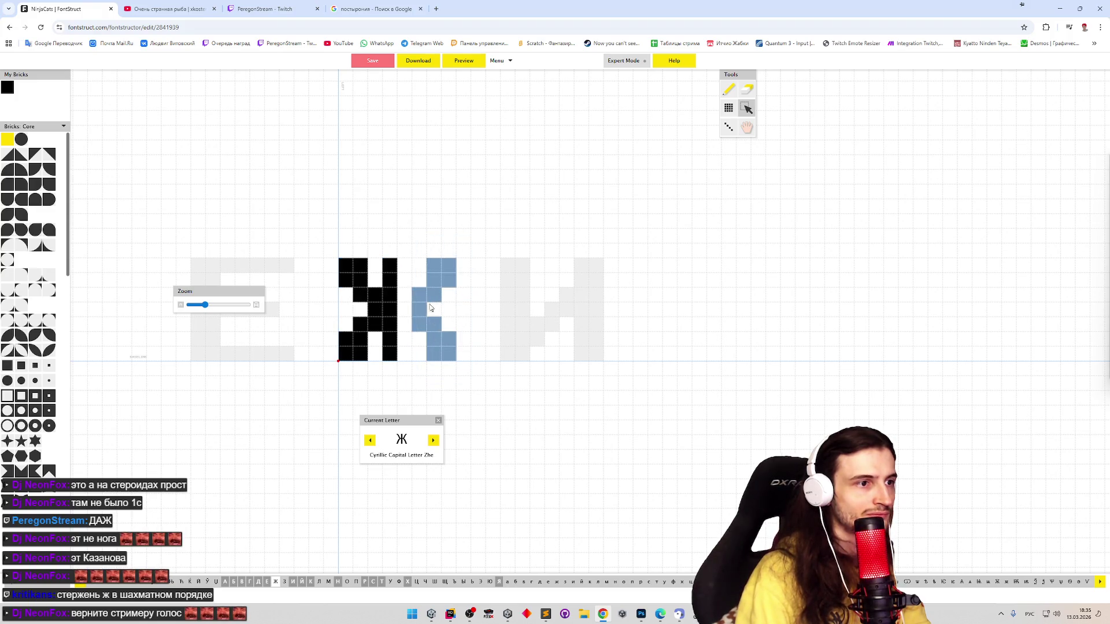
drag(436, 293, 422, 292)
click(462, 238)
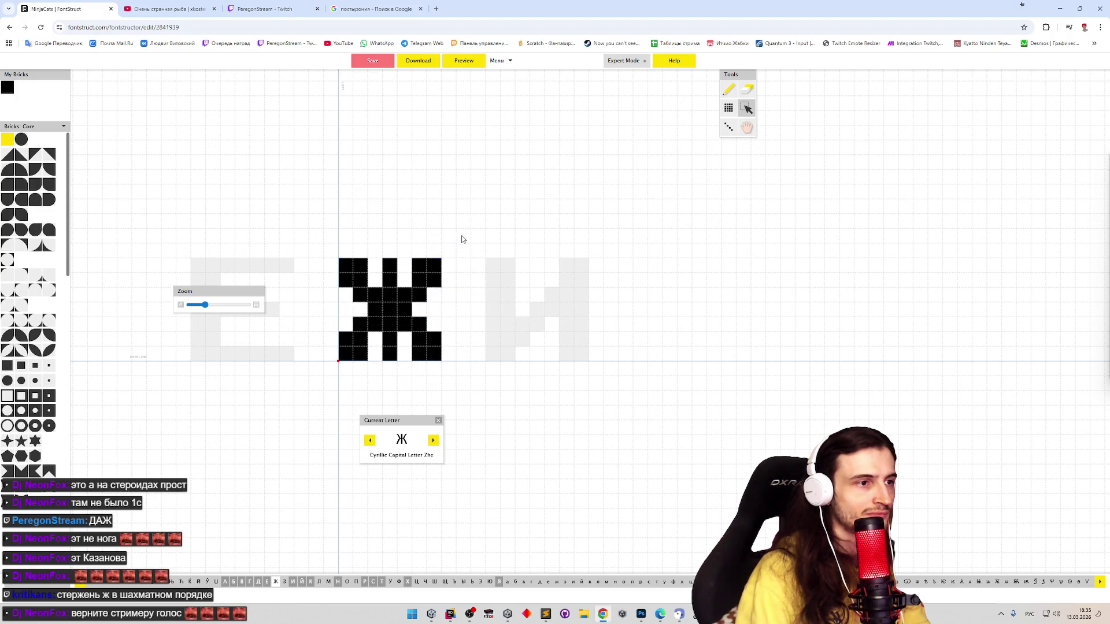
click(464, 65)
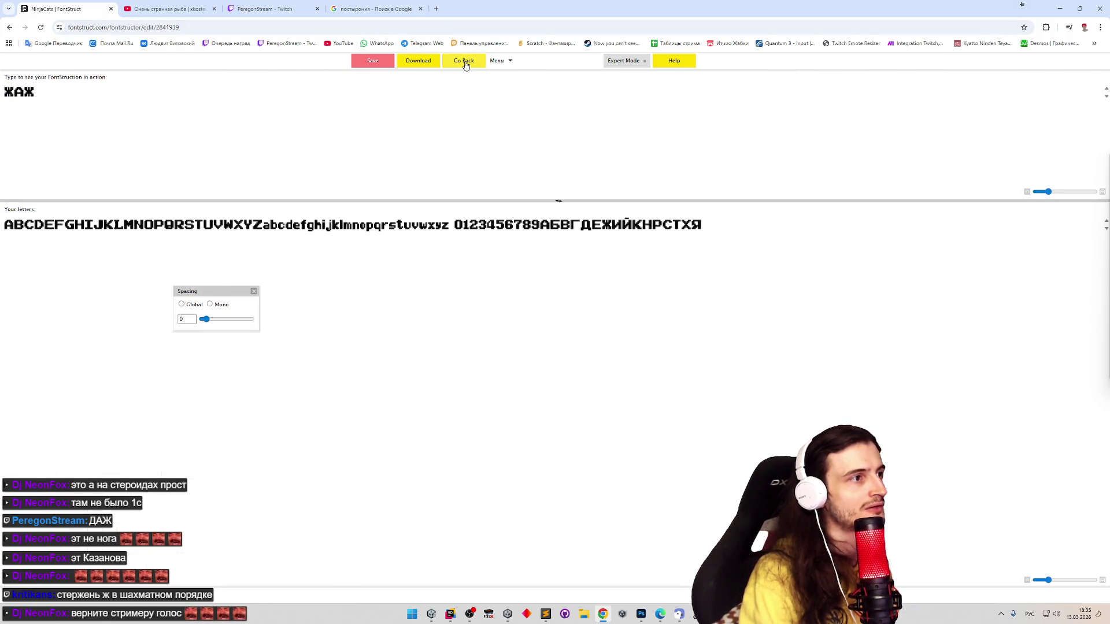
Test the narrowed Ж with sample text ЖАЖАБАЖААБАВ, then return to the glyph editor
text(ЖАЖА)
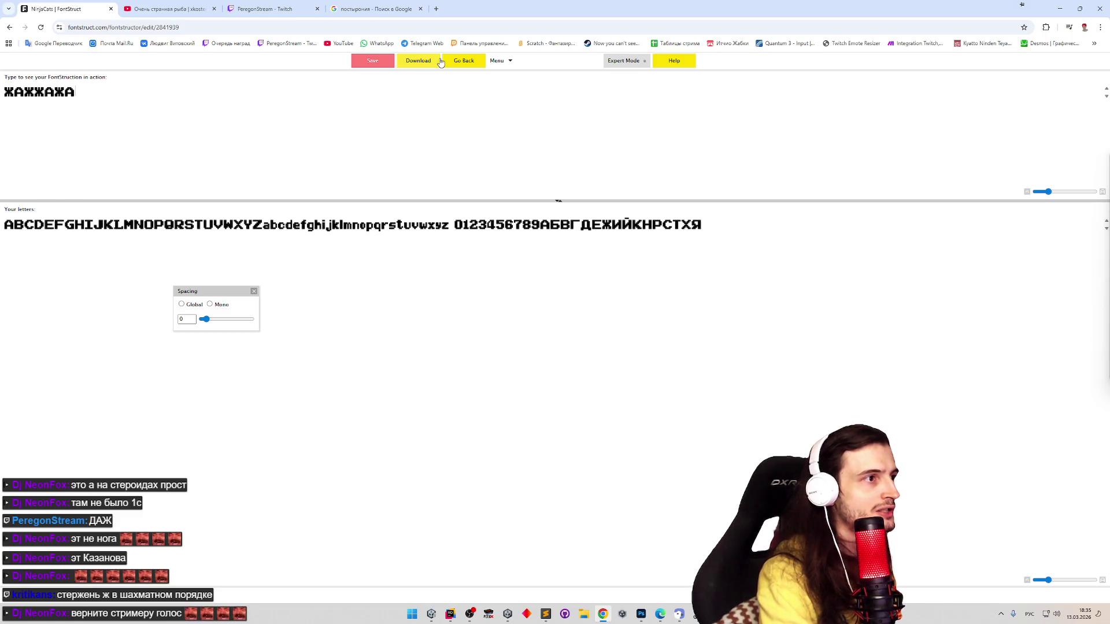
text(БАЖ)
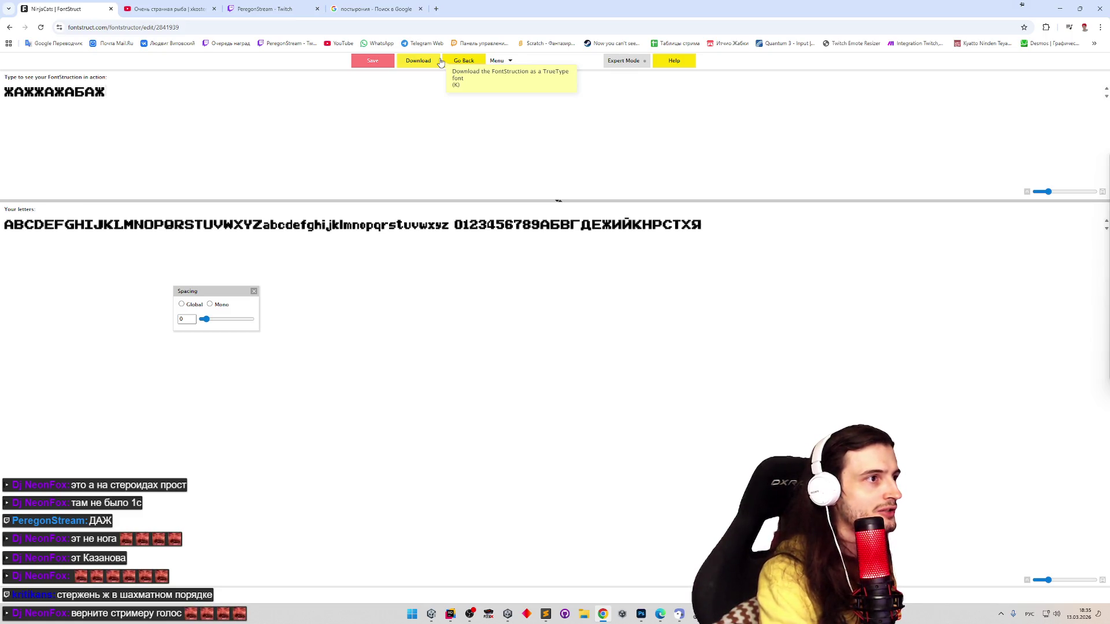
text(ААБА)
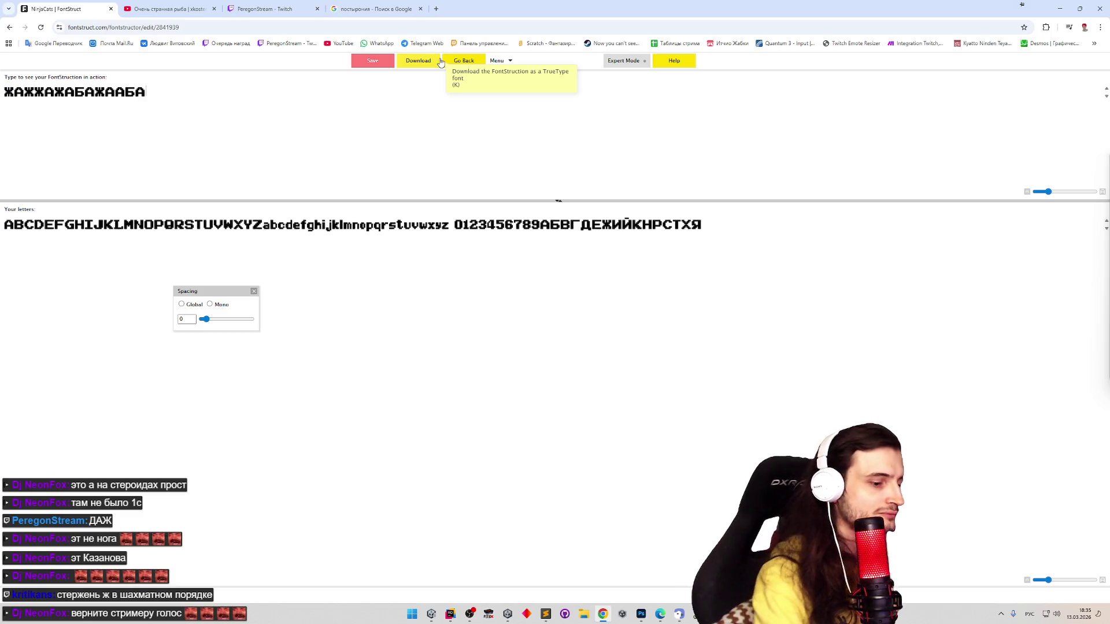
text(В)
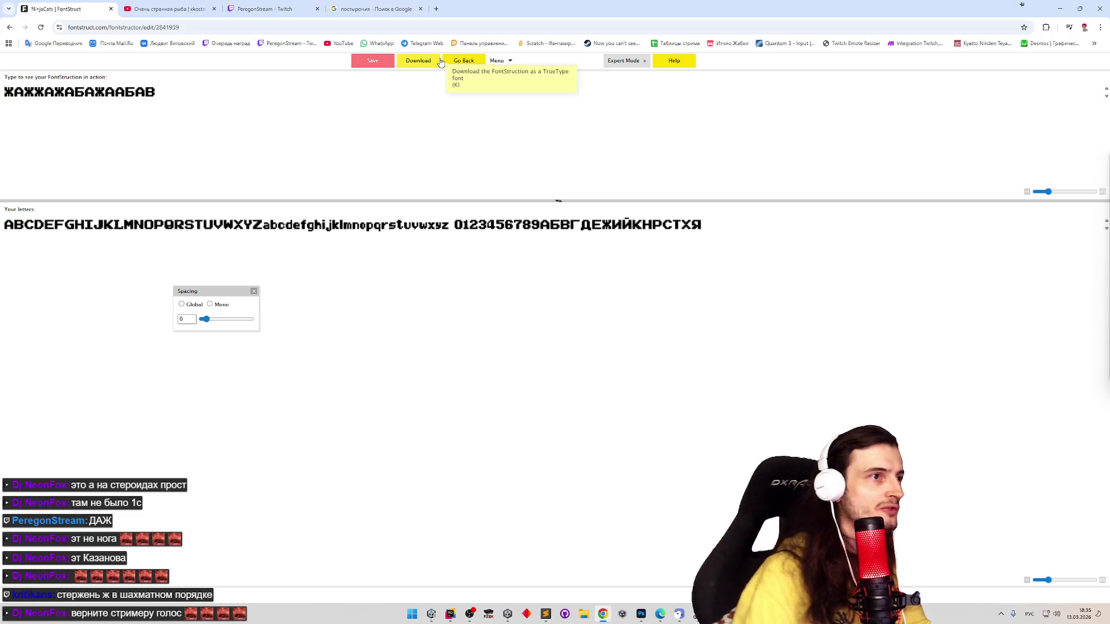
click(474, 62)
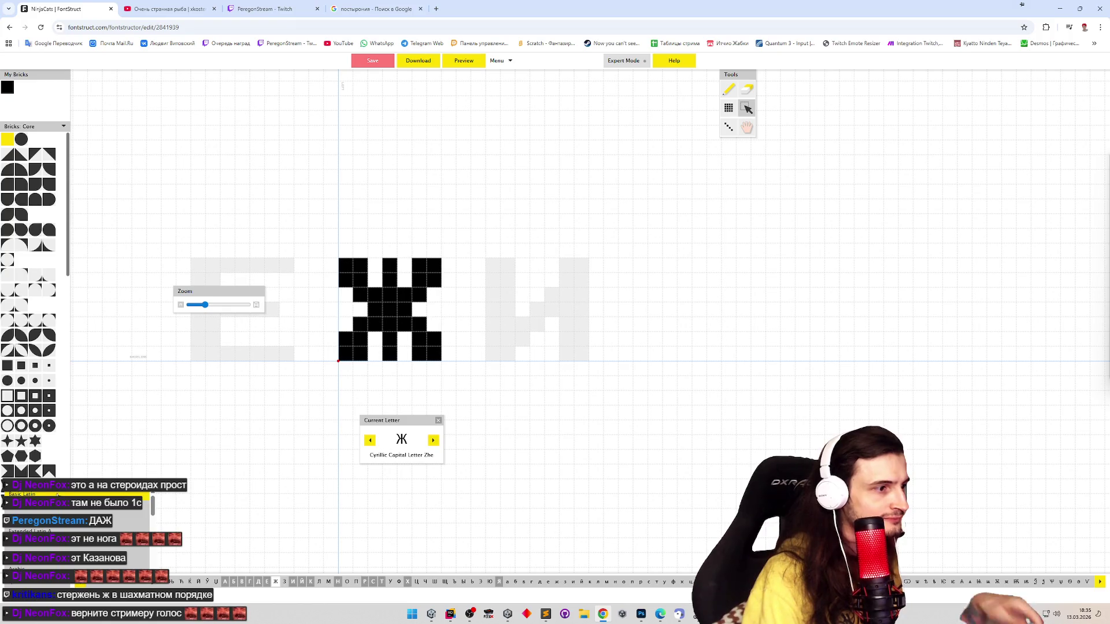
Paste the Latin O's bricks into the Cyrillic О by switching the character set between Latin and Cyrillic
click(70, 584)
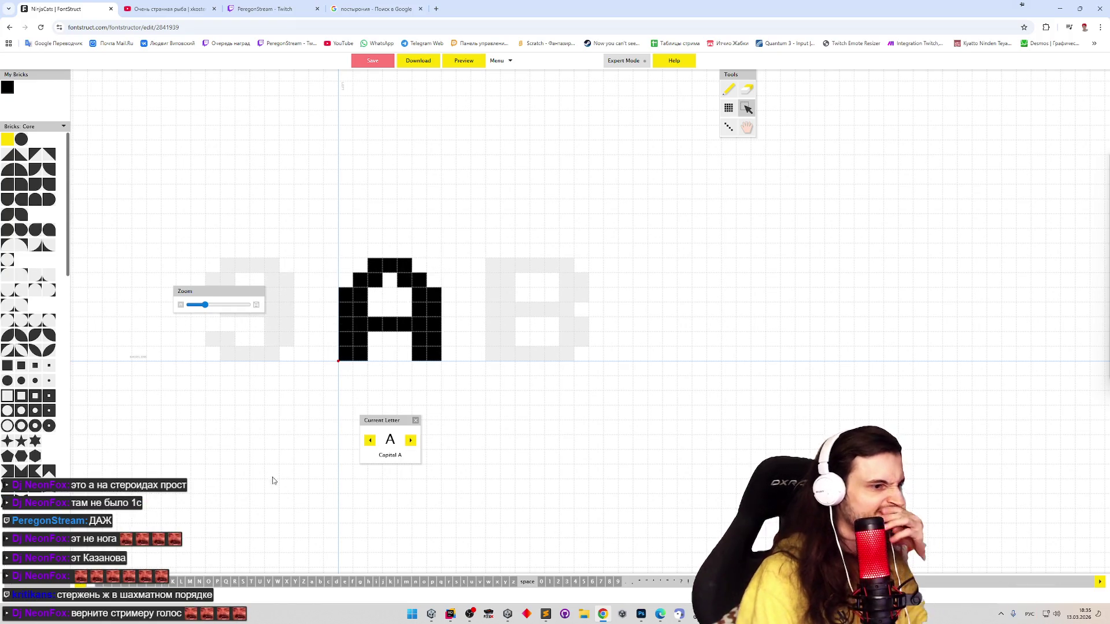
click(208, 581)
click(65, 585)
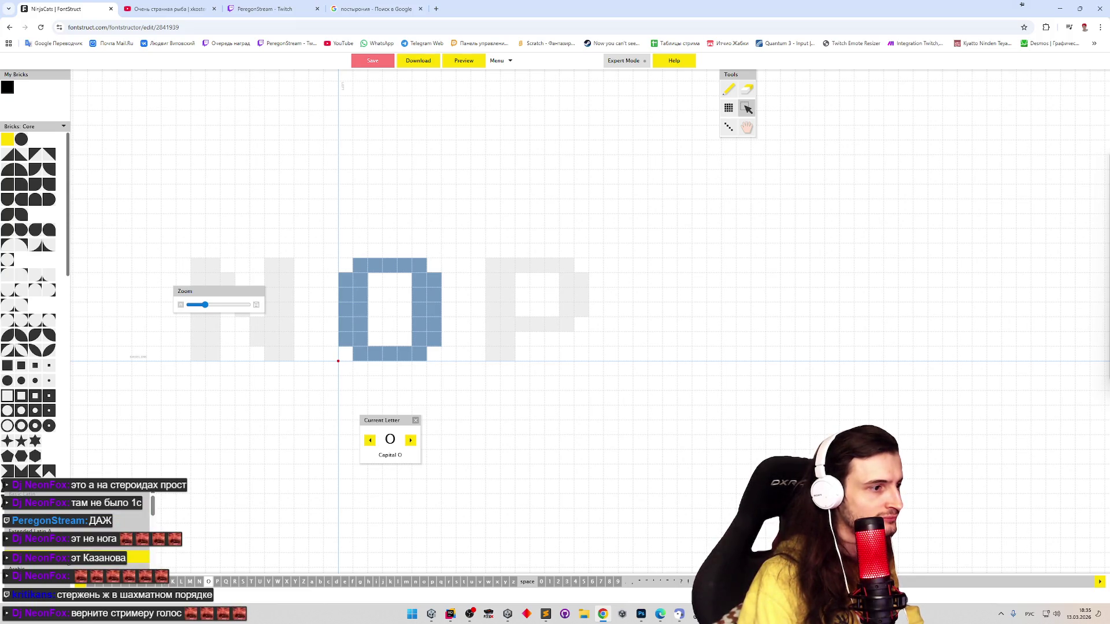
click(24, 549)
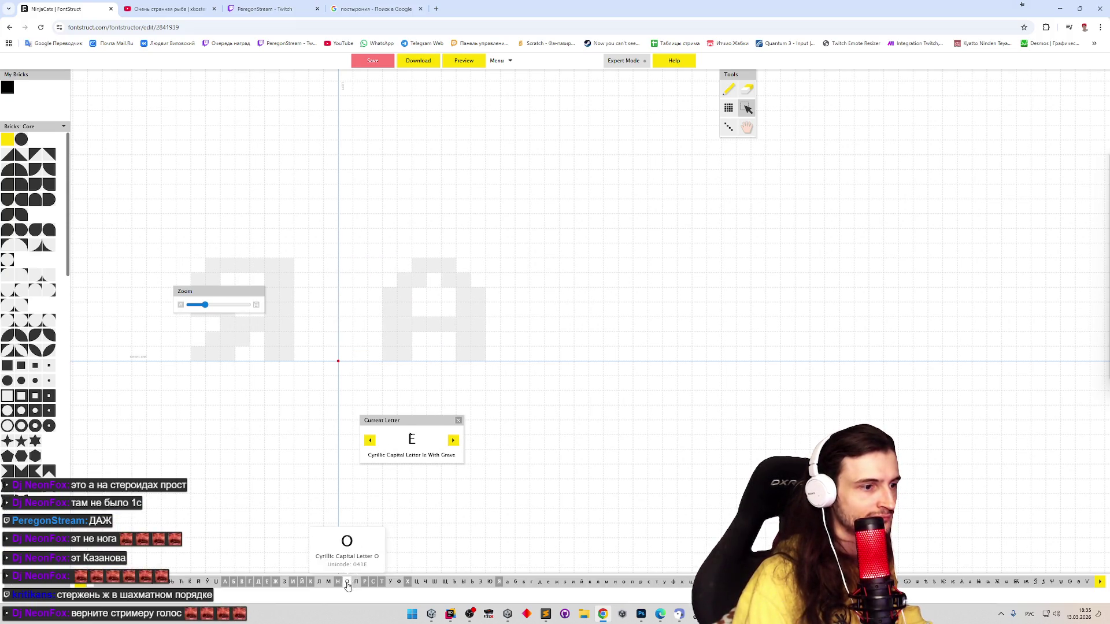
key(ctrl+v)
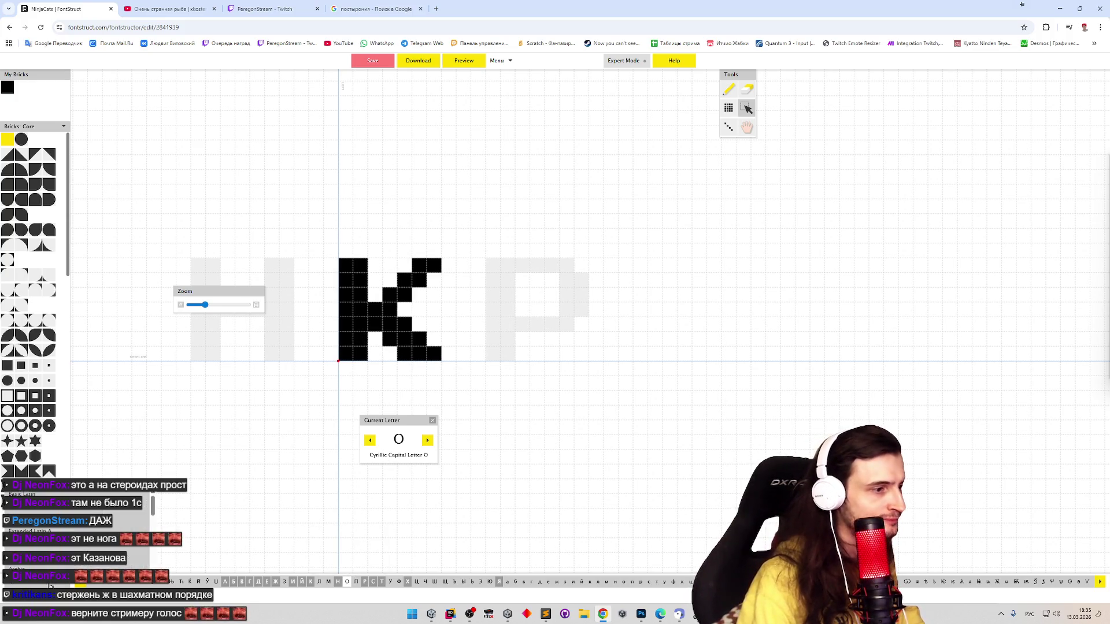
click(23, 543)
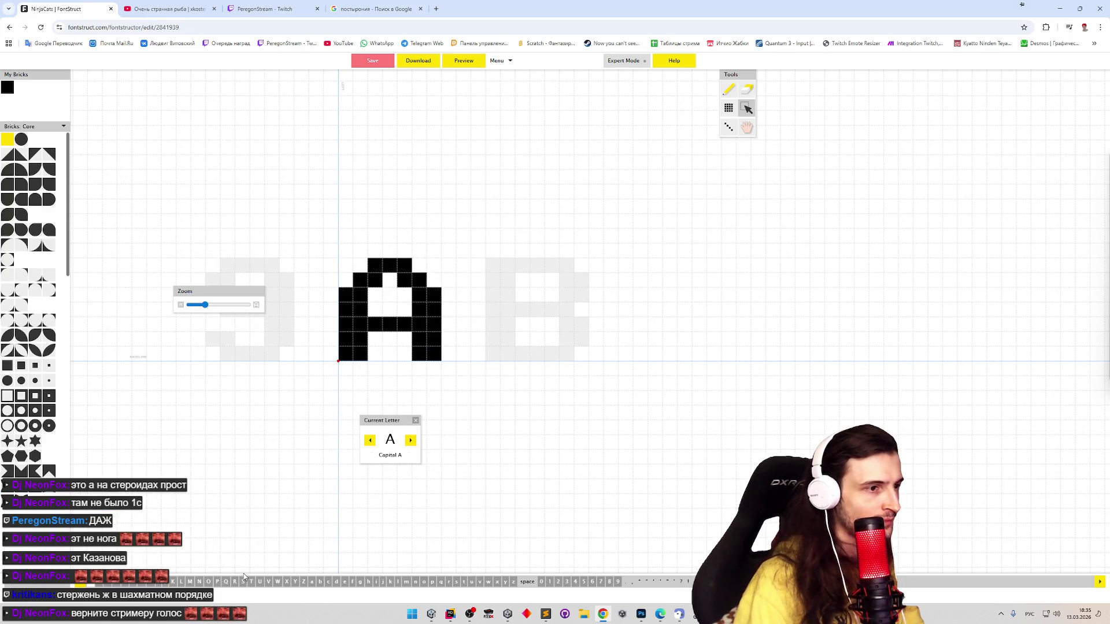
click(209, 581)
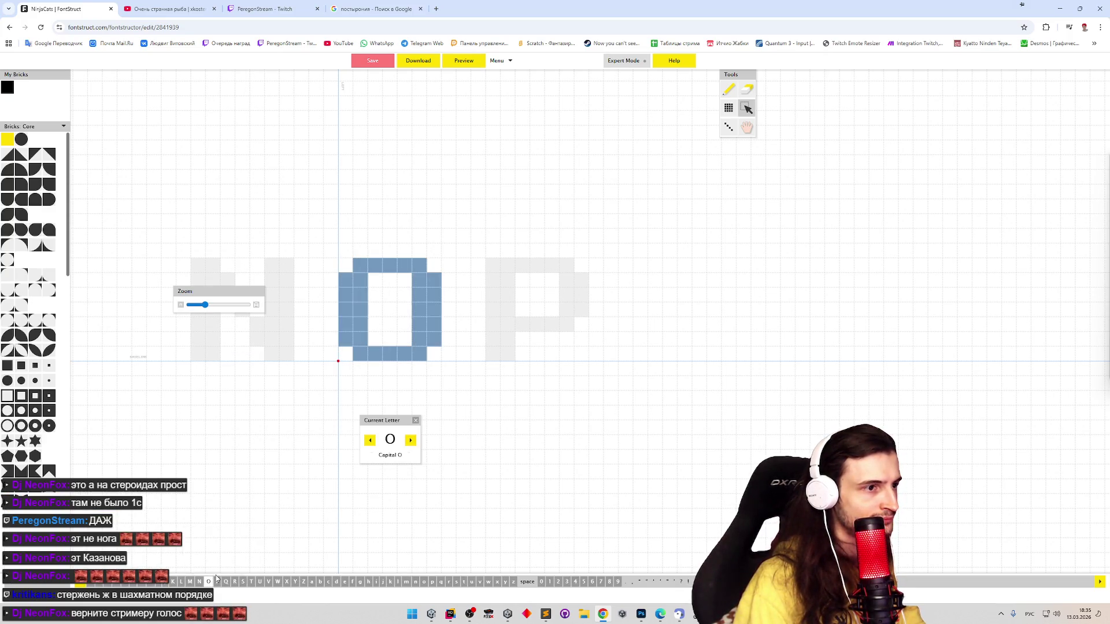
click(52, 581)
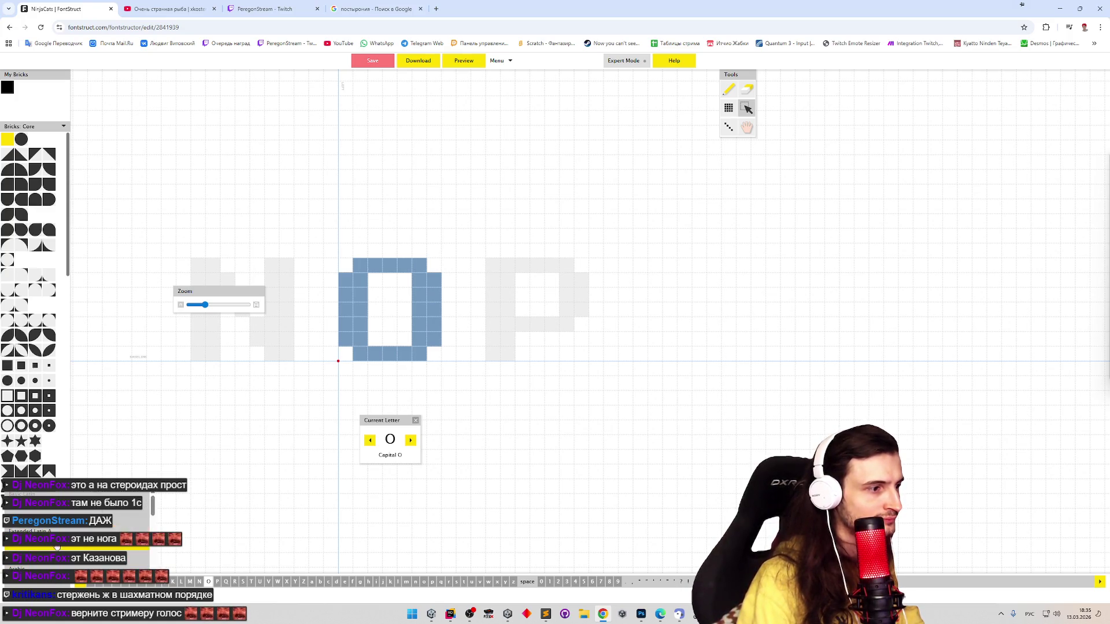
click(24, 556)
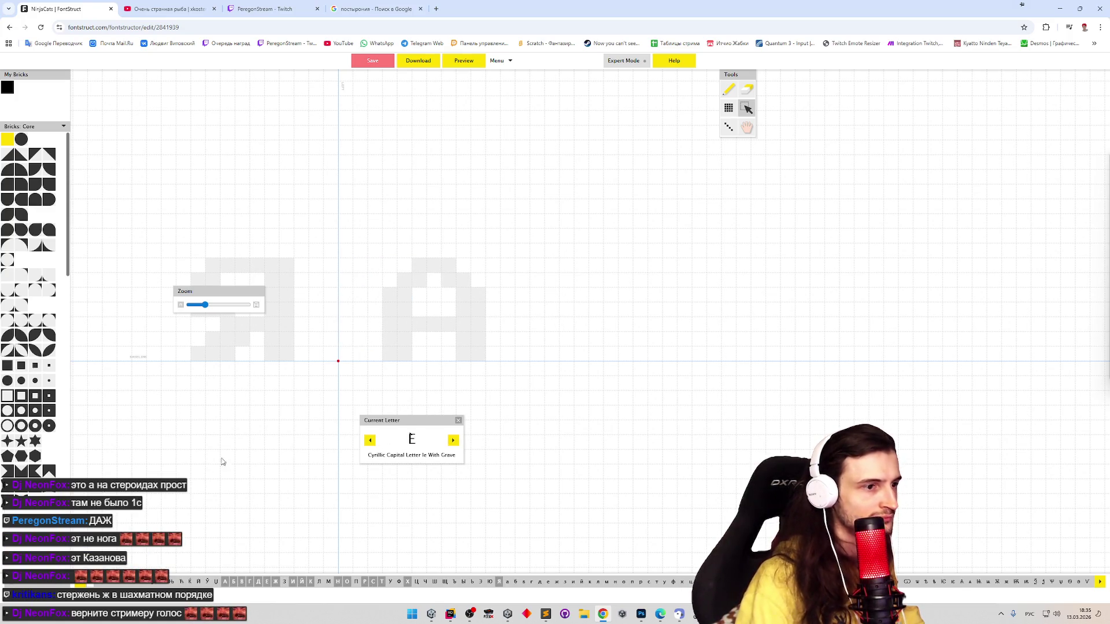
click(347, 573)
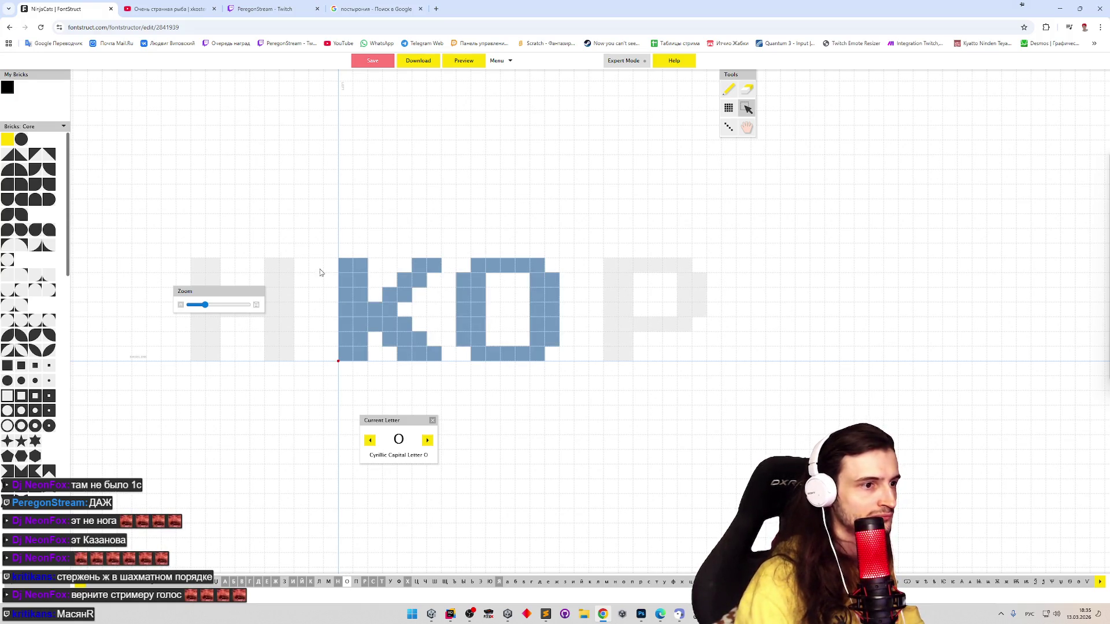
Erase the stray K bricks beside the pasted О, then return to the Ж glyph
click(745, 89)
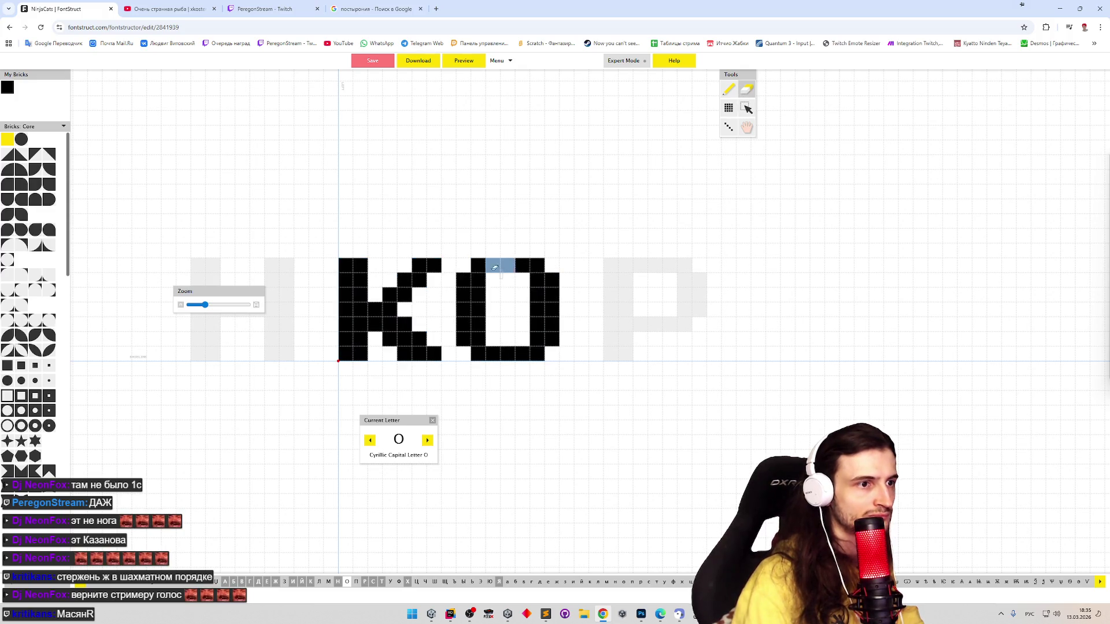
drag(456, 273, 513, 359)
drag(336, 245, 586, 368)
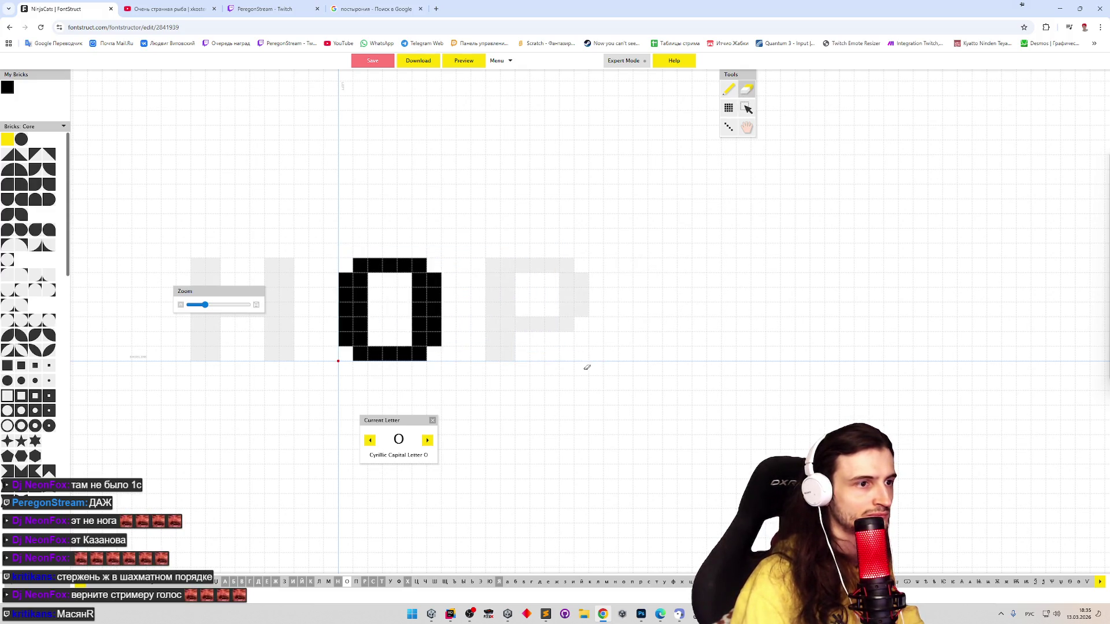
click(285, 582)
click(276, 584)
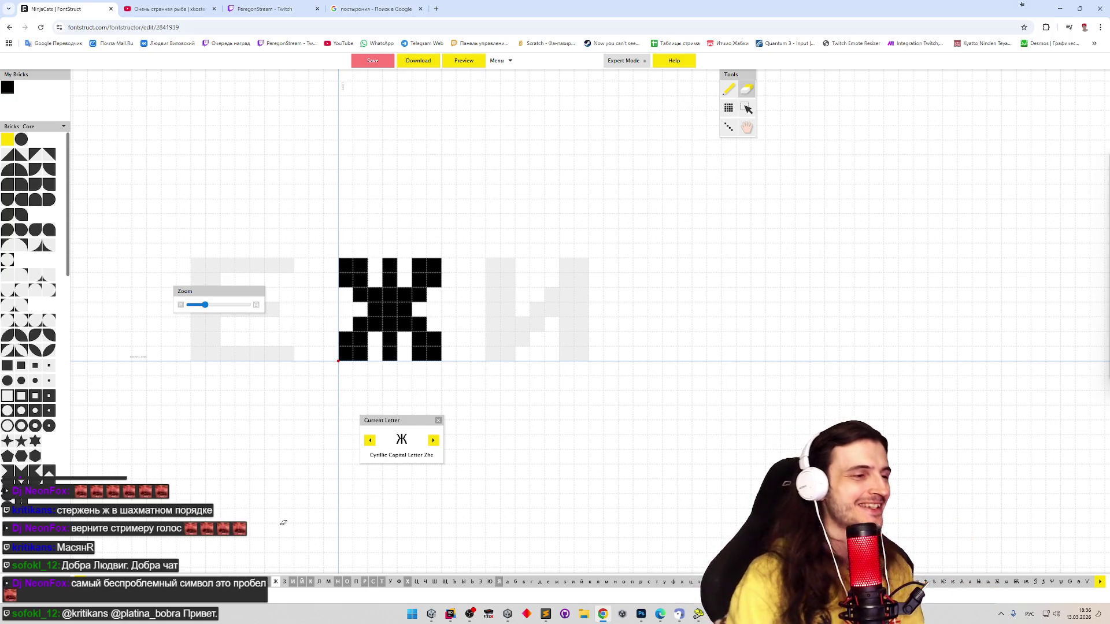
Fill Ж's centre column and erase its bottom and top-right bricks, undoing one middle-row erasure
key(p)
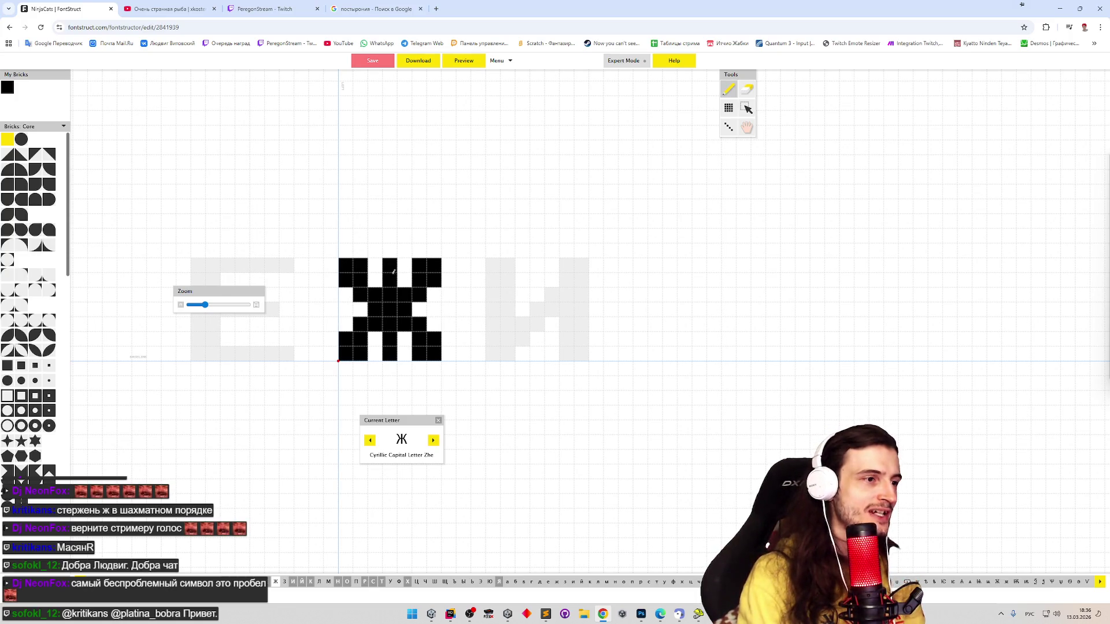
mouse_move(378, 270)
mouse_down()
mouse_move(376, 353)
mouse_move(359, 354)
mouse_up()
key(e)
drag(433, 335, 438, 355)
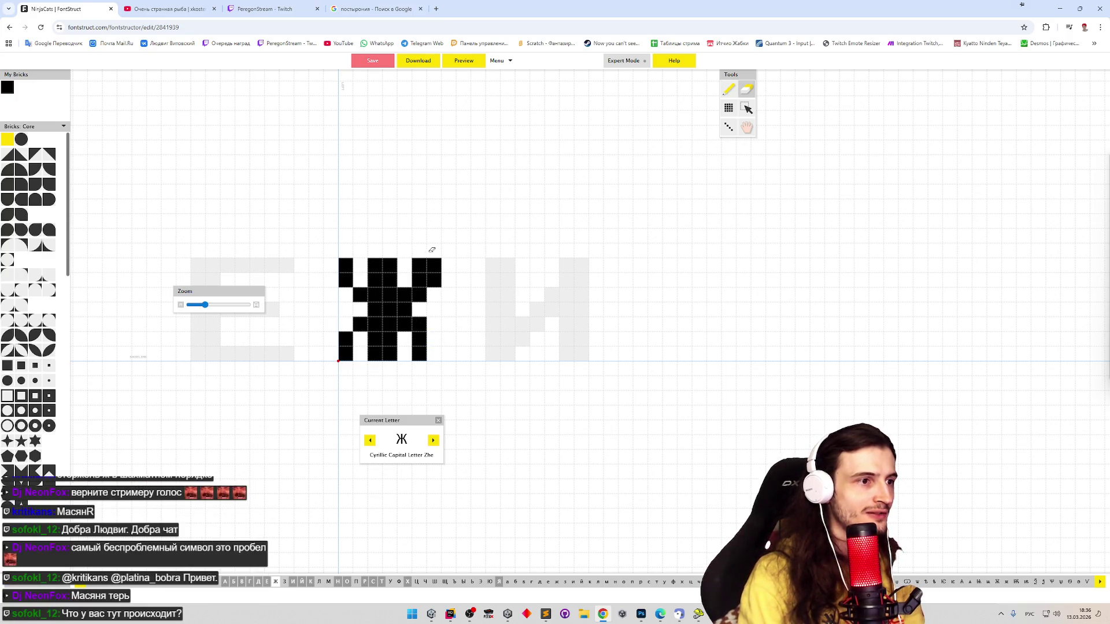
drag(432, 268, 433, 289)
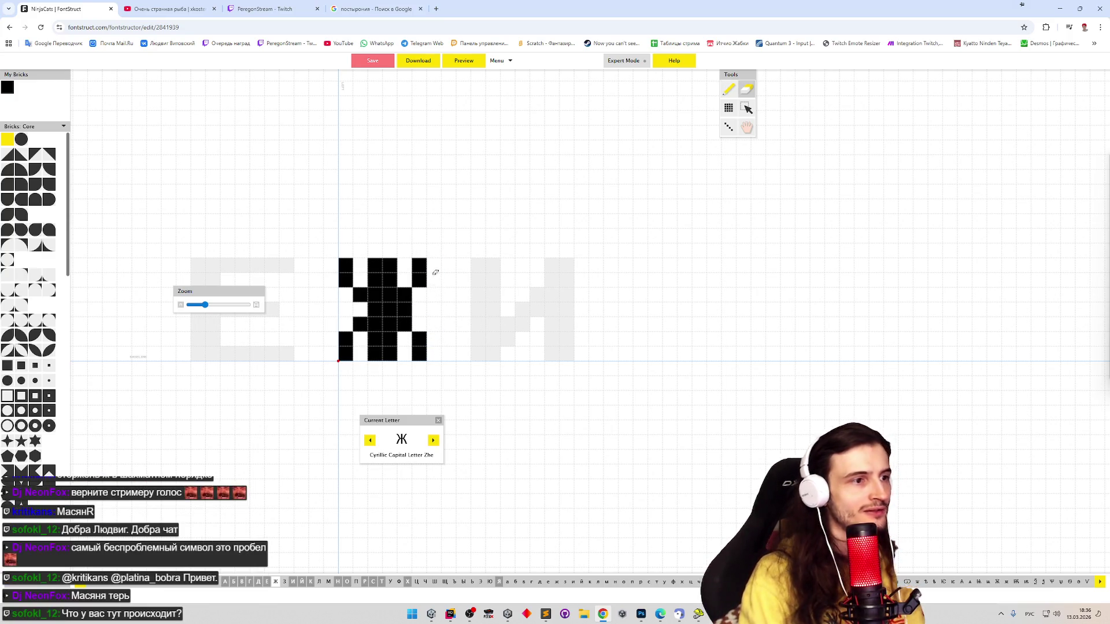
click(404, 309)
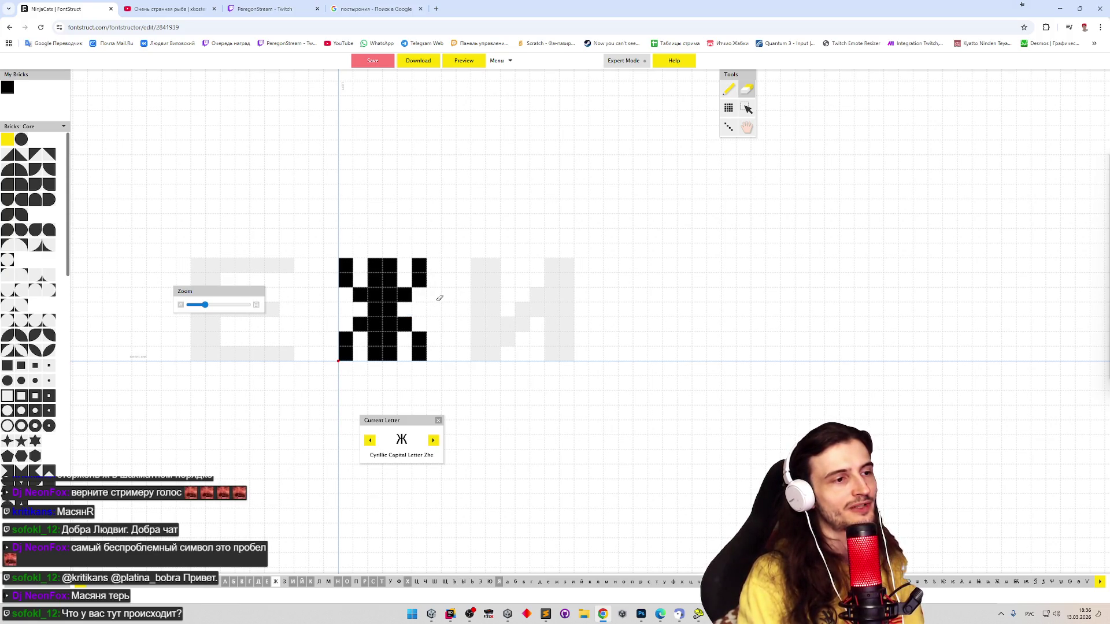
key(p)
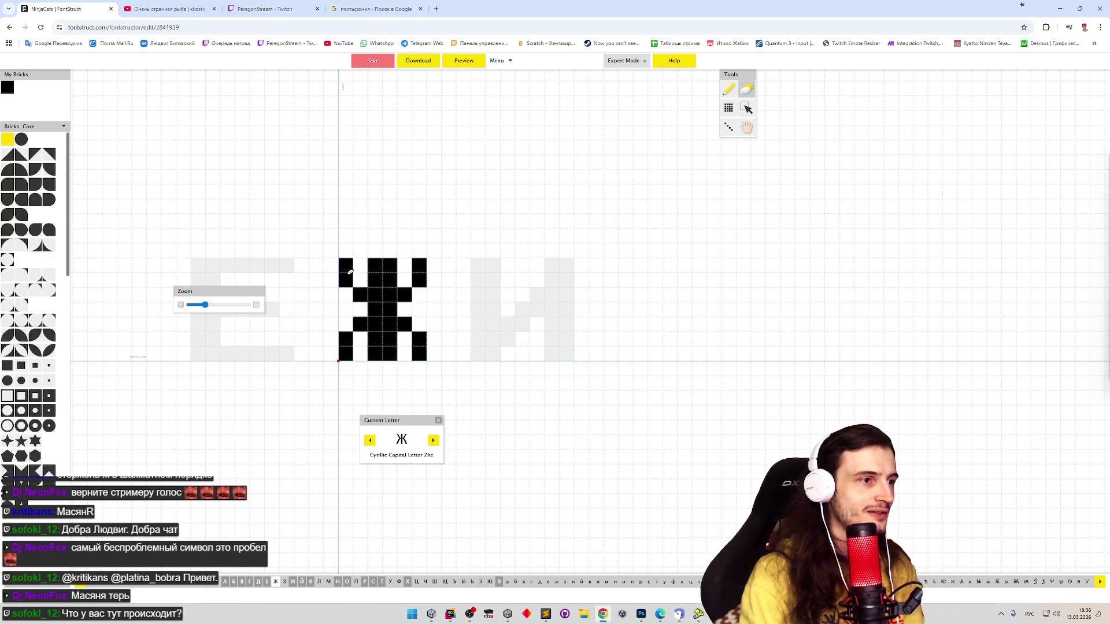
key(ctrl+z)
key(ctrl+z)
key(ctrl+z)
key(ctrl+z)
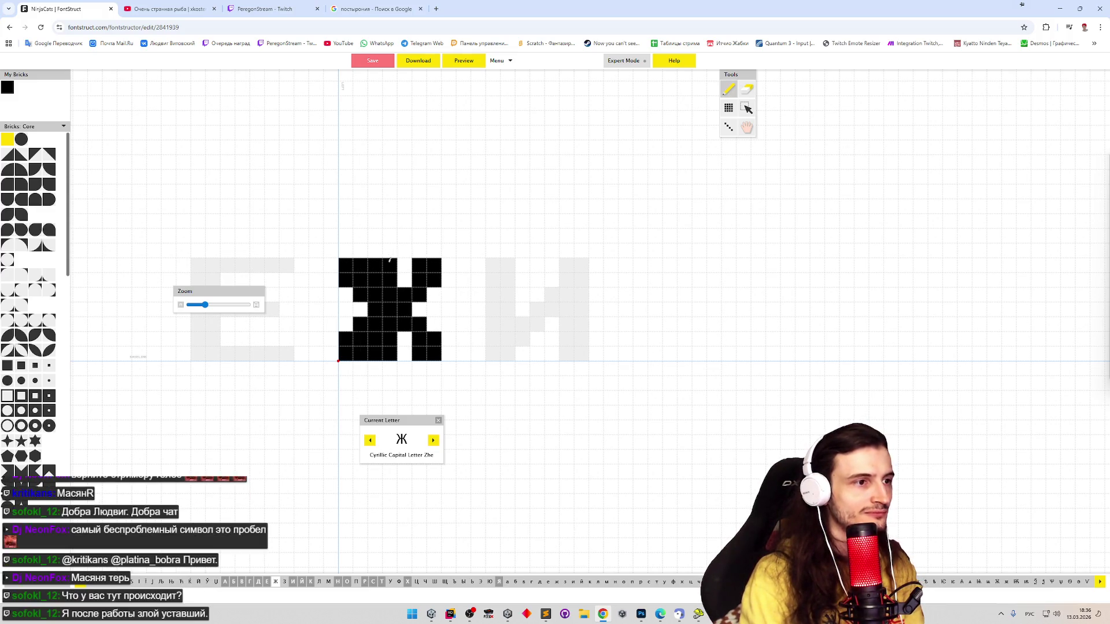
Clear the top and bottom bricks of Ж's middle column and fill the bricks right of centre
key(e)
drag(374, 263, 374, 283)
click(378, 343)
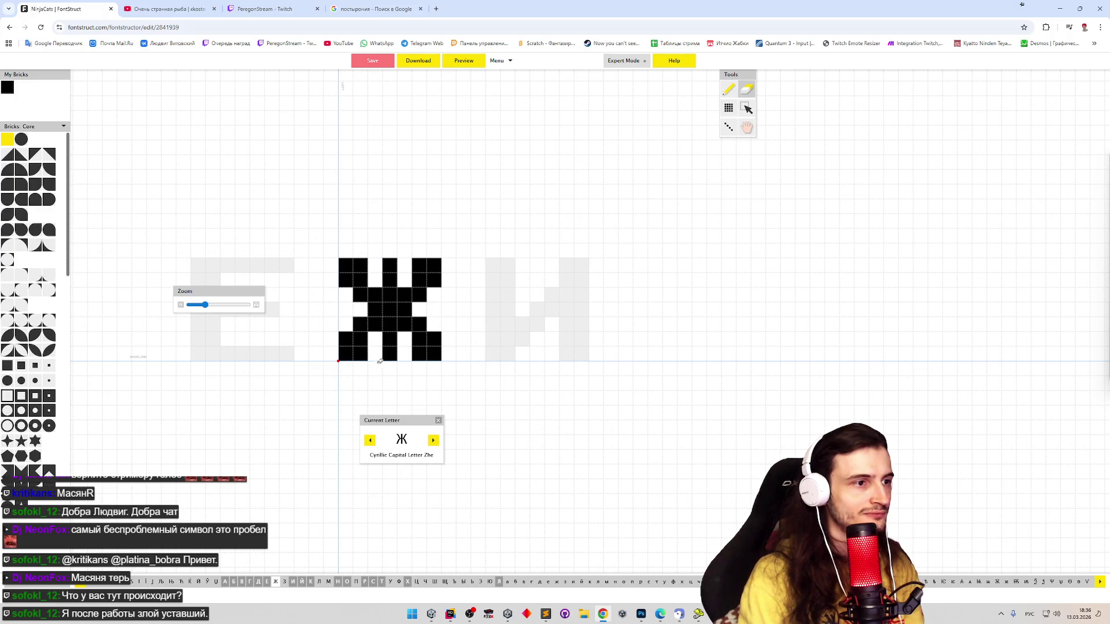
key(p)
click(404, 346)
click(404, 271)
Clear one of Ж's columns and widen the glyph rightward with corner bricks and a filled column
key(e)
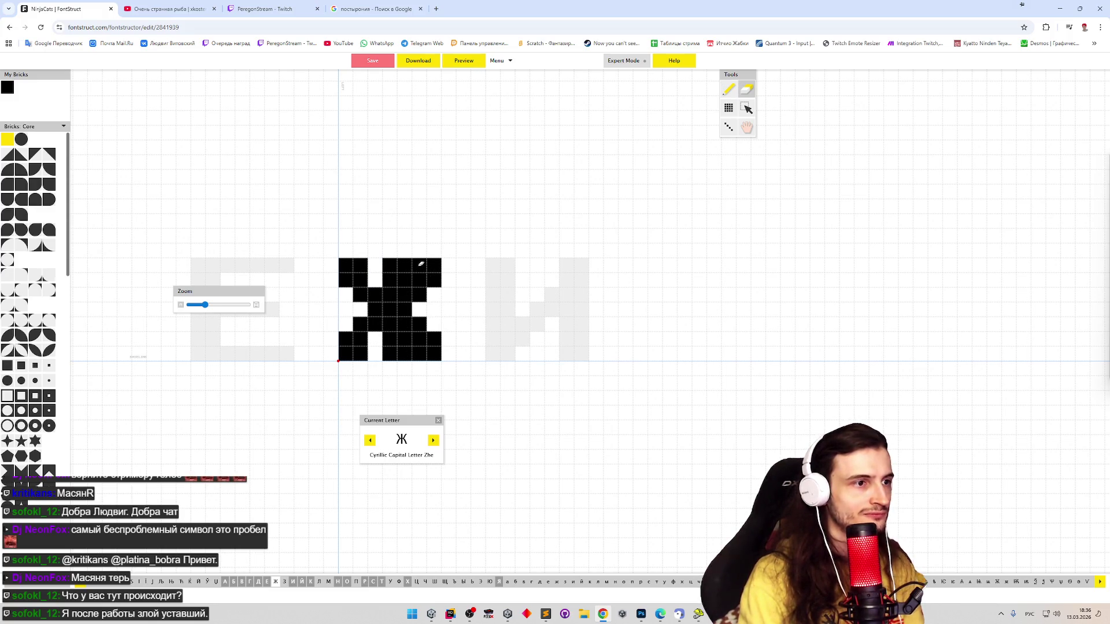
drag(420, 263, 420, 354)
key(p)
drag(446, 260, 448, 284)
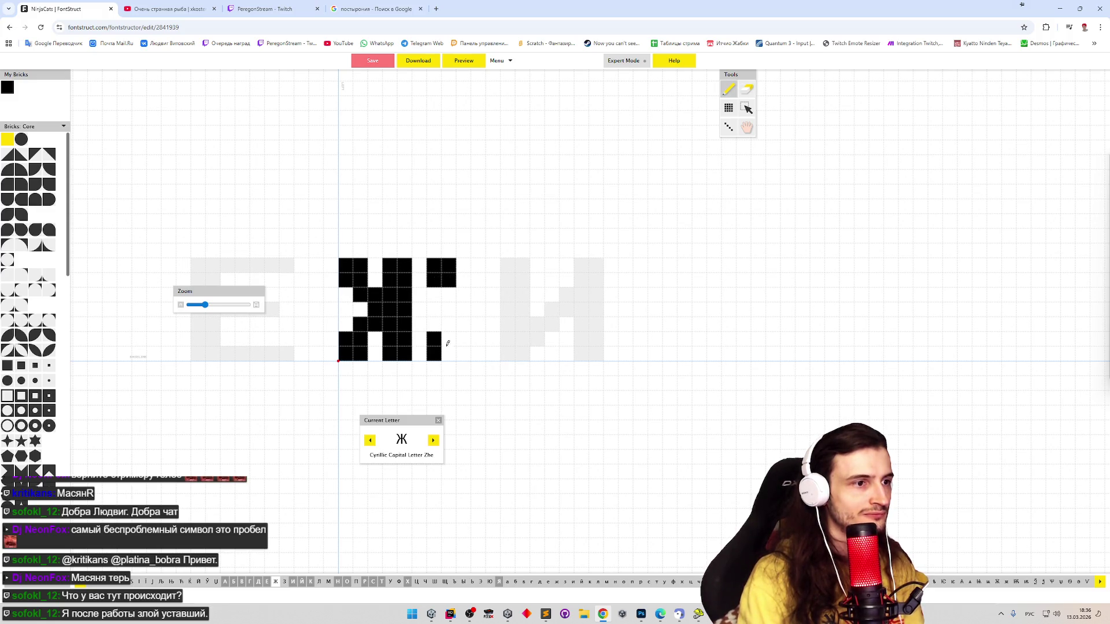
mouse_move(448, 336)
mouse_down()
mouse_move(448, 355)
mouse_move(426, 288)
mouse_move(420, 313)
mouse_up()
key(e)
key(p)
click(419, 295)
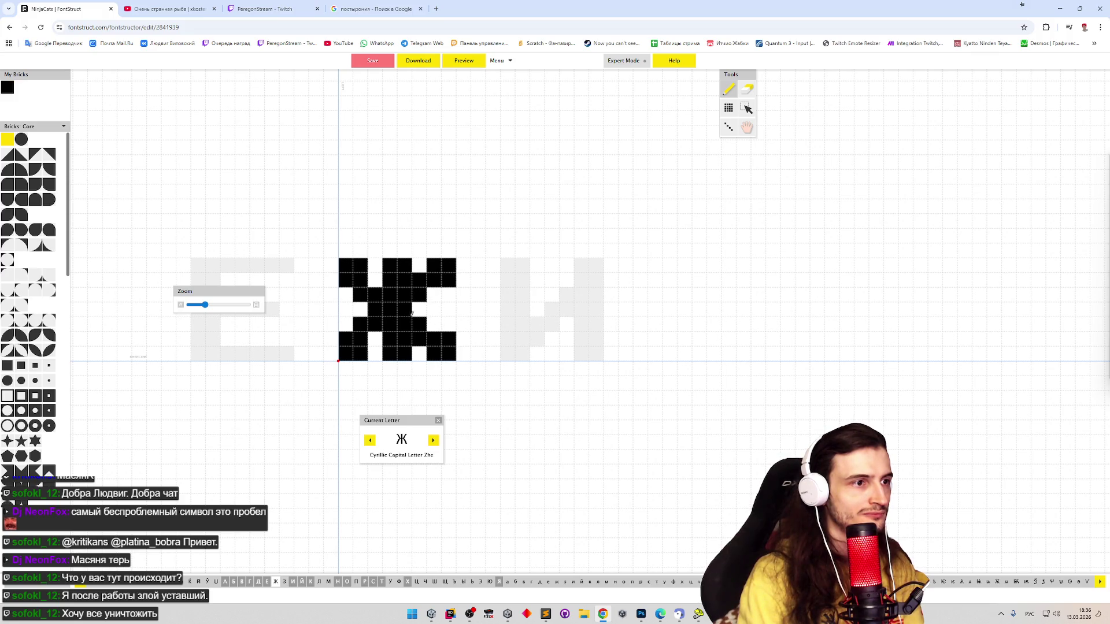
Rework the bricks in Ж's left-of-centre column
key(e)
click(375, 309)
key(p)
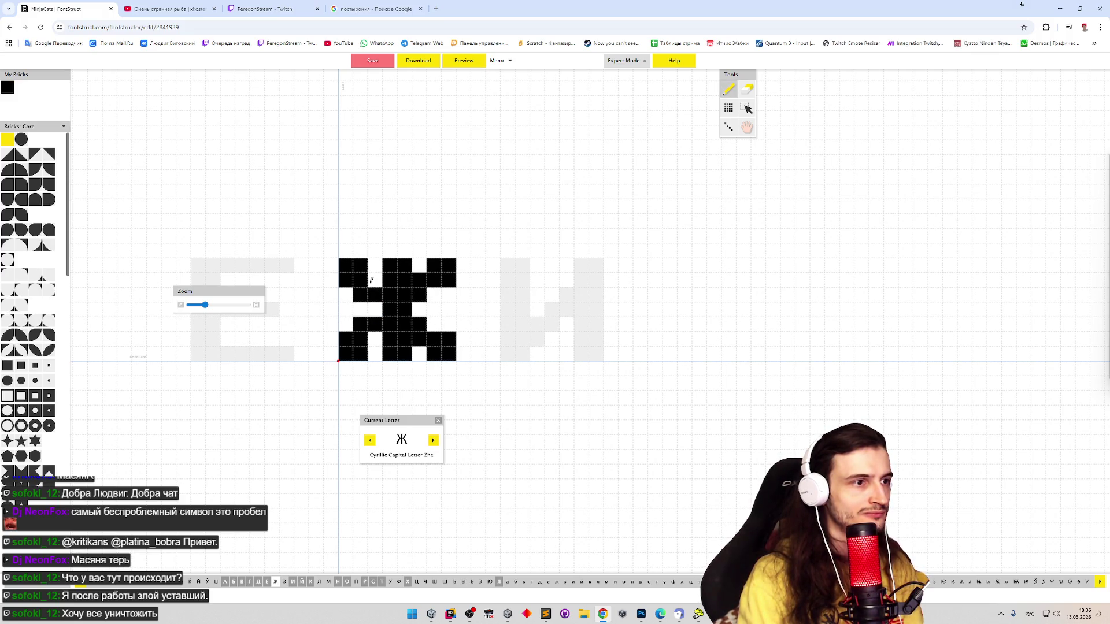
click(375, 280)
click(375, 339)
key(e)
click(375, 324)
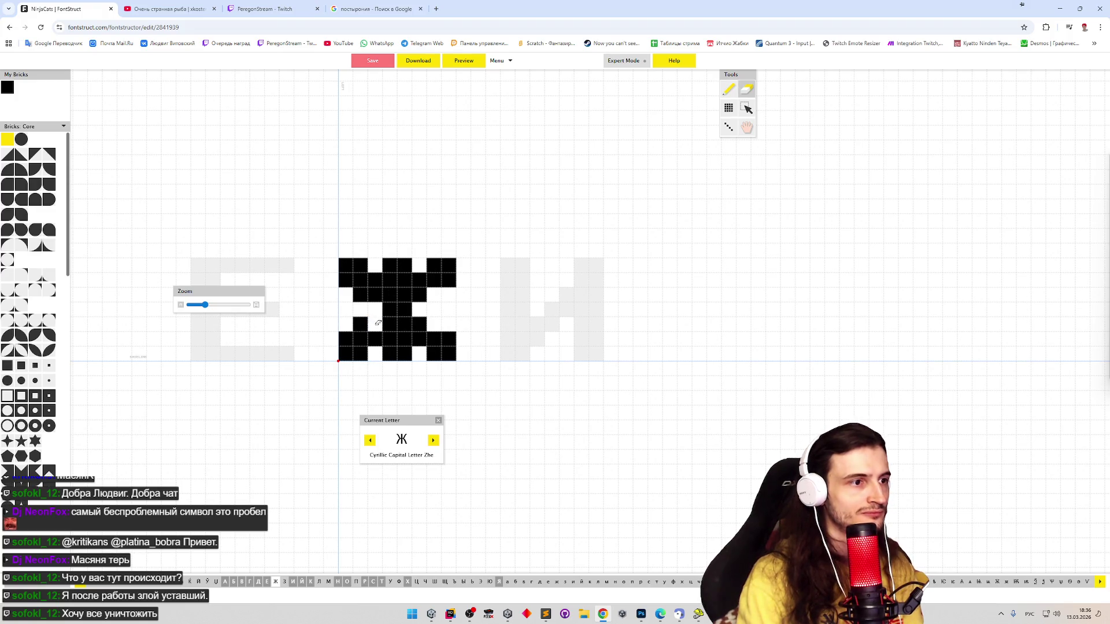
key(p)
click(379, 324)
Erase two bricks on Ж's left arm and fill a bottom-row brick
key(e)
click(360, 324)
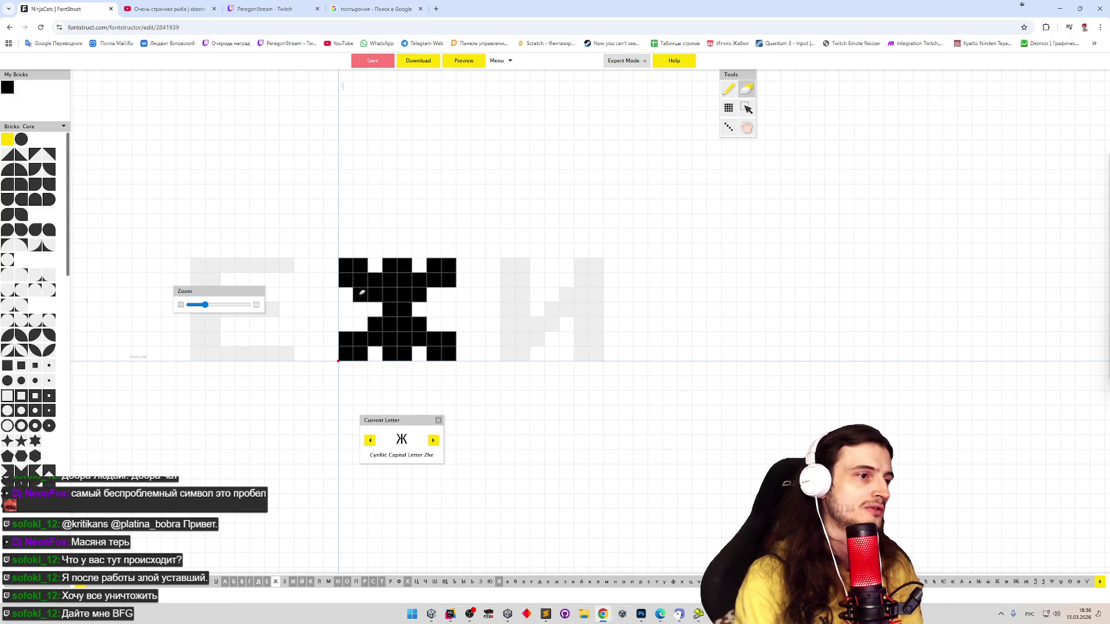
click(364, 293)
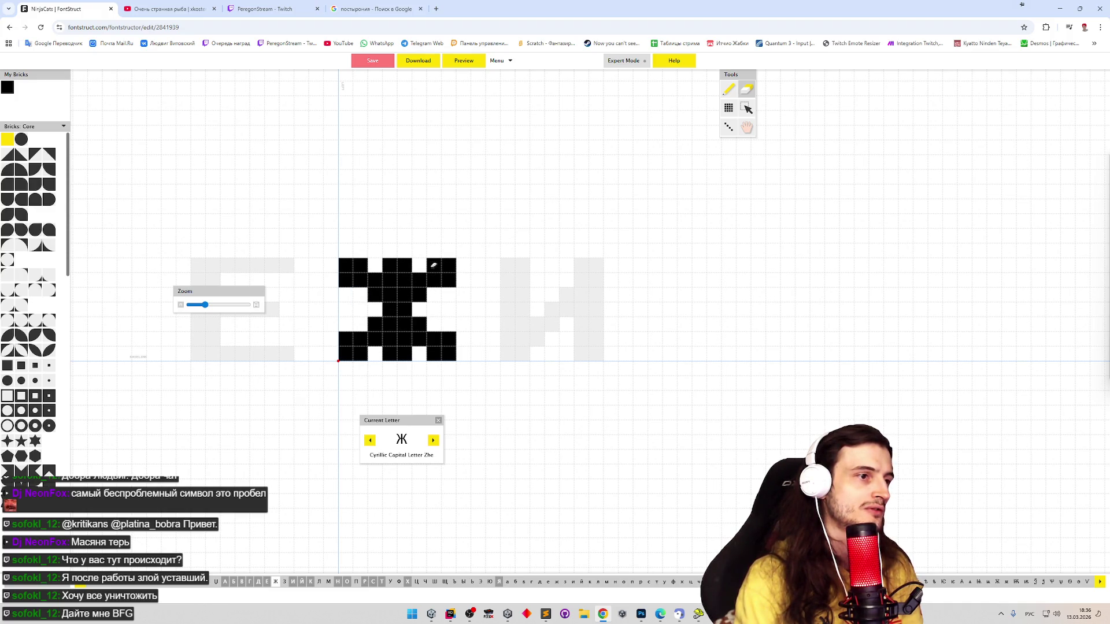
key(p)
click(375, 353)
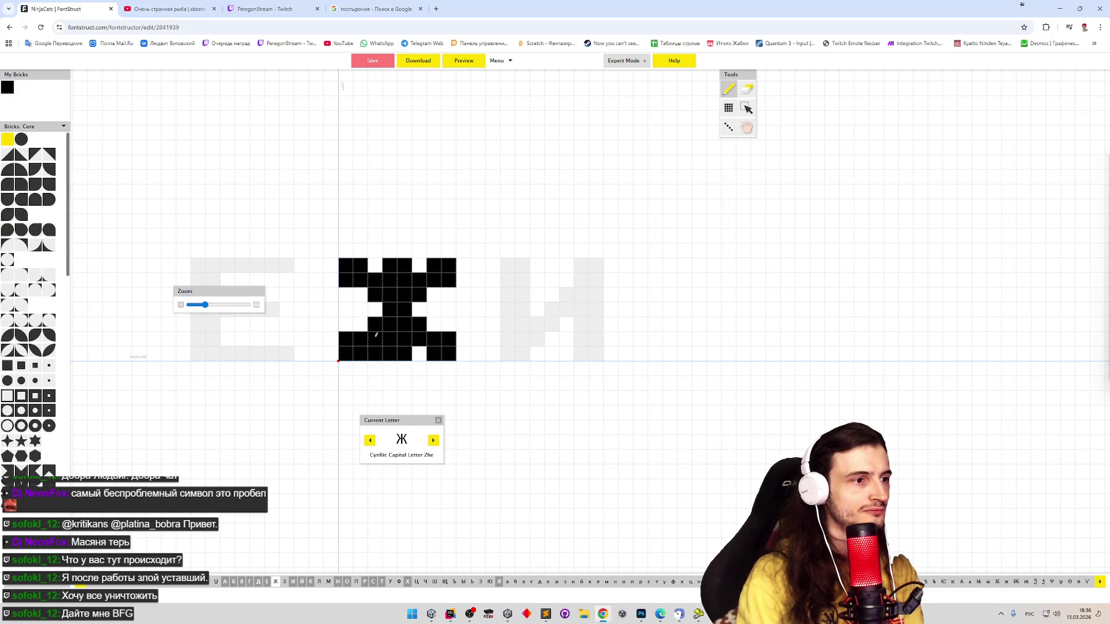
Rearrange the bricks in Ж's lower rows and lower right arm, leaving the lower-row gaps empty
key(e)
drag(376, 336, 374, 353)
key(p)
click(360, 324)
key(e)
click(418, 338)
key(p)
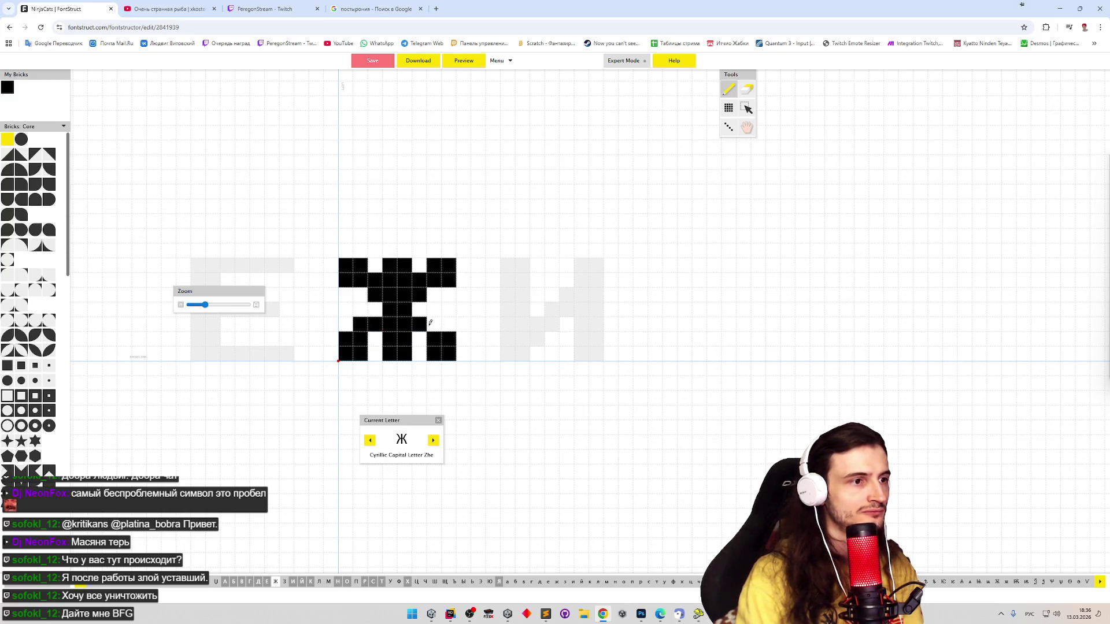
click(430, 324)
click(419, 338)
click(375, 338)
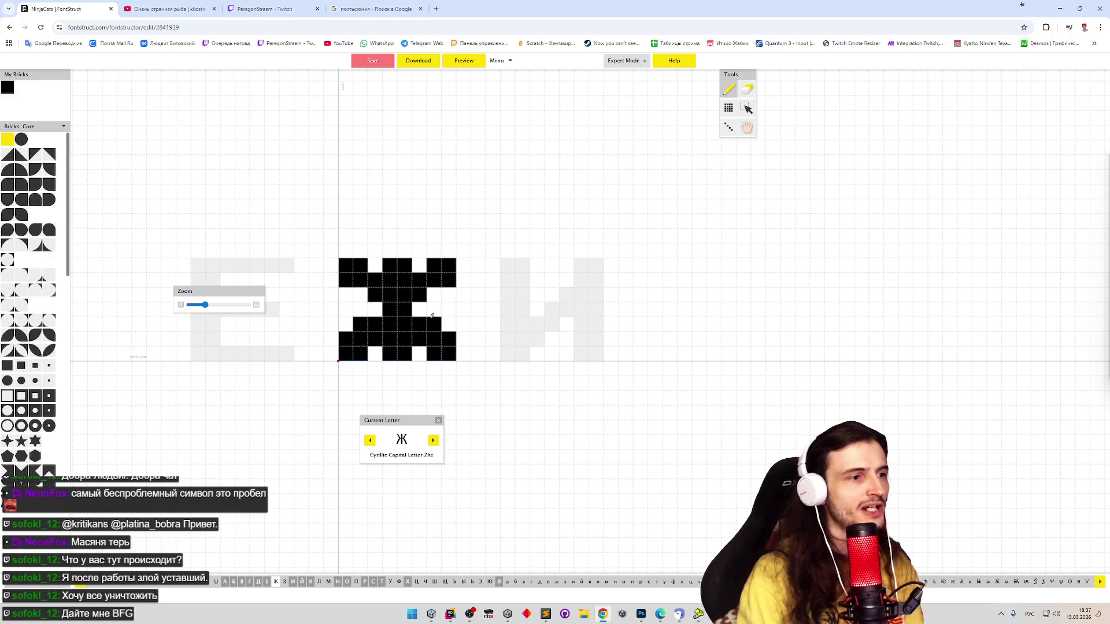
key(e)
click(374, 338)
click(419, 338)
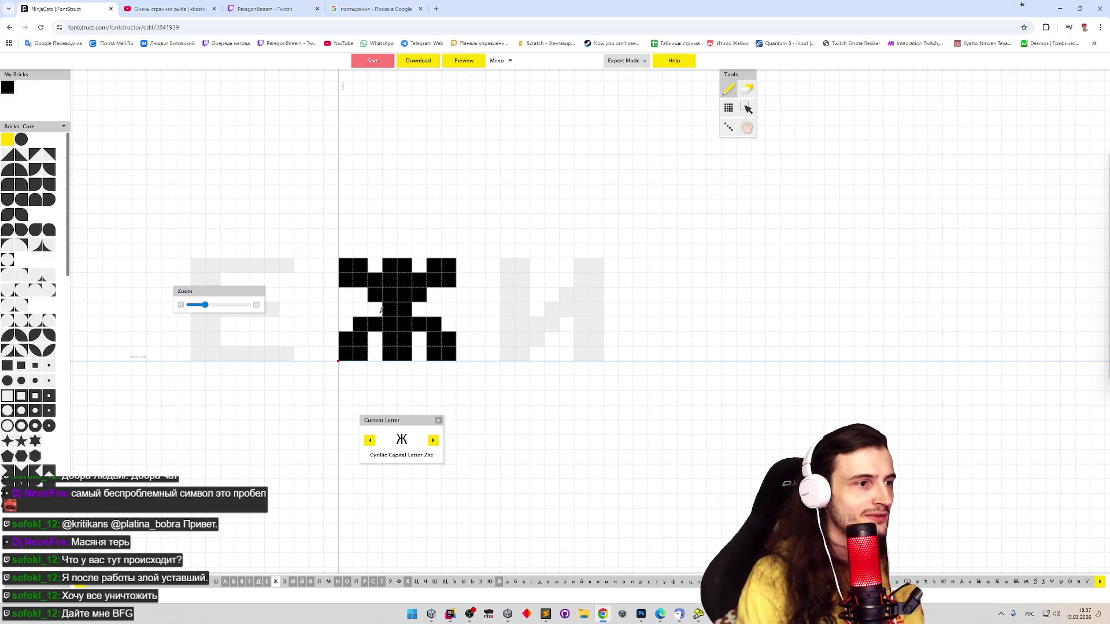
Fill the matching middle-row bricks, then undo the trial bottom-row fills and bottom-right erasure
key(p)
click(375, 309)
click(418, 309)
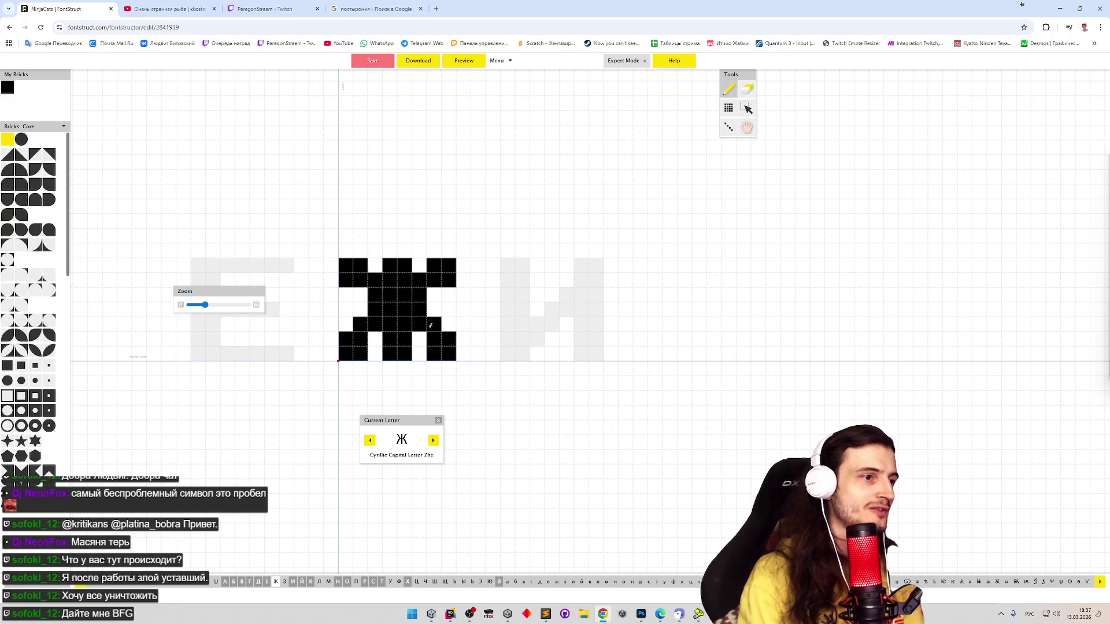
click(419, 338)
click(374, 338)
key(ctrl+z)
key(ctrl+z)
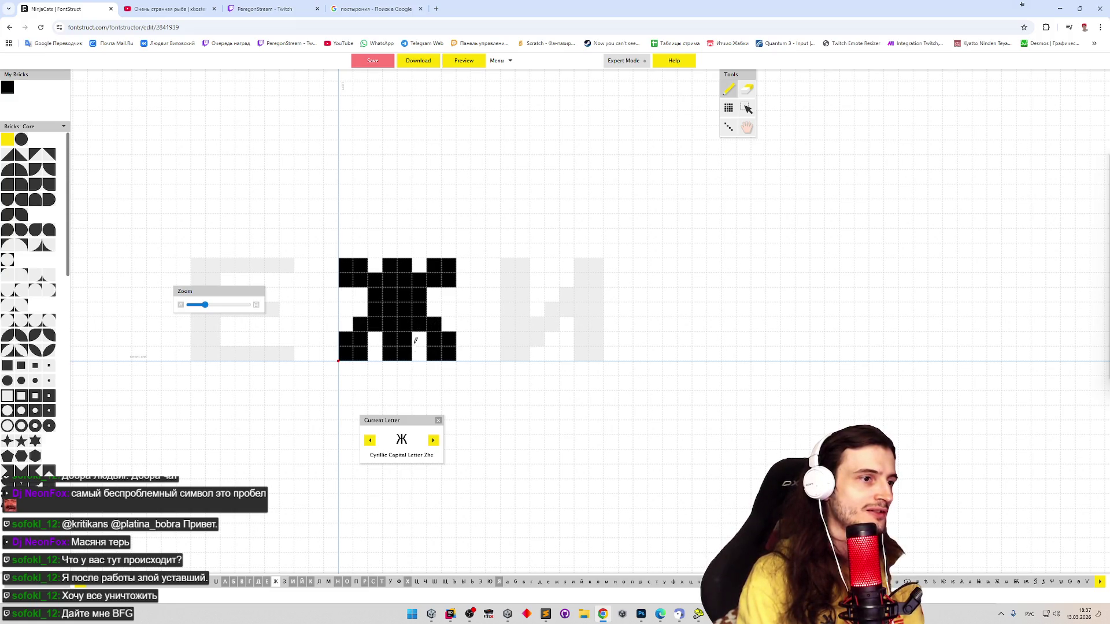
key(e)
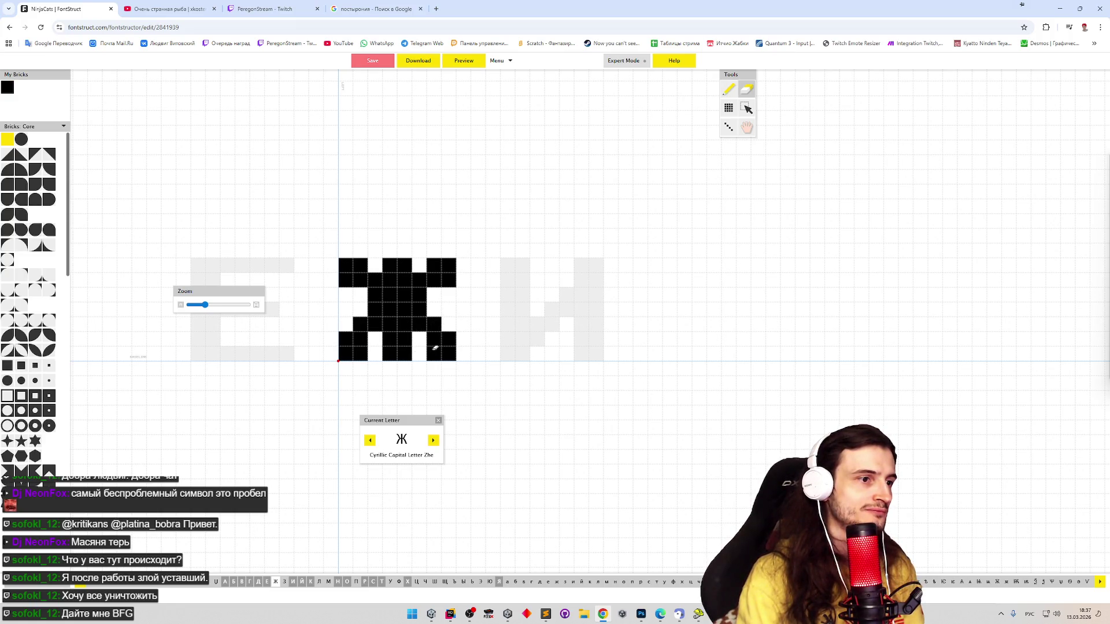
click(435, 347)
key(p)
key(ctrl+z)
key(ctrl+z)
key(ctrl+z)
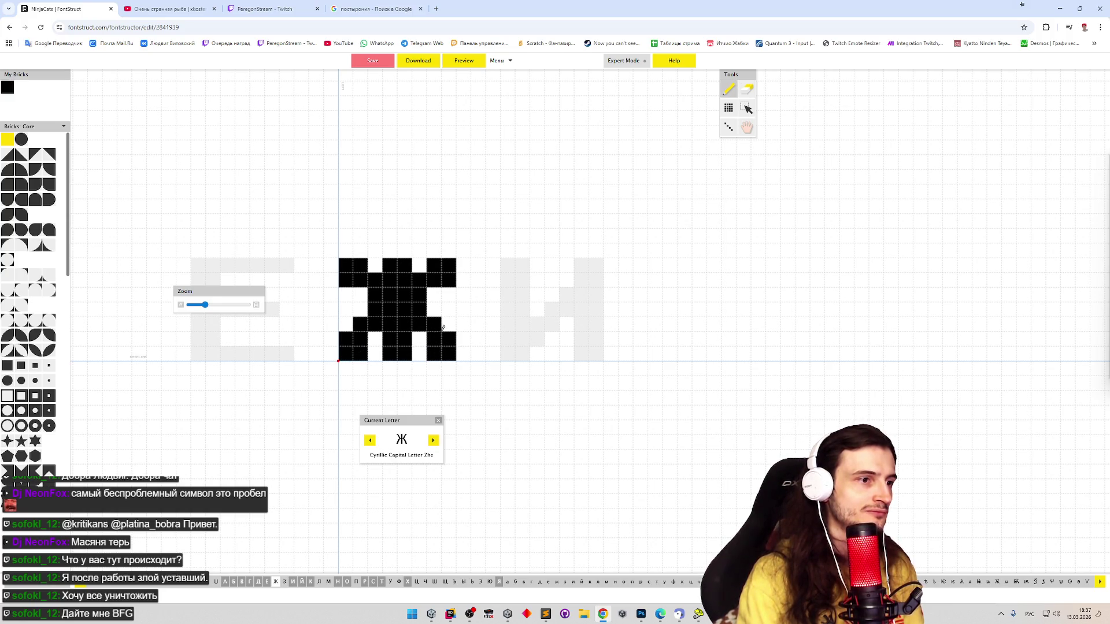
Rework Ж's second row with outer bricks on both sides and trim the upper right arm
key(e)
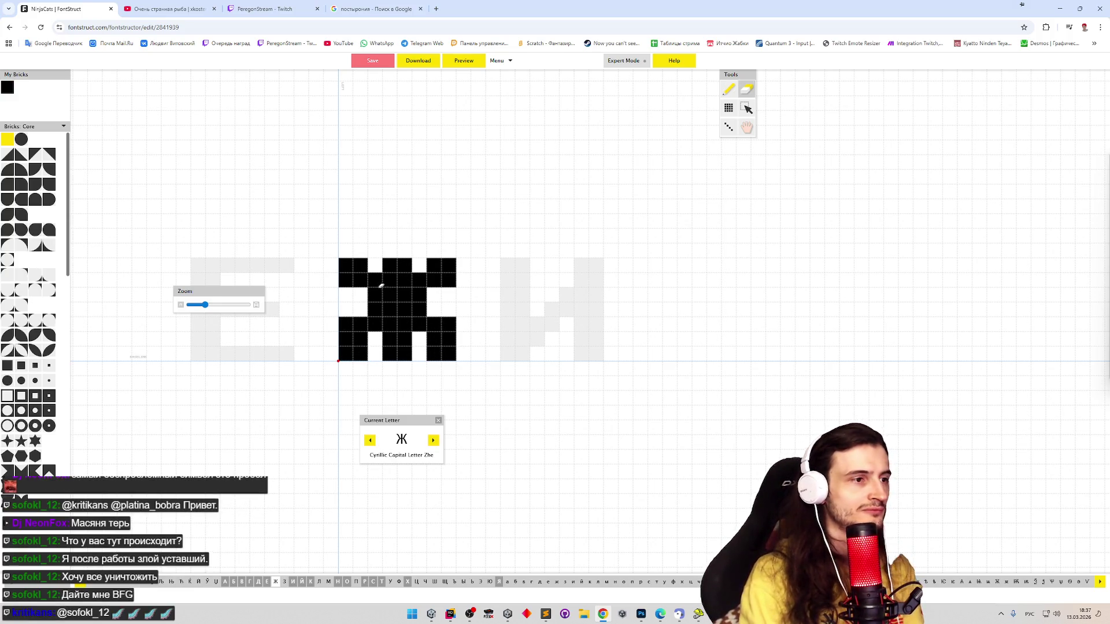
click(374, 279)
key(p)
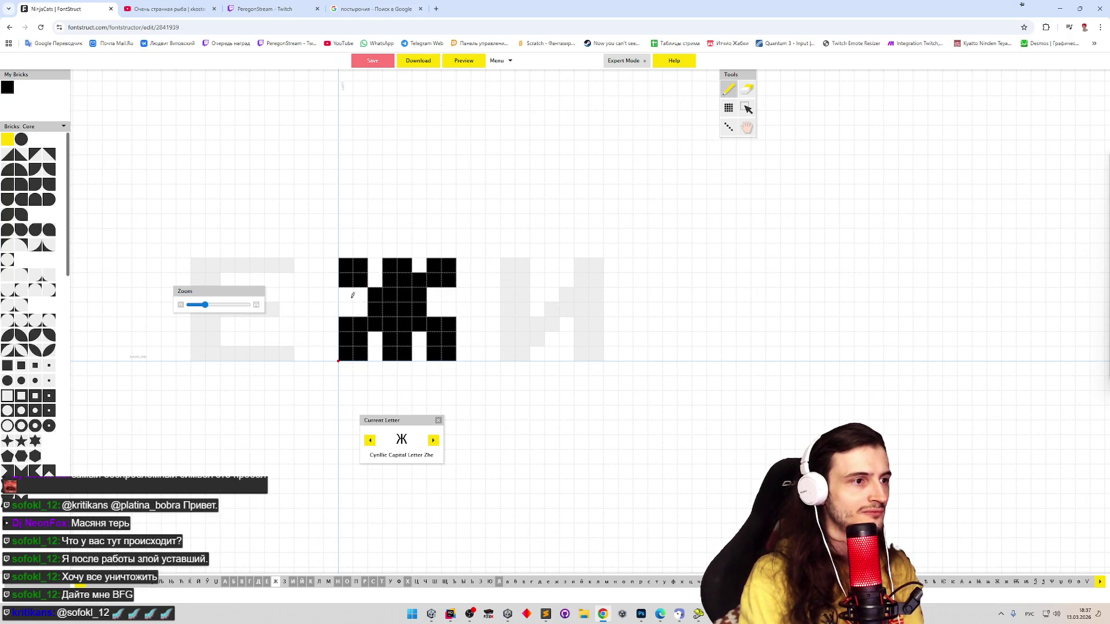
click(358, 293)
drag(433, 292, 448, 294)
key(e)
click(419, 280)
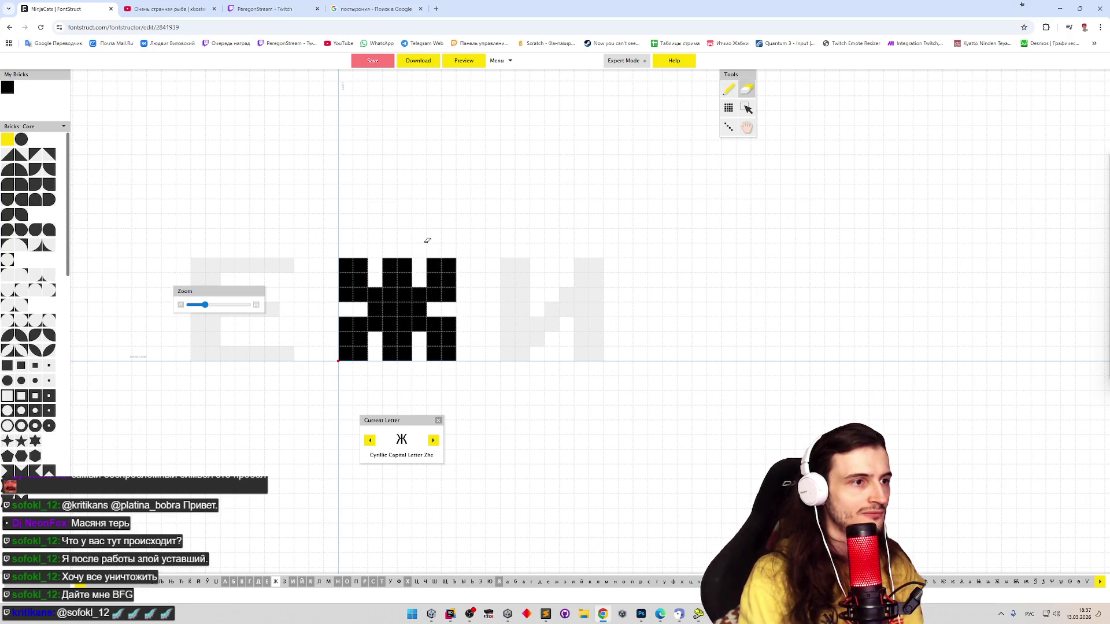
Preview the sample 'ЖАБА', then erase the outer bricks of Ж's second row and recheck
click(466, 64)
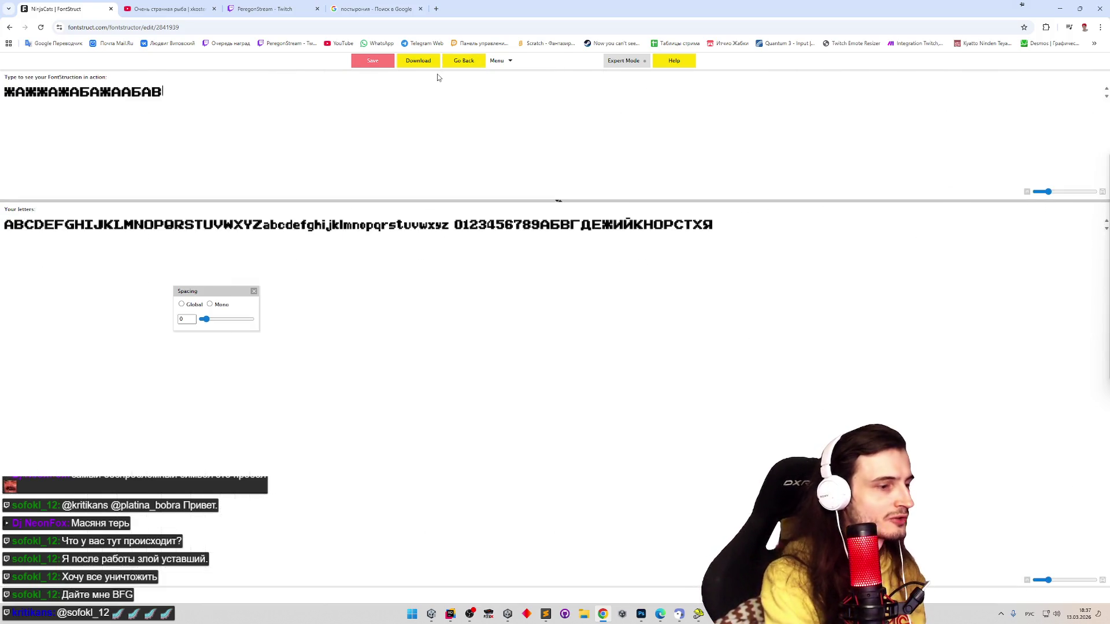
text(ЖАБА)
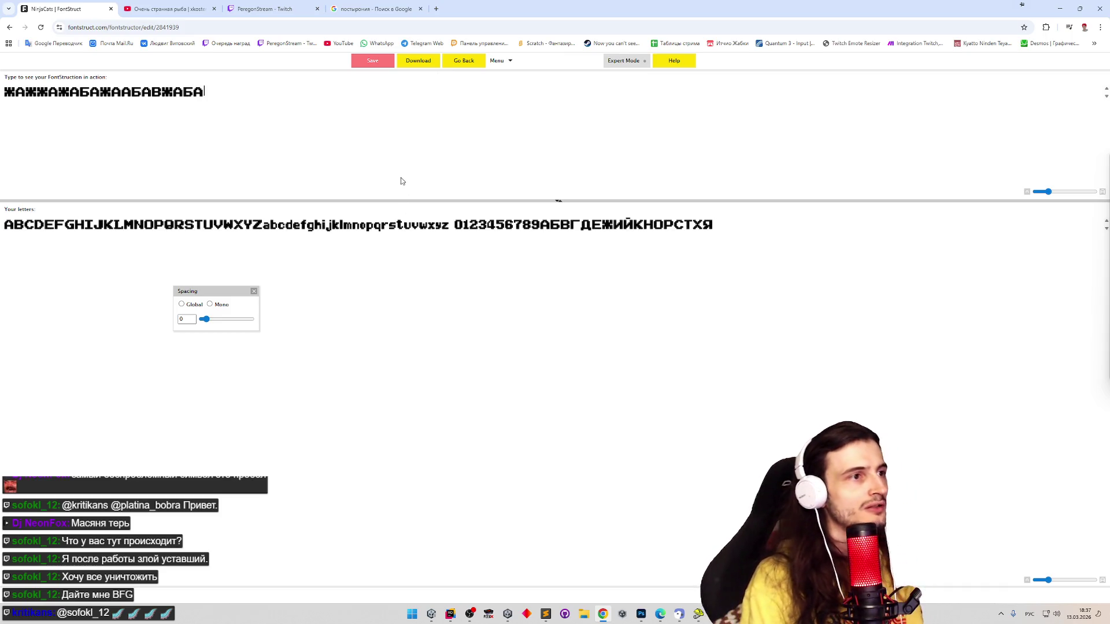
click(476, 67)
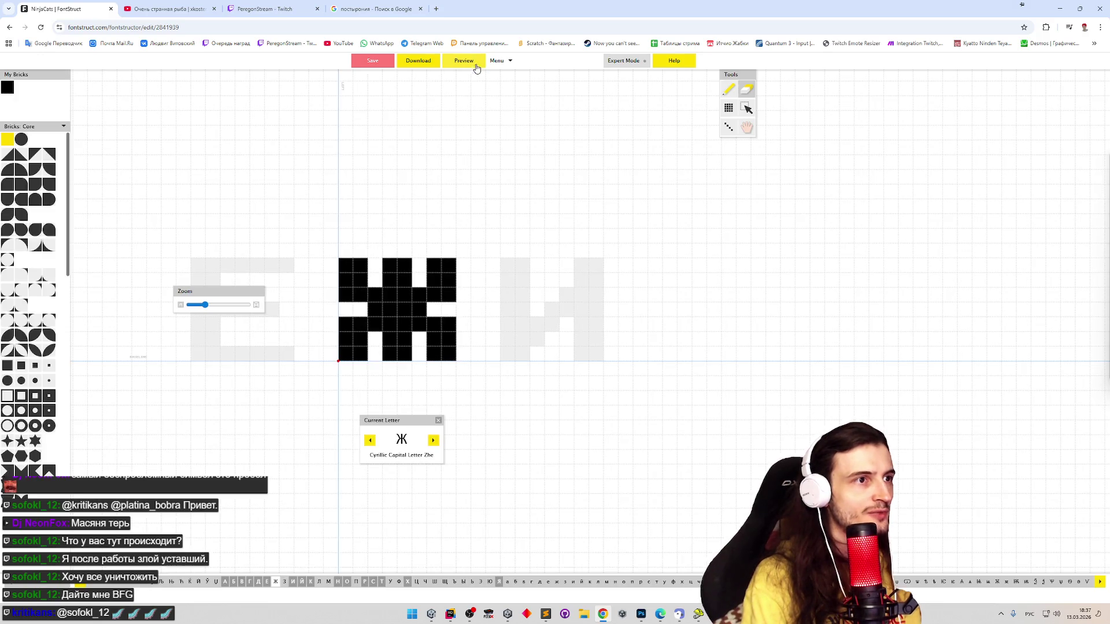
key(e)
click(449, 294)
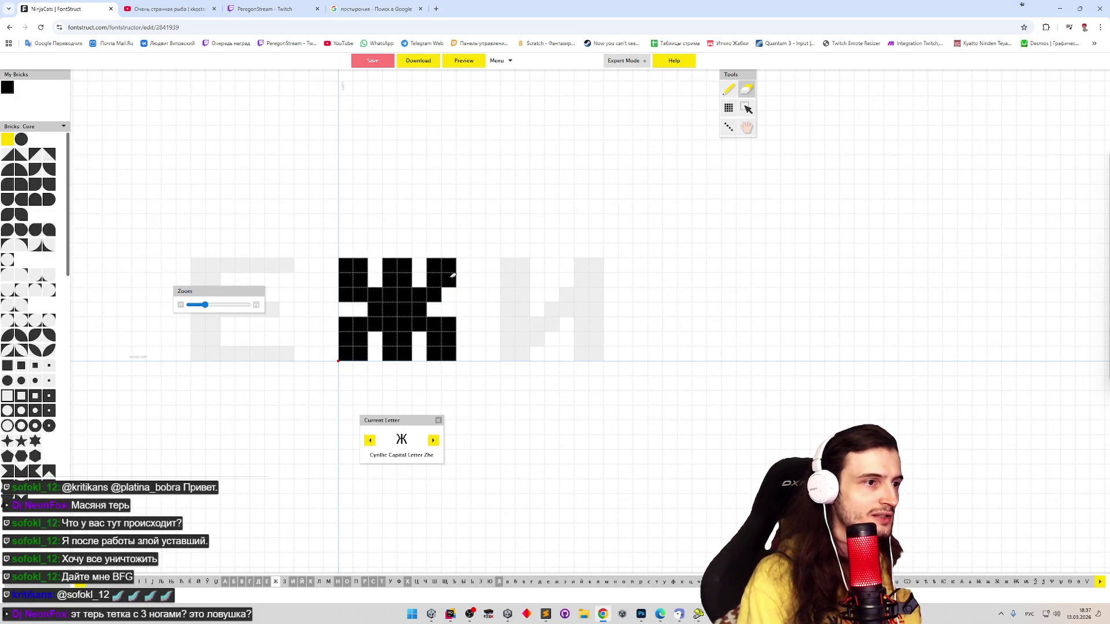
click(345, 295)
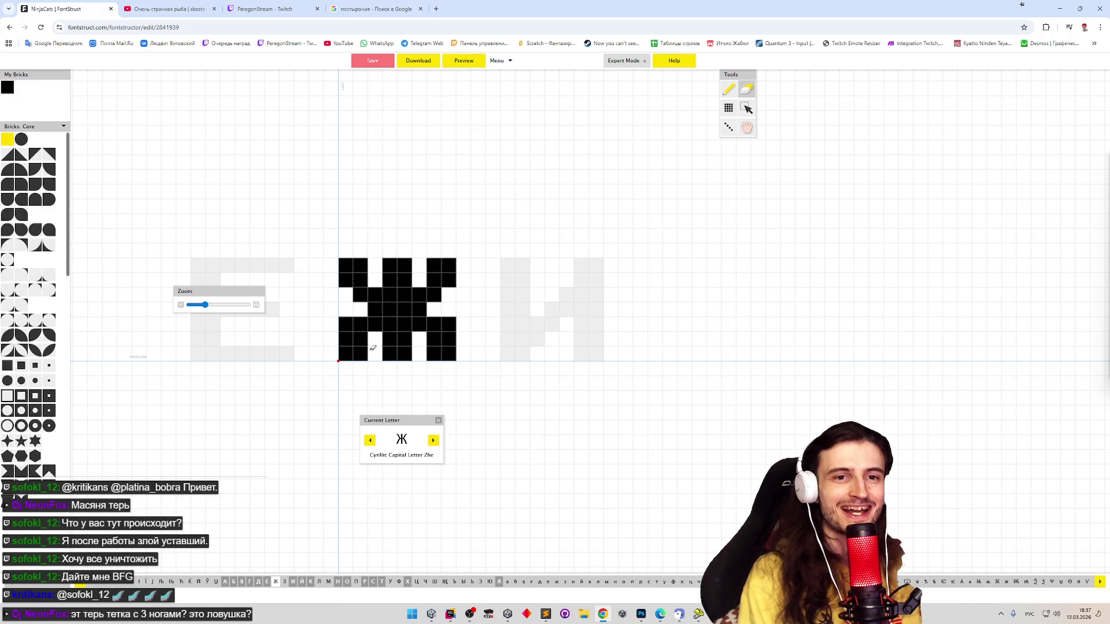
click(471, 63)
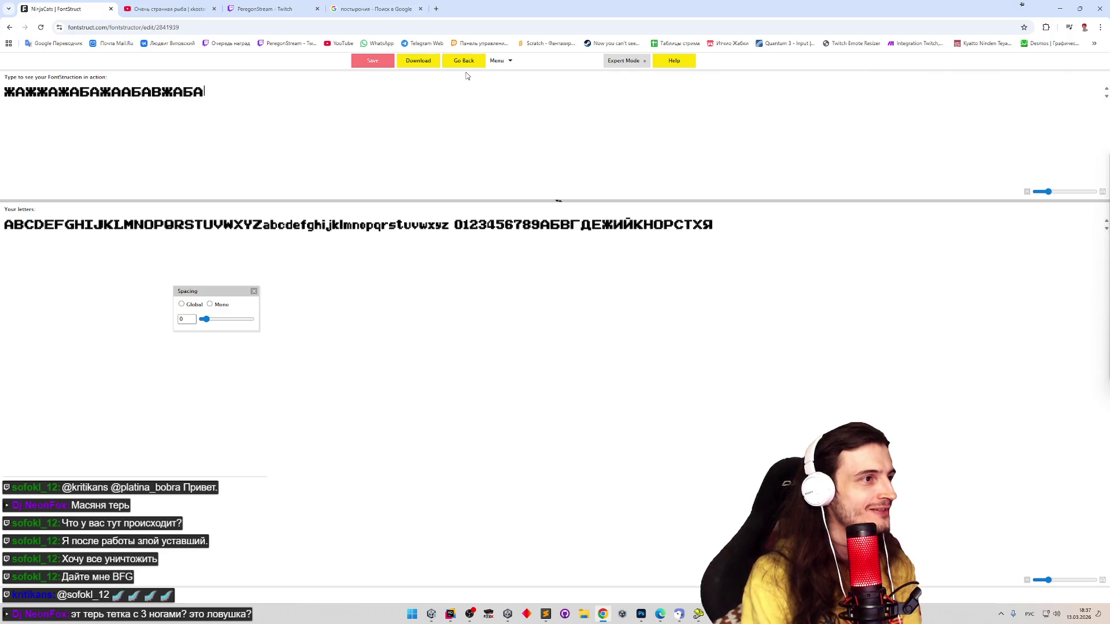
click(462, 66)
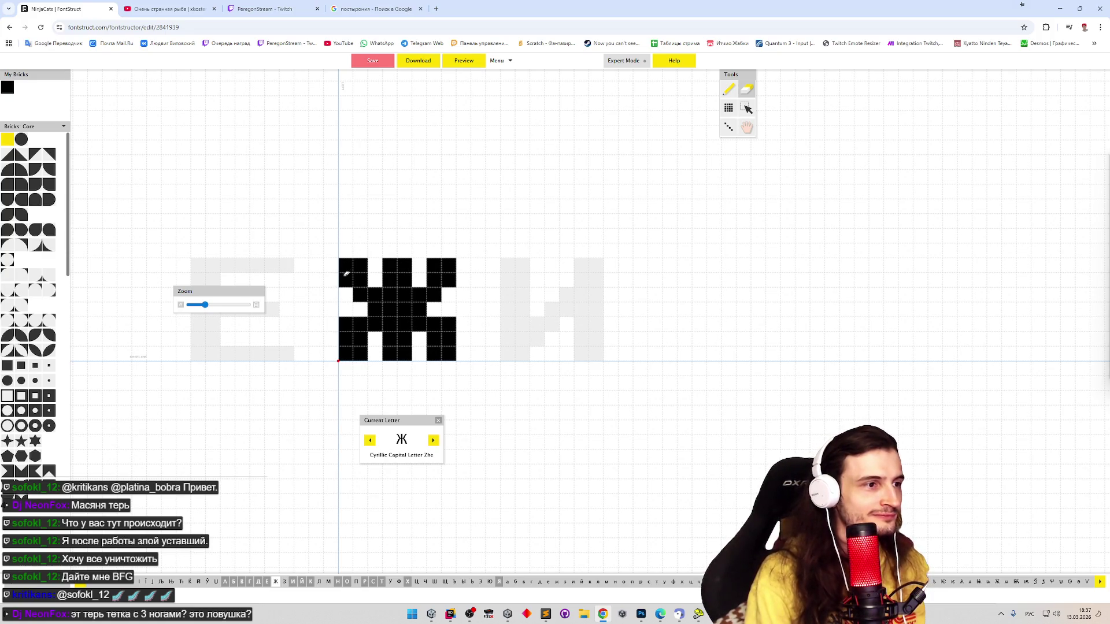
Stack trial bricks above Ж's second column, then remove them all
key(p)
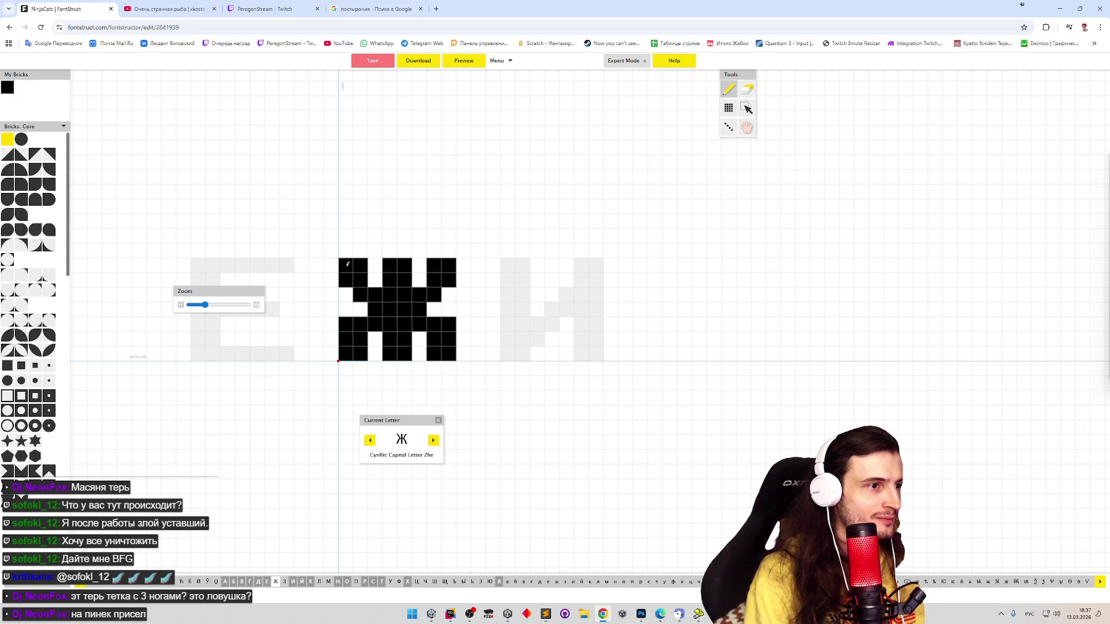
drag(355, 249, 362, 217)
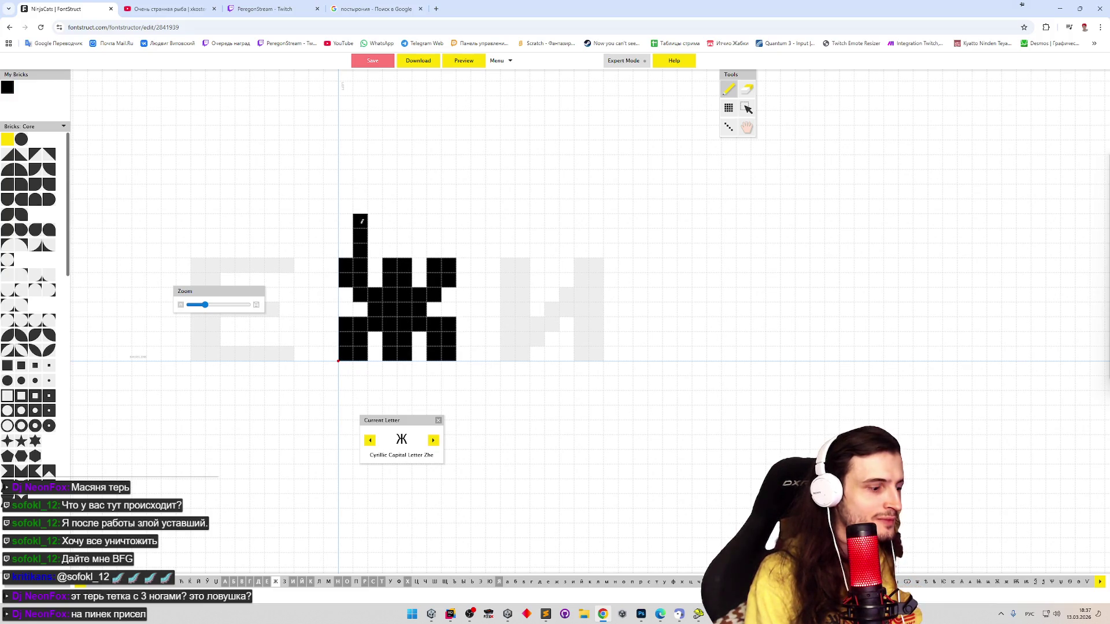
click(360, 226)
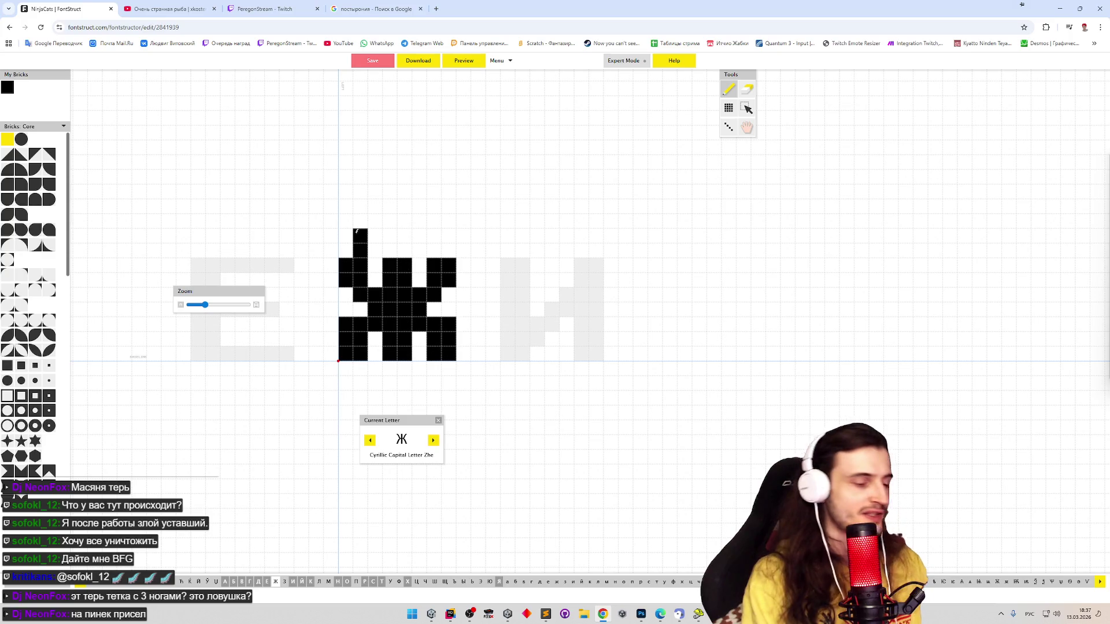
click(356, 235)
click(359, 251)
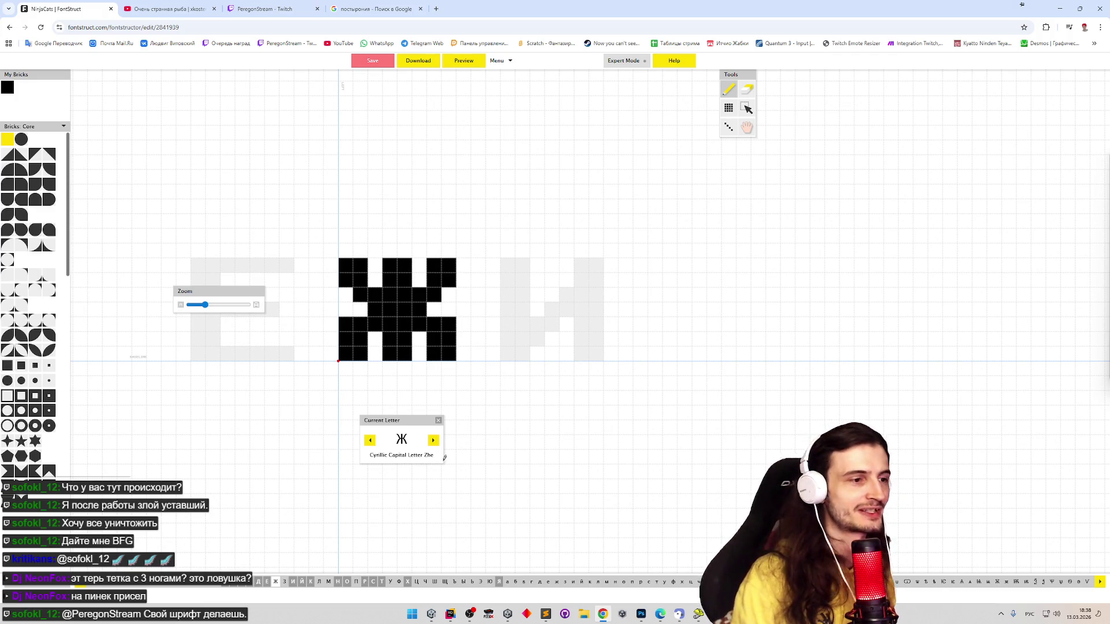
Select З and paint its top, middle and lower bars, widening the top bar by one brick
click(284, 582)
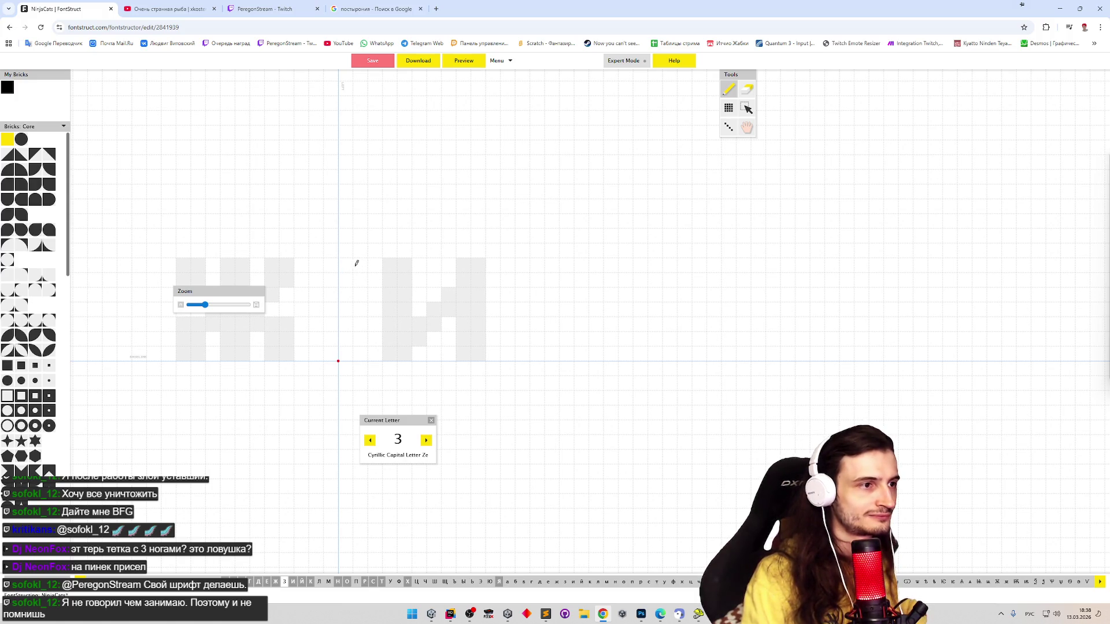
click(345, 309)
click(361, 309)
click(345, 266)
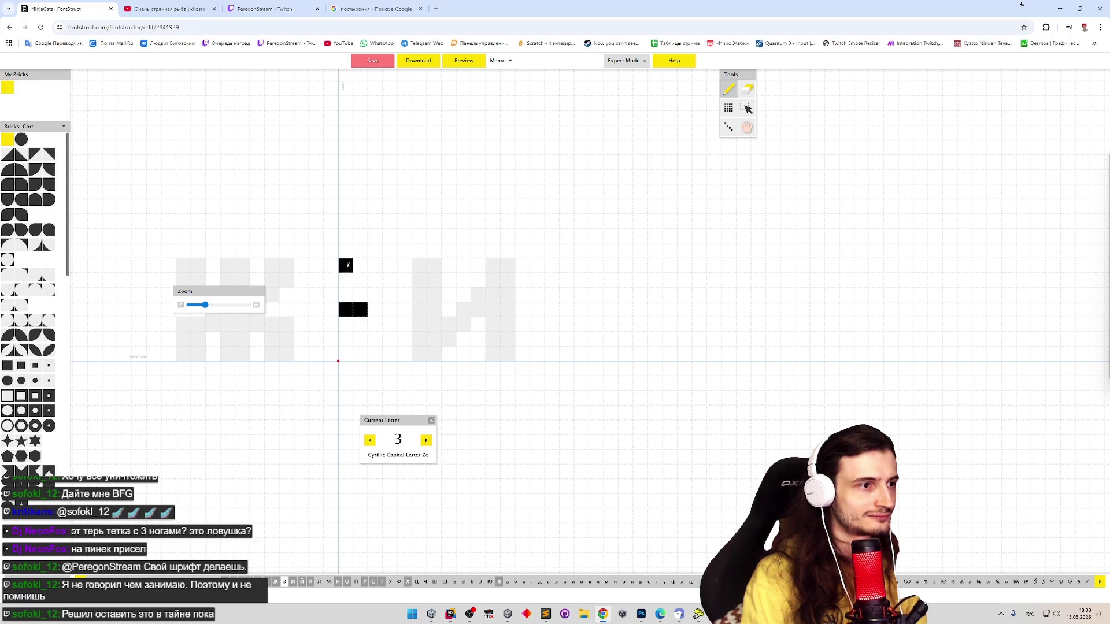
mouse_move(348, 265)
mouse_down()
mouse_move(361, 280)
mouse_move(380, 263)
mouse_move(390, 292)
mouse_move(402, 286)
mouse_move(381, 354)
mouse_move(392, 354)
mouse_move(386, 341)
mouse_up()
click(390, 324)
click(374, 323)
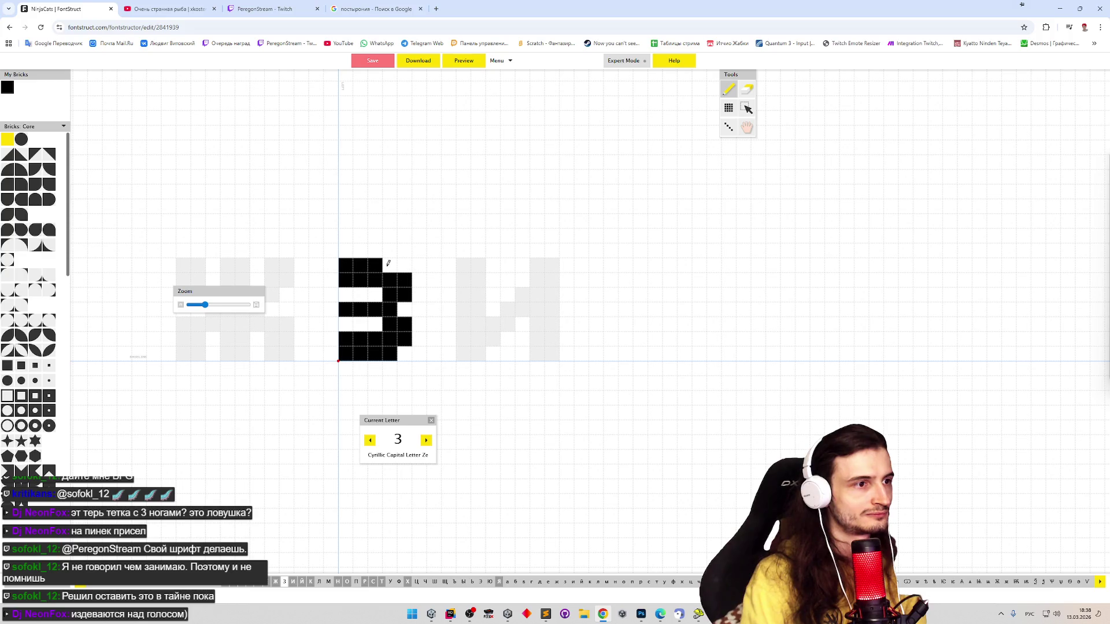
click(389, 266)
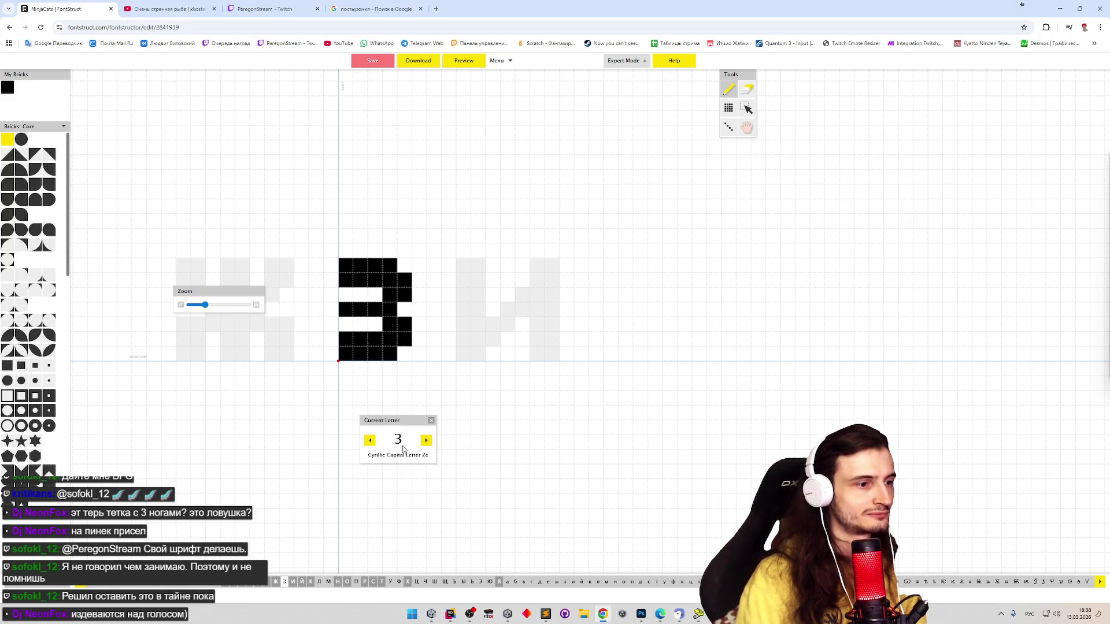
Adjust the З's middle-bar bricks and erase its top-left and bottom-left corner bricks
shift+click(345, 309)
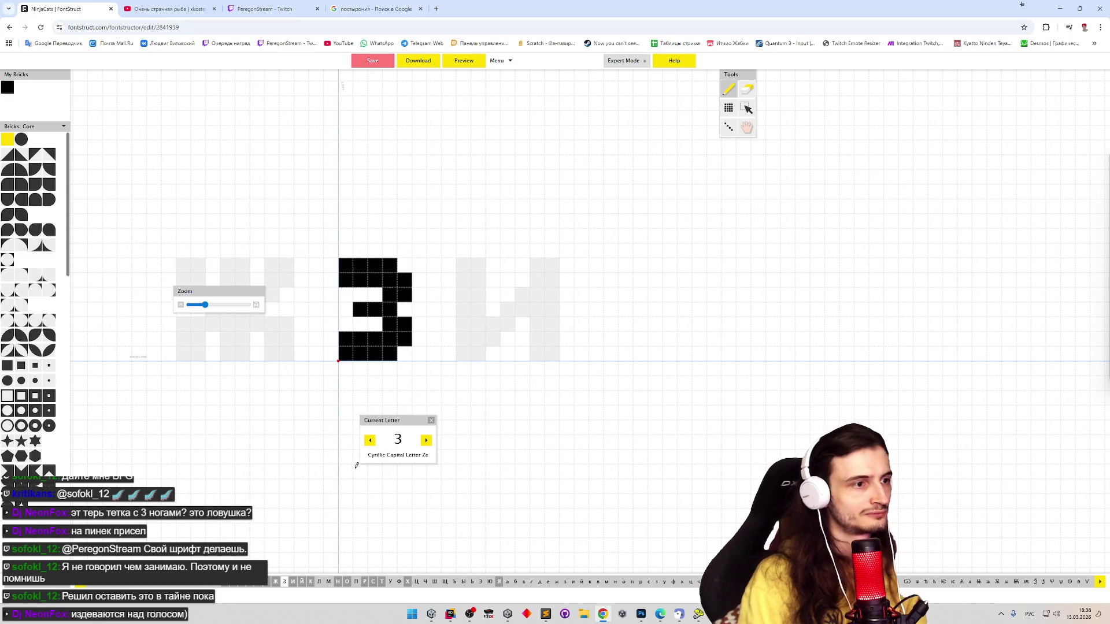
shift+click(389, 309)
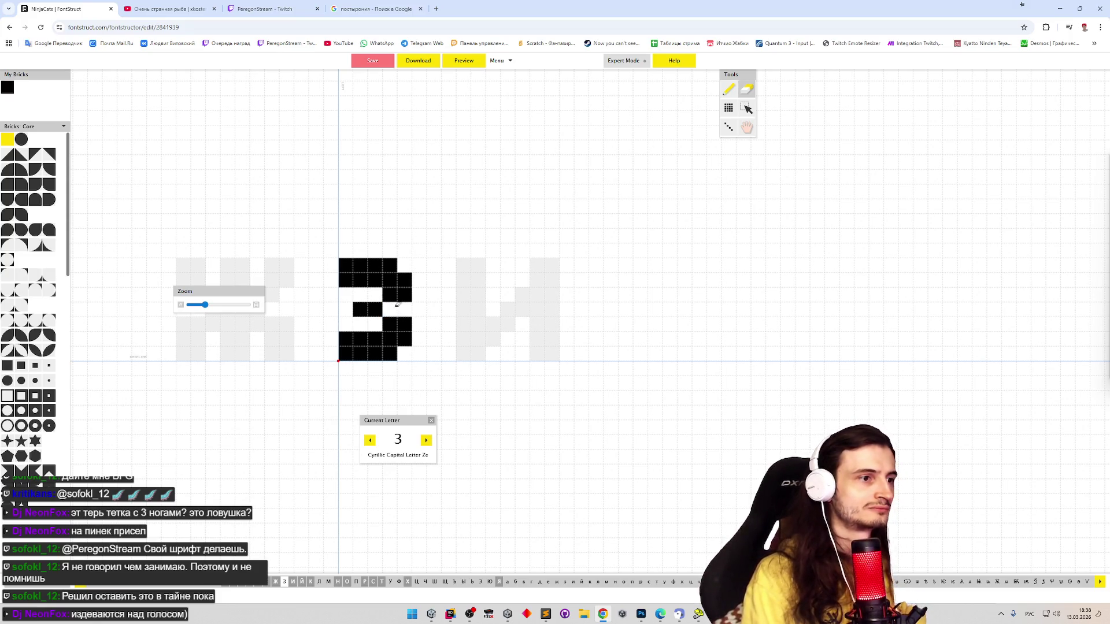
click(395, 311)
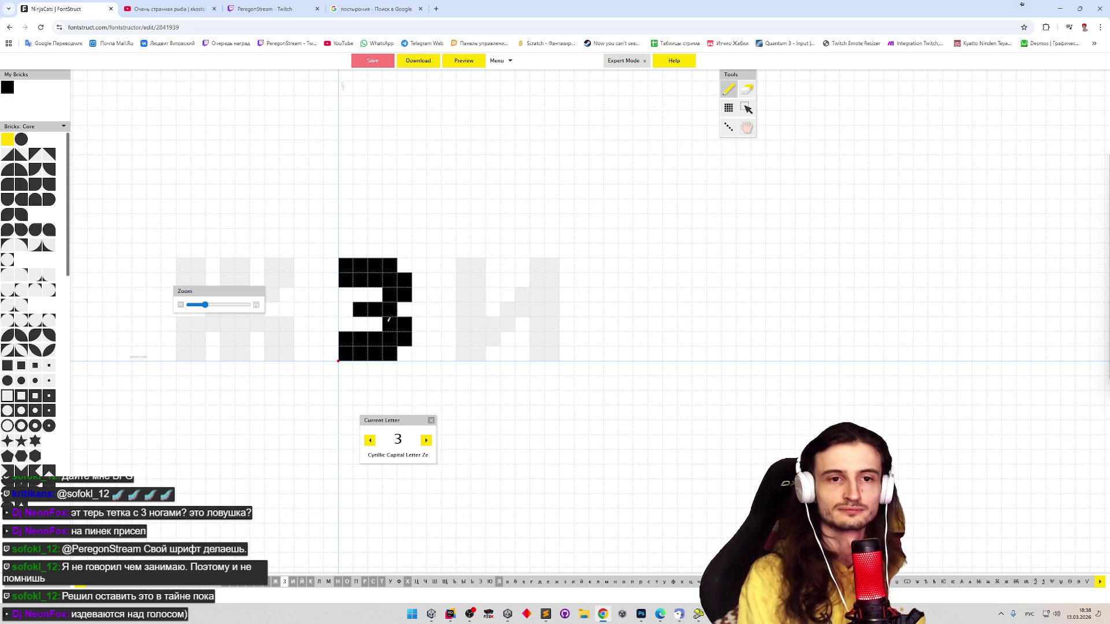
key(e)
click(346, 266)
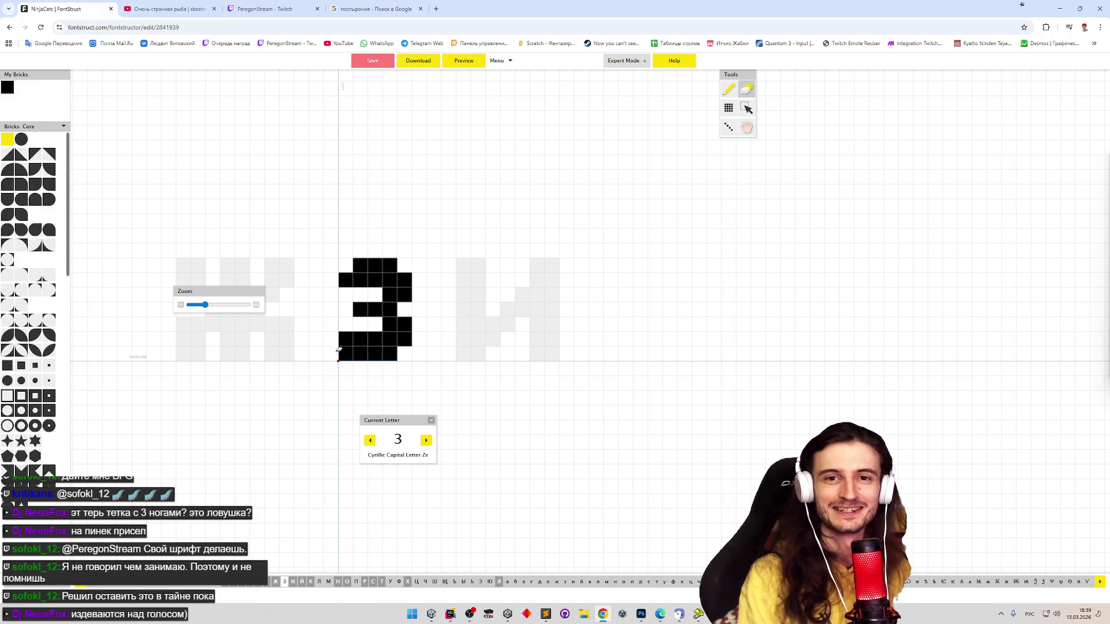
click(345, 352)
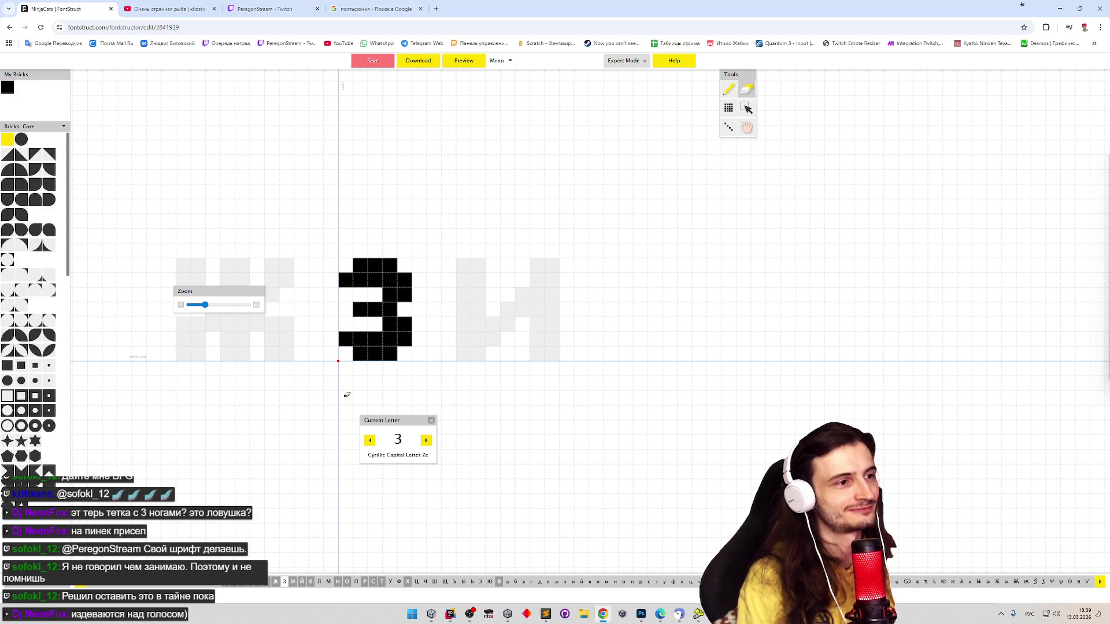
Preview the sample text 'АБА', then refill the З's top-left and bottom-left corners
click(464, 60)
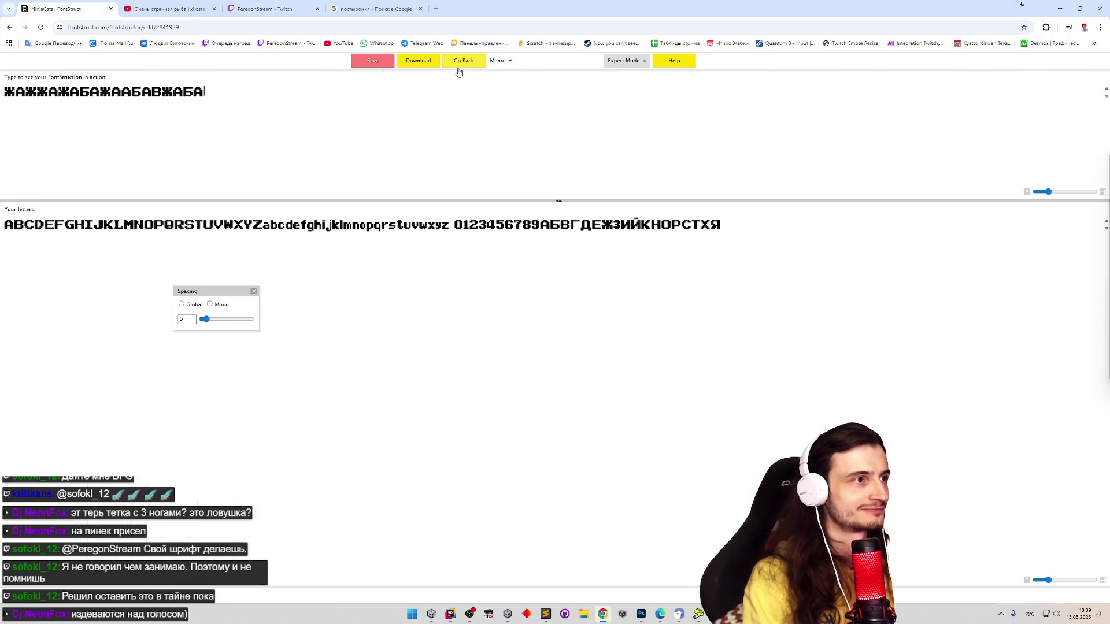
text(АБА)
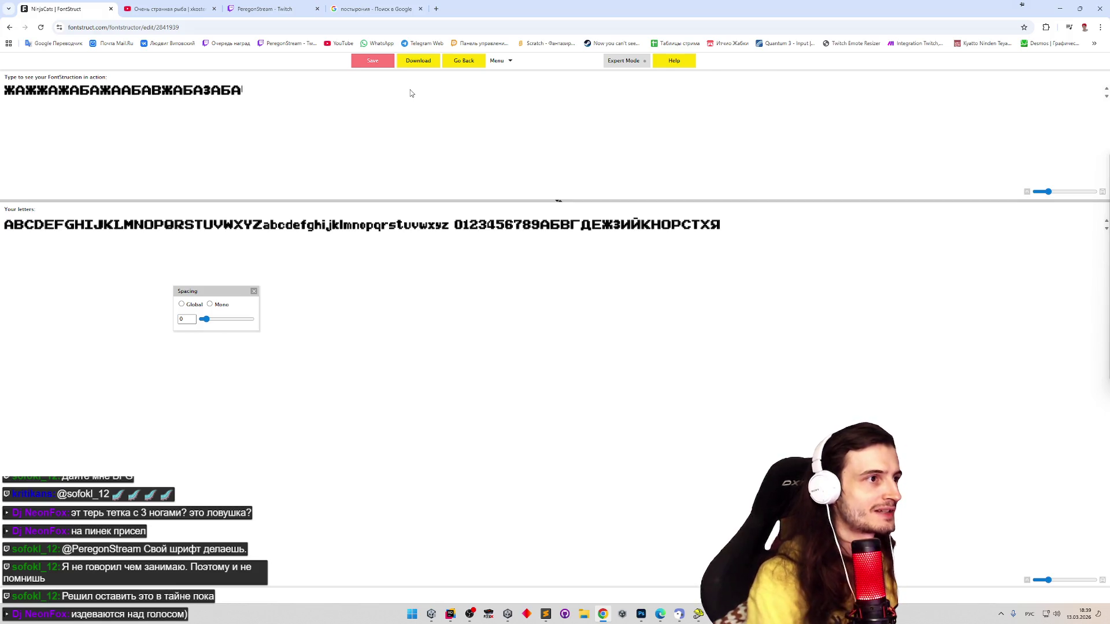
click(462, 60)
click(728, 89)
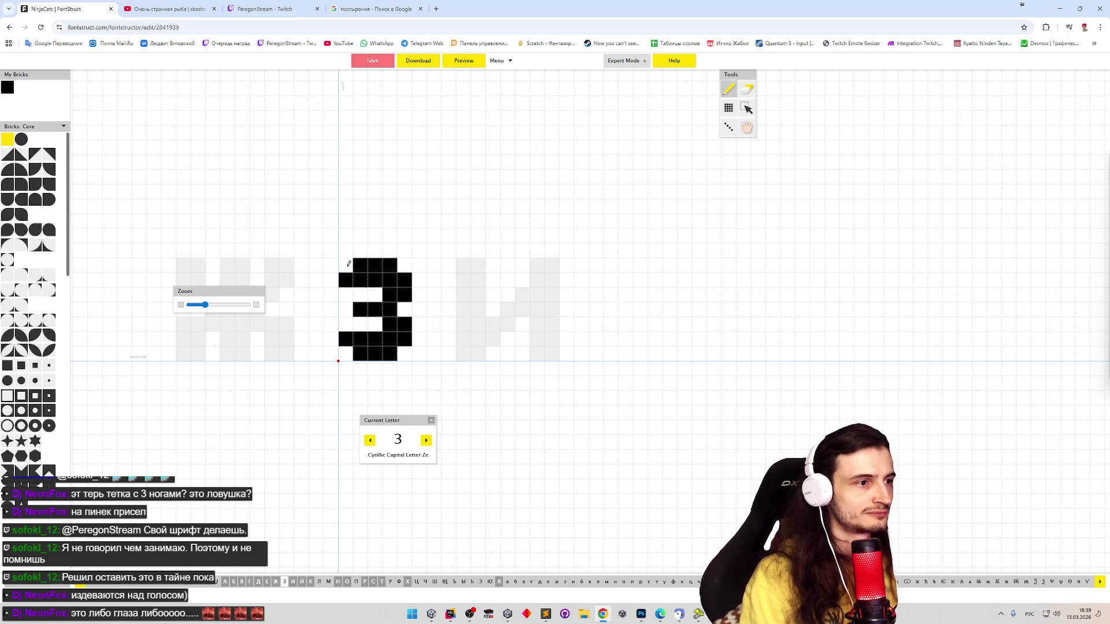
click(345, 265)
click(345, 353)
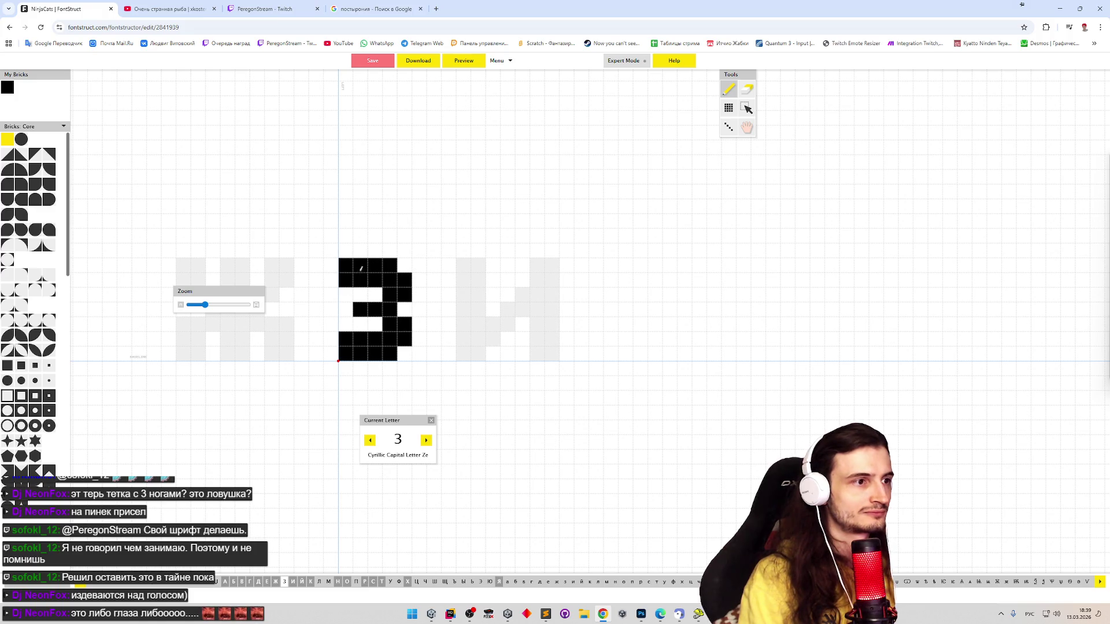
Re-fix the З's bottom-left corner brick, delete the stray 0 glyph, and show the brick filters
key(e)
key(ctrl+a)
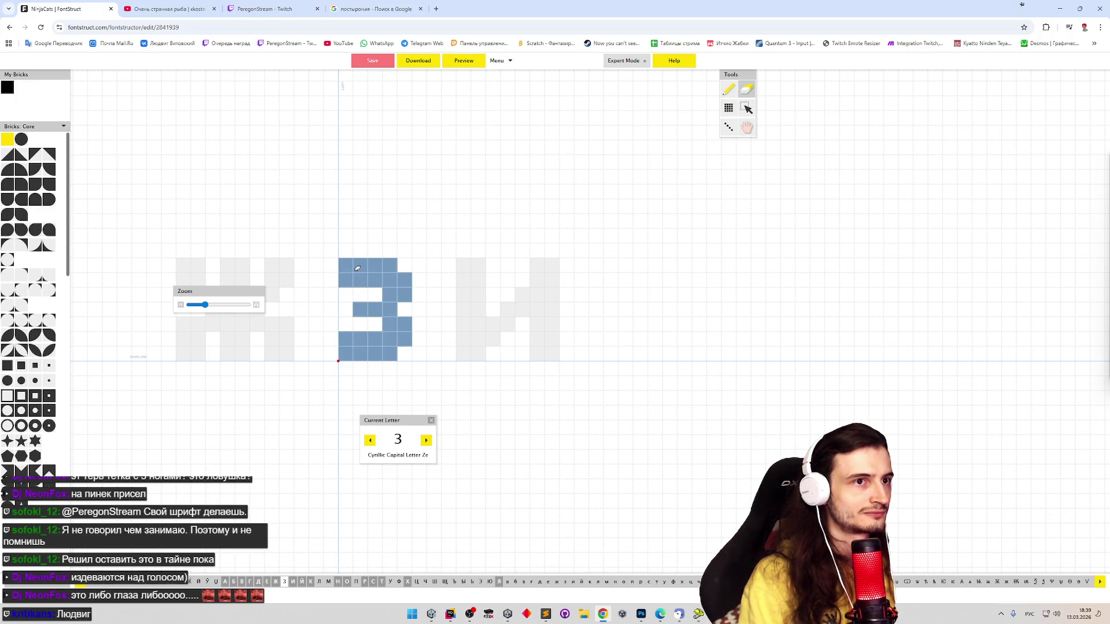
key(Escape)
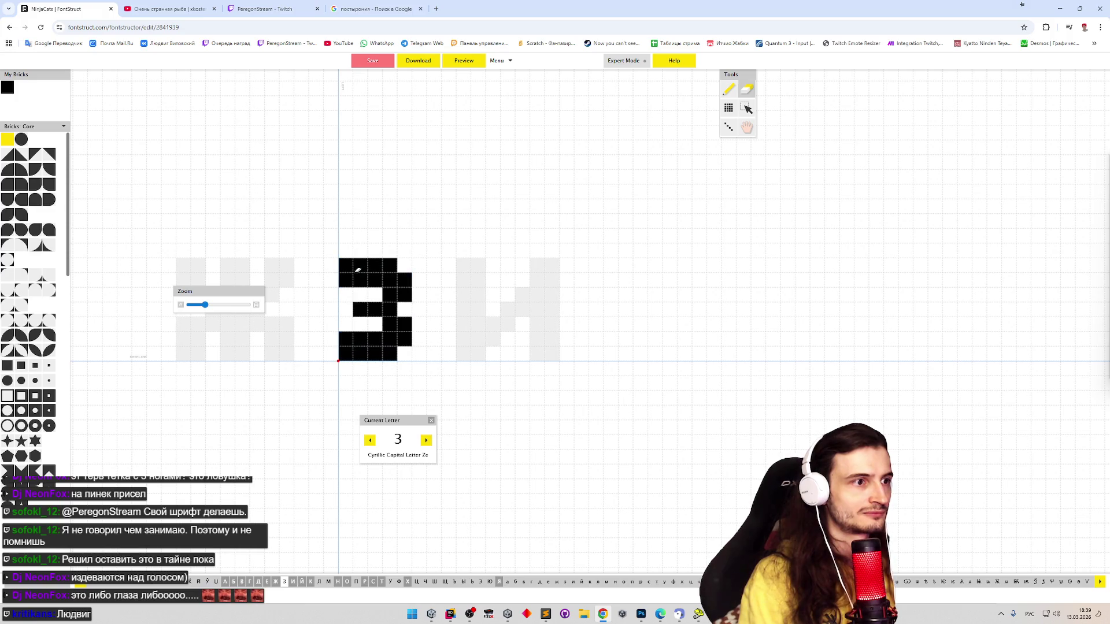
key(p)
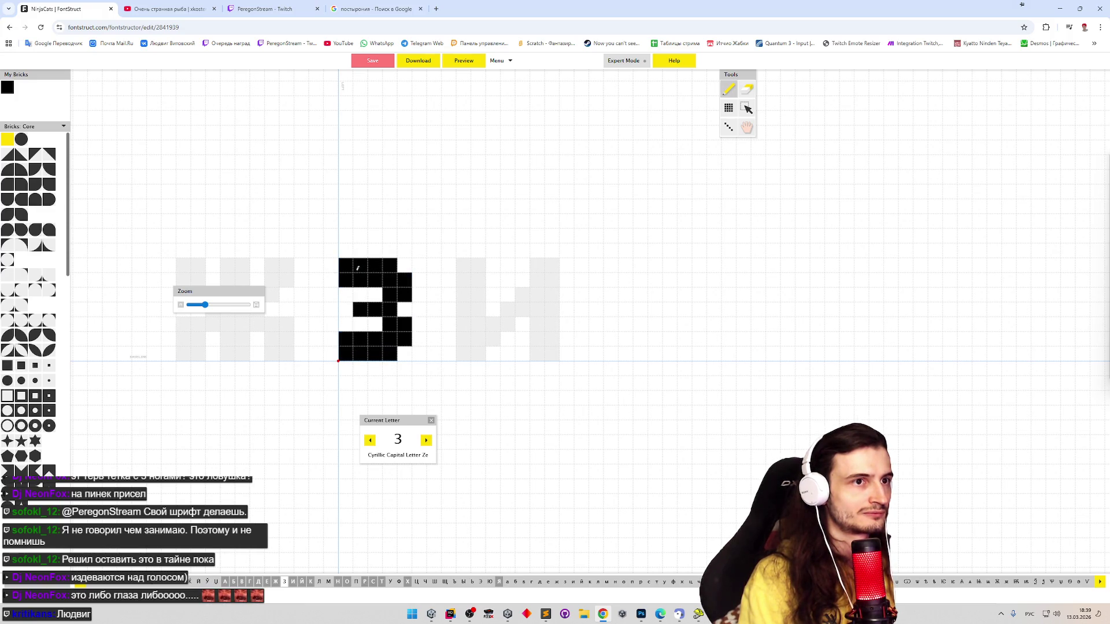
click(345, 353)
click(346, 352)
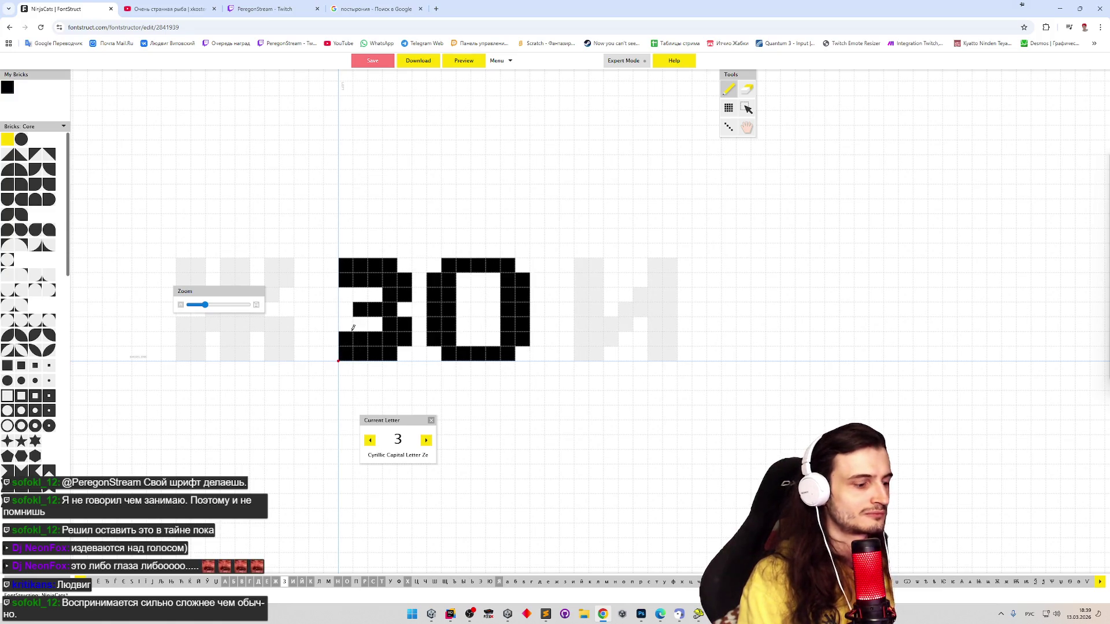
key(BackSpace)
key(f)
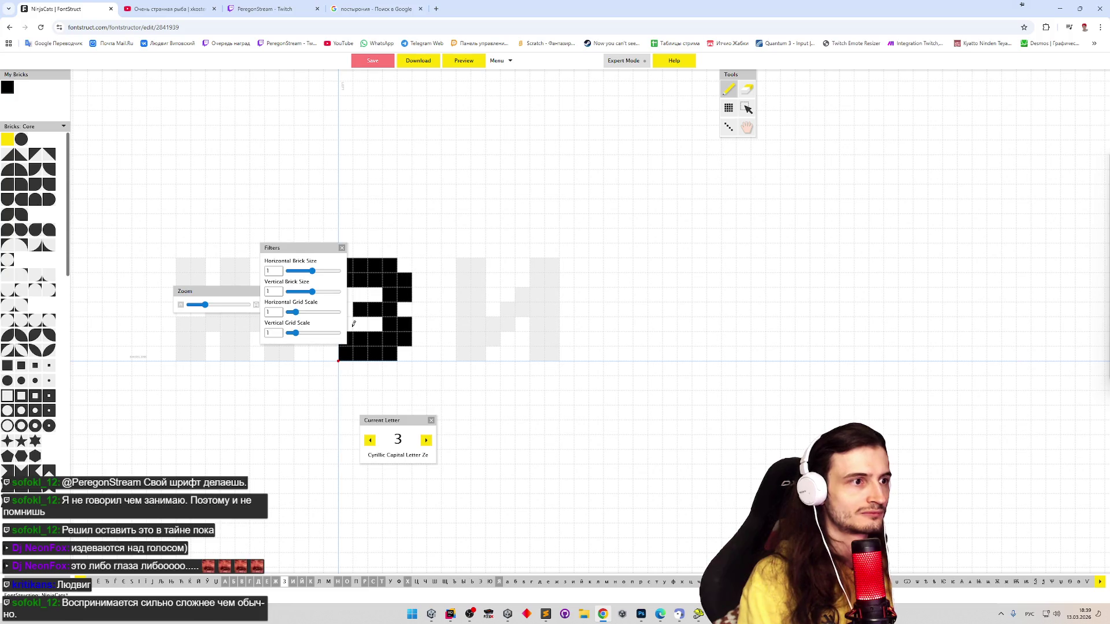
Try a wider Horizontal Brick Size, reset it to 1, and close the Filters panel
click(341, 247)
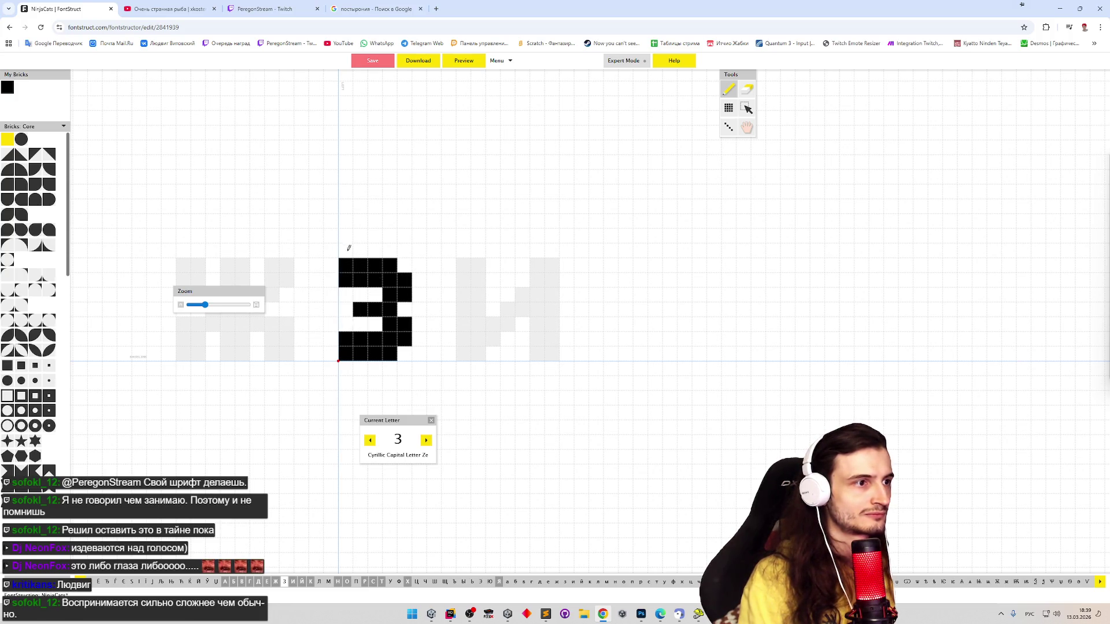
key(f)
drag(312, 270, 288, 271)
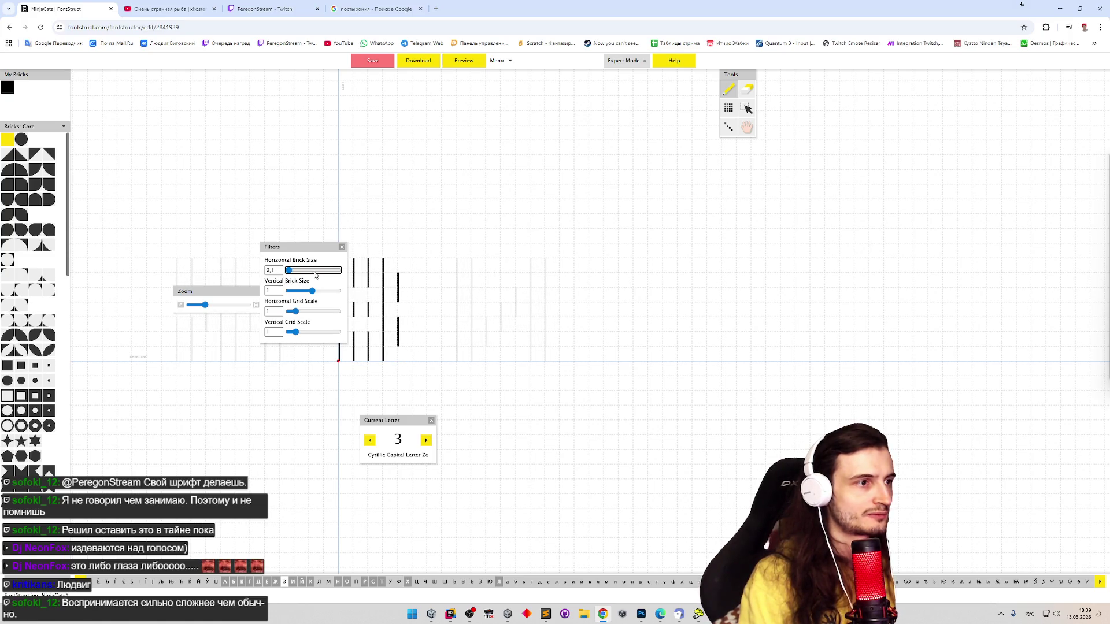
double_click(270, 270)
text(1)
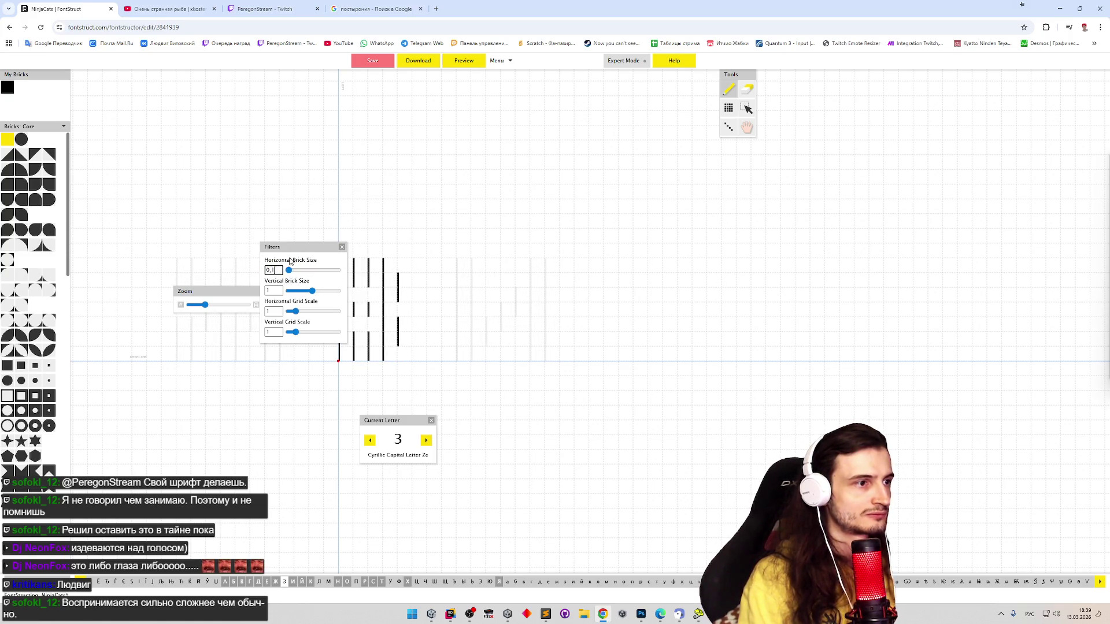
key(Return)
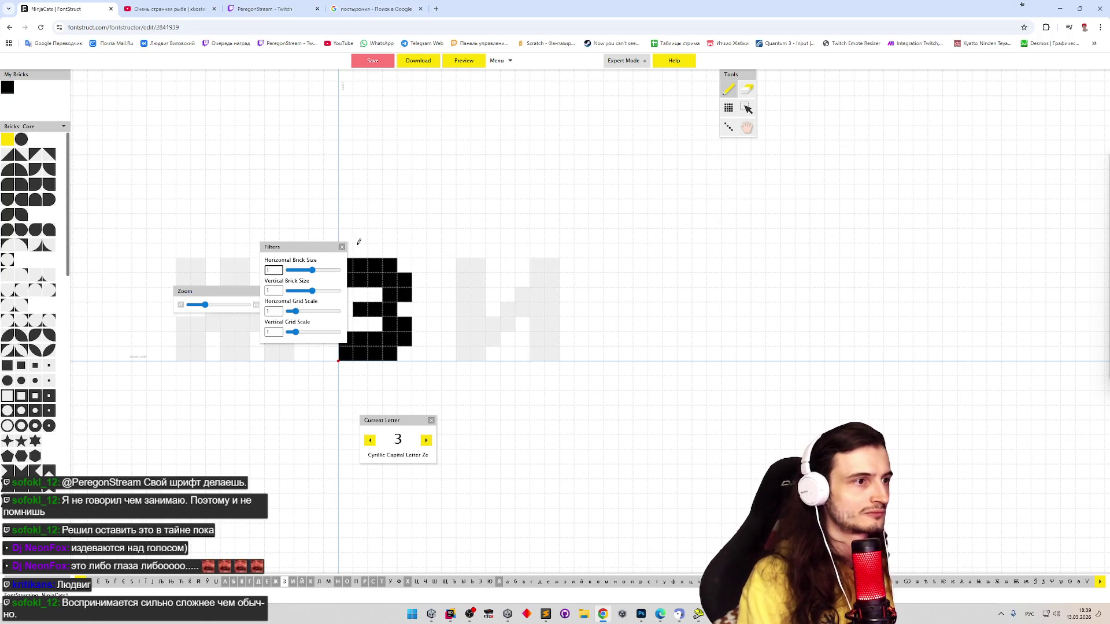
click(342, 247)
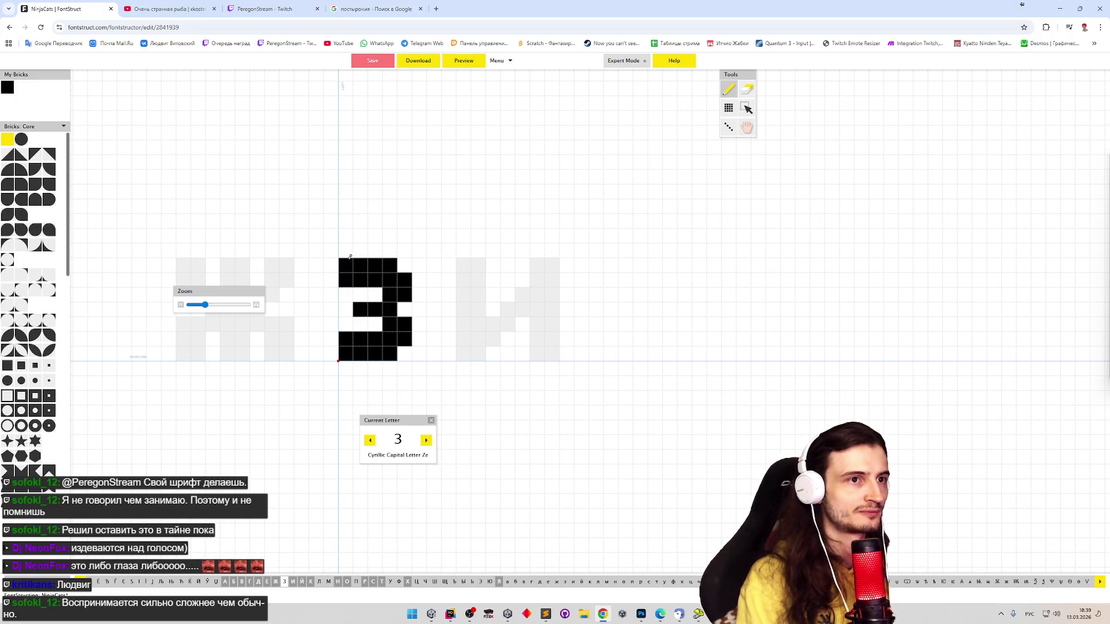
Select the whole З glyph and shift it one cell right
key(ctrl+a)
key(s)
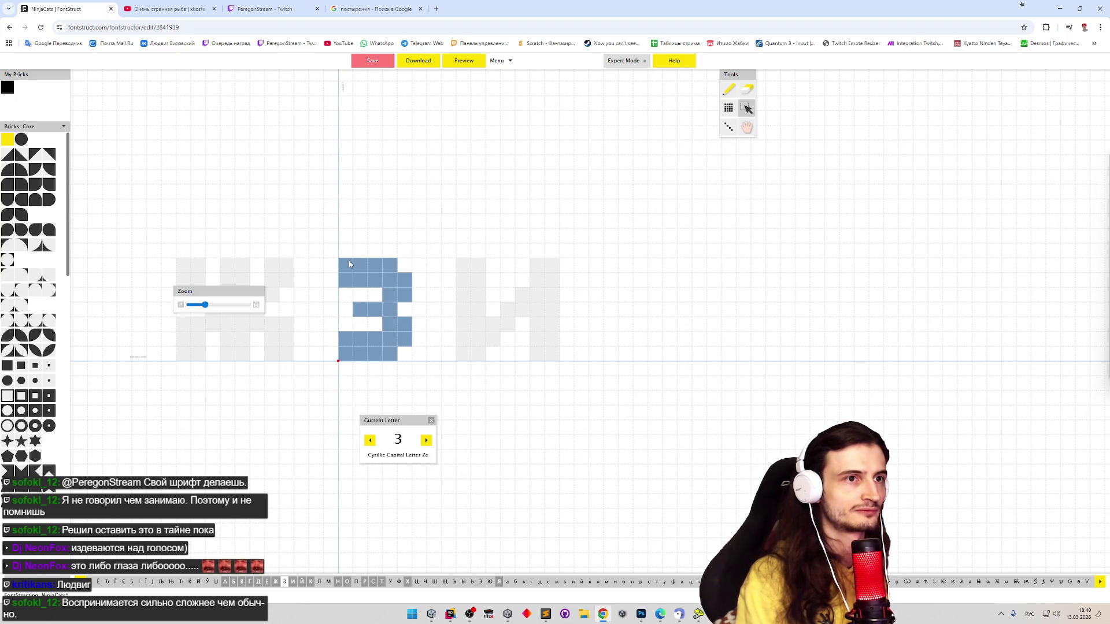
drag(342, 260, 356, 261)
key(p)
key(Escape)
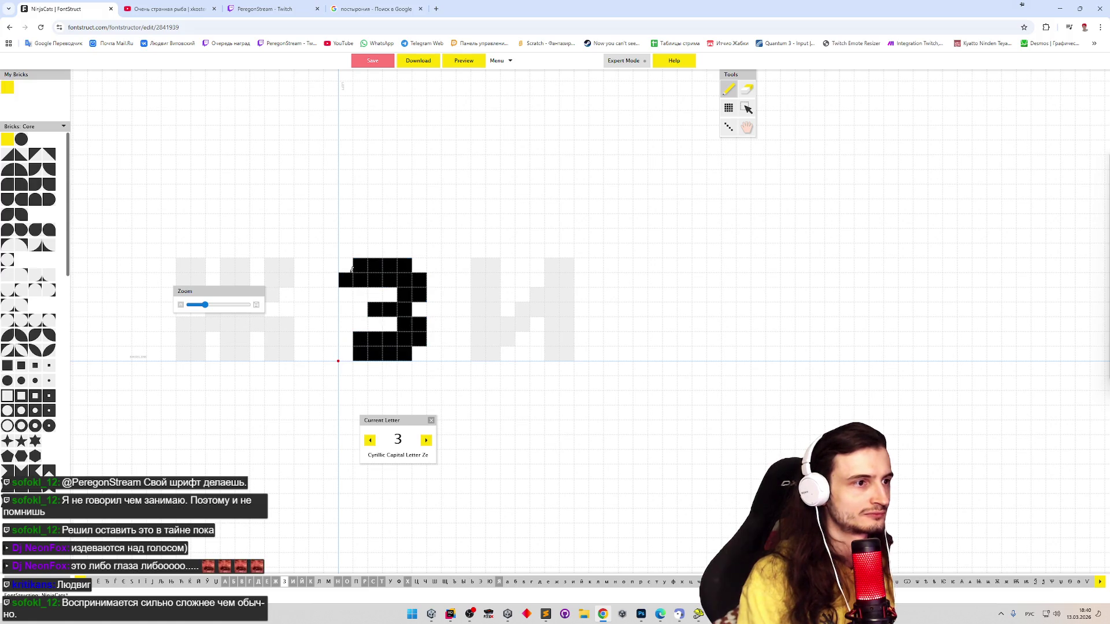
Touch up the З's left edge, right side and lower half bricks
click(349, 335)
click(384, 295)
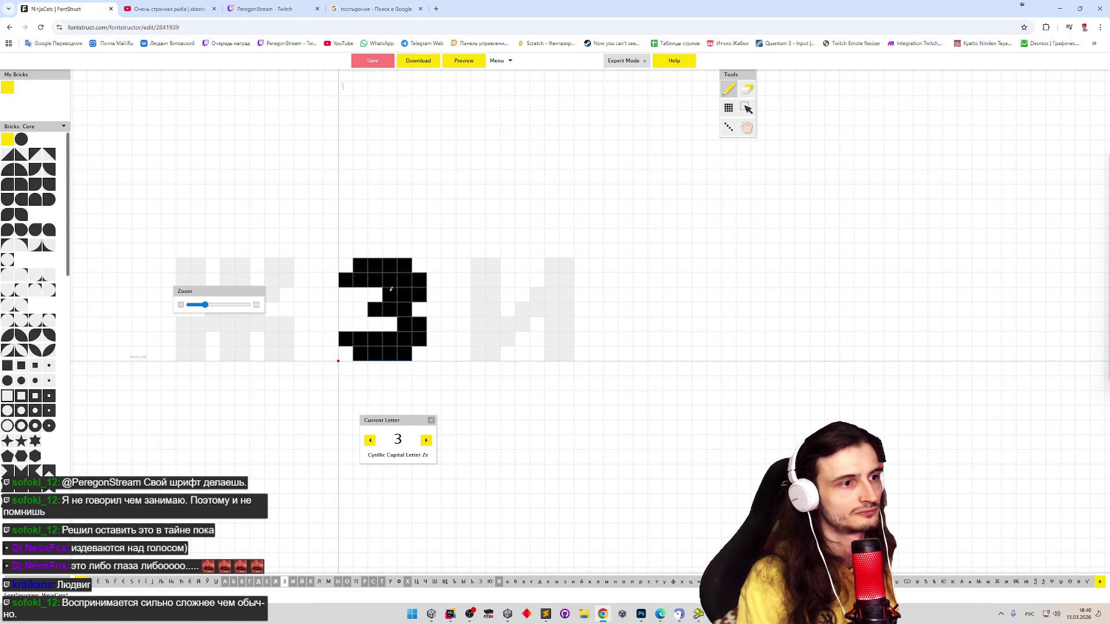
click(389, 323)
click(383, 328)
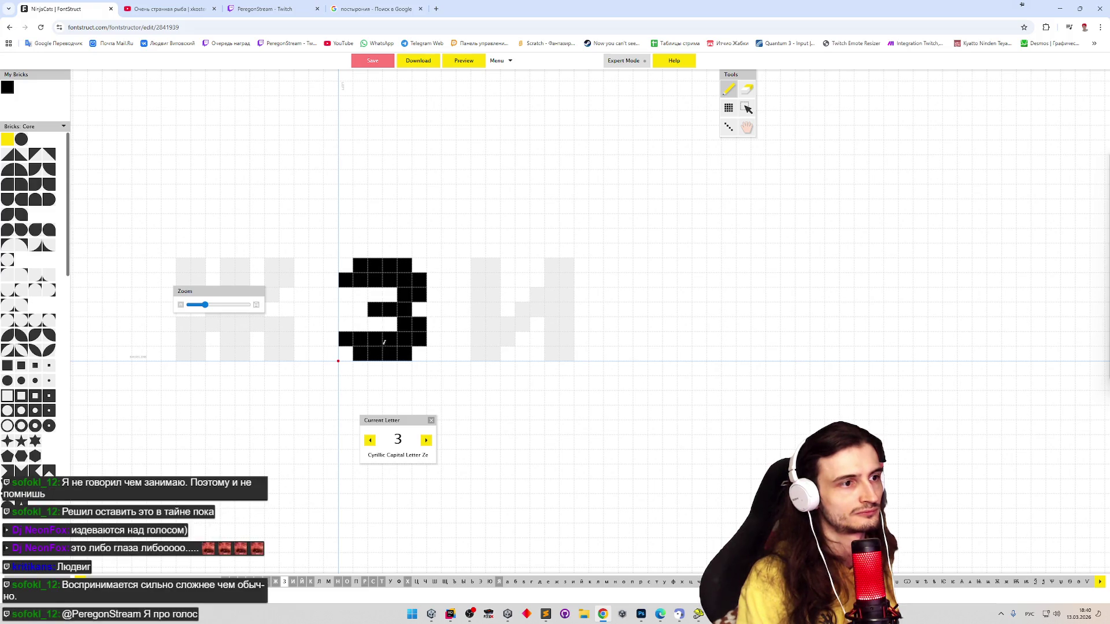
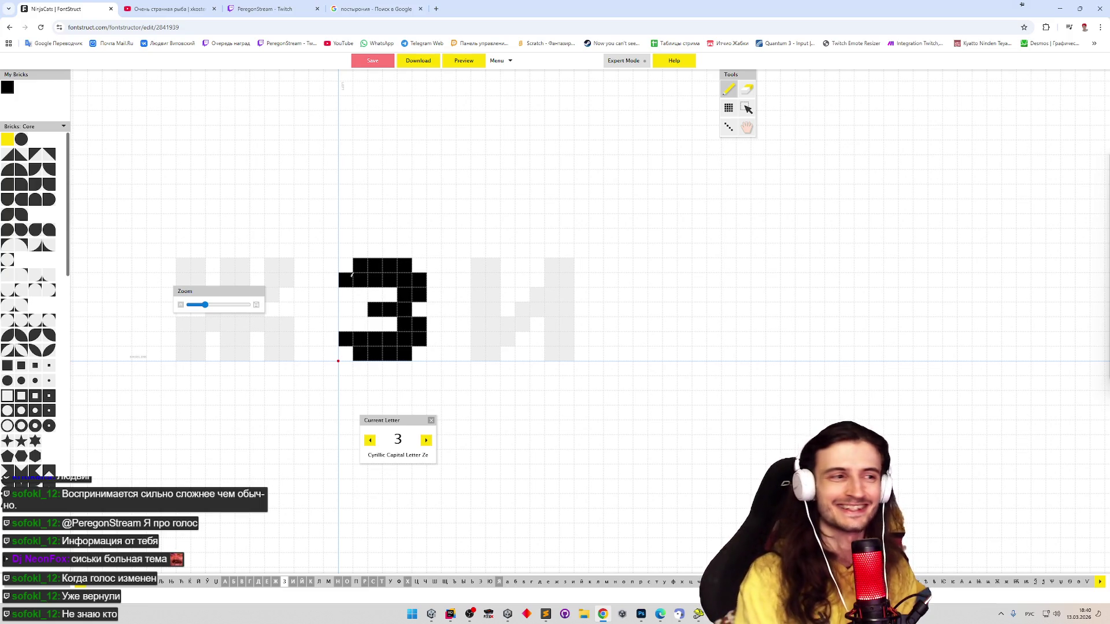
Add a brick to З and erase cells on rows 2 and 6, then check the preview
click(346, 295)
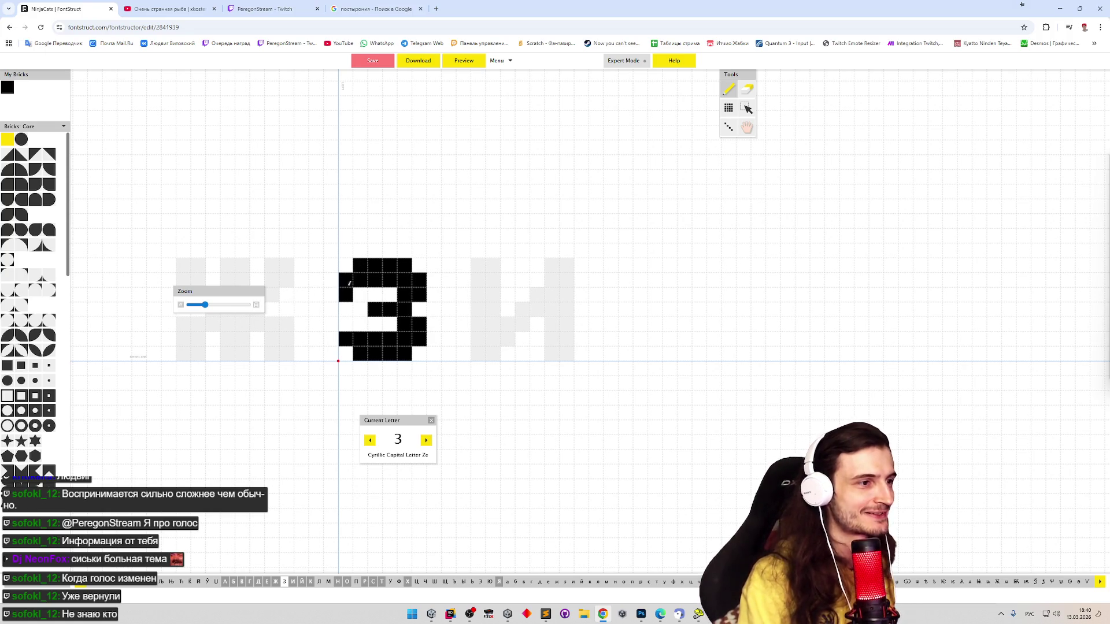
key(e)
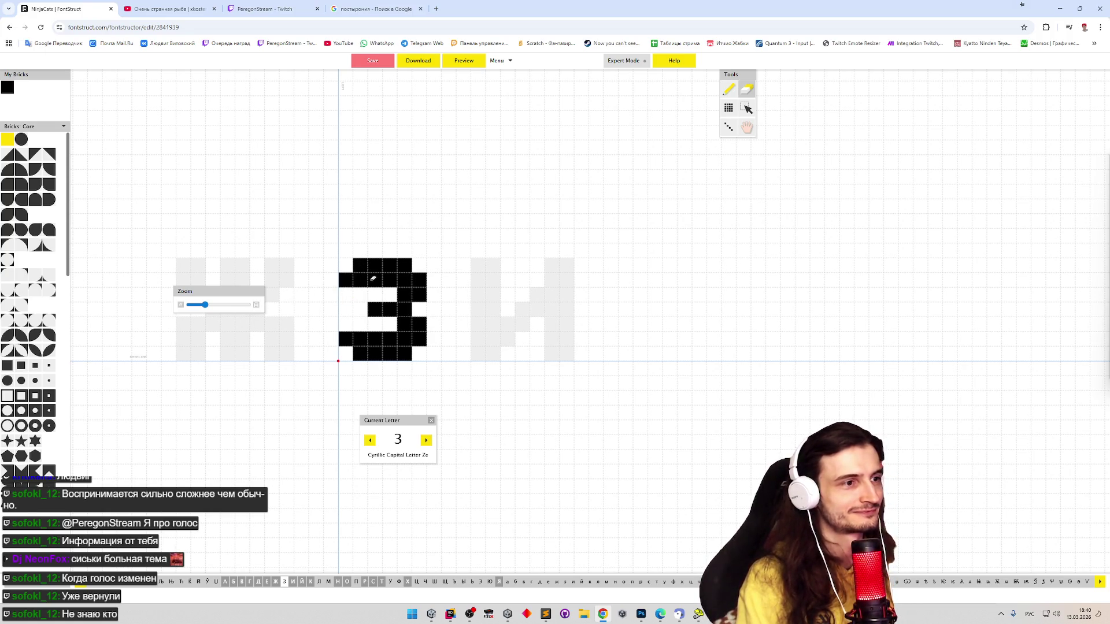
click(374, 280)
click(389, 279)
drag(375, 339, 388, 329)
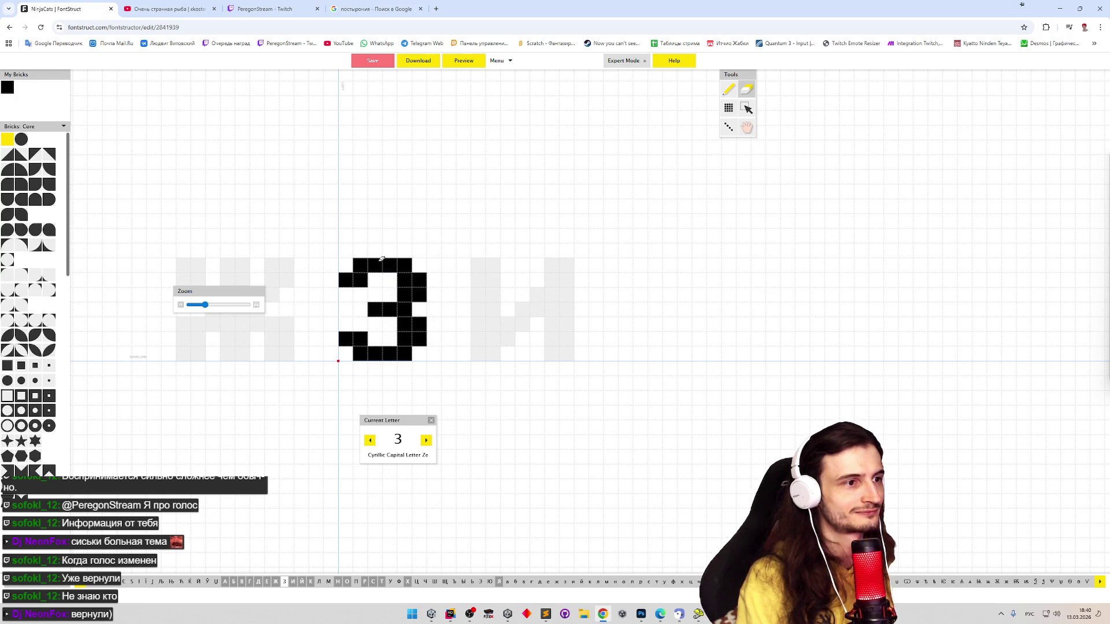
click(478, 63)
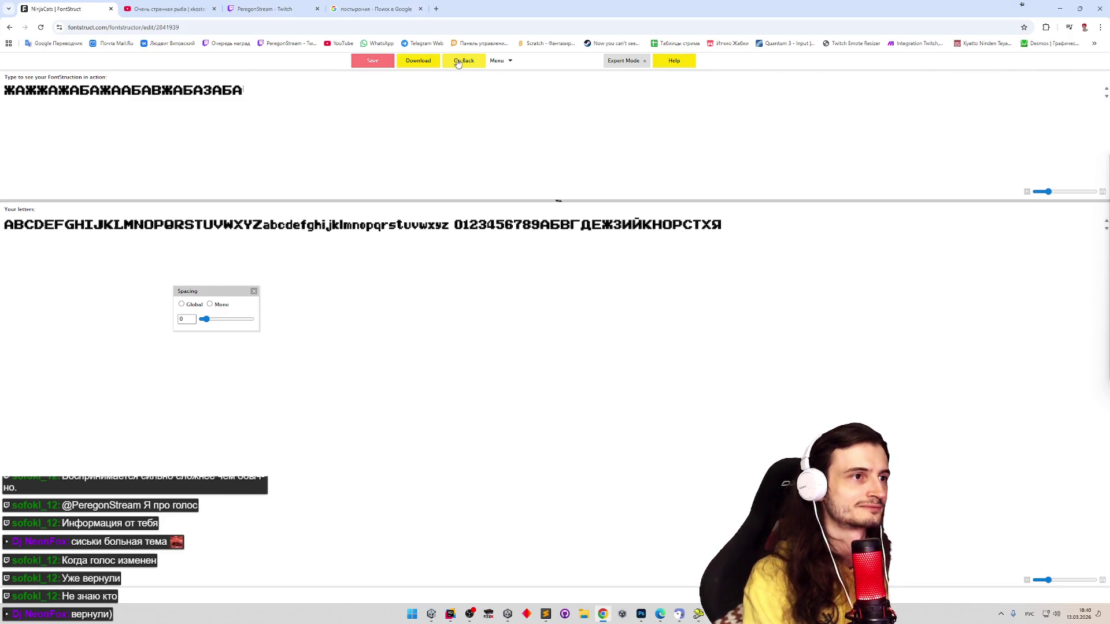
click(456, 62)
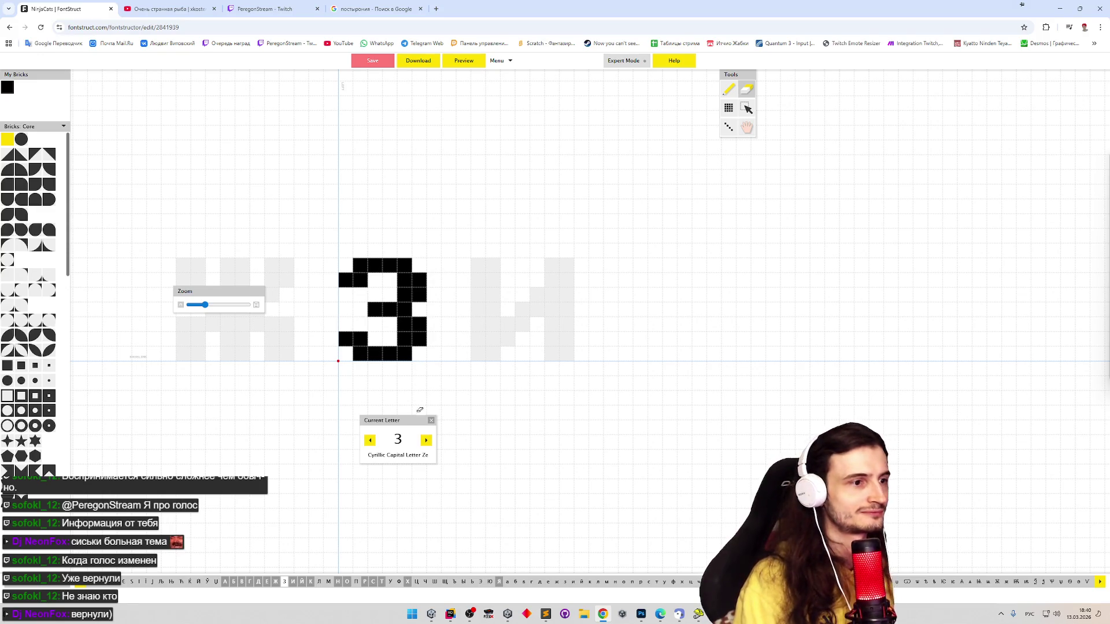
Go to Й and give it a flat three-brick bar on top, then advance to К
click(426, 441)
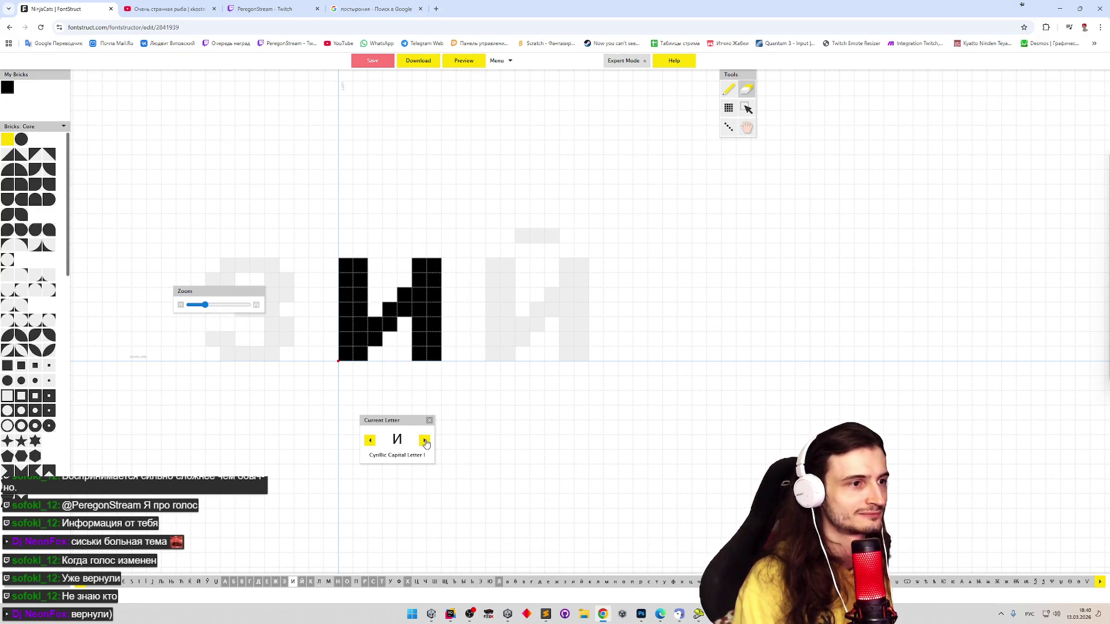
click(426, 442)
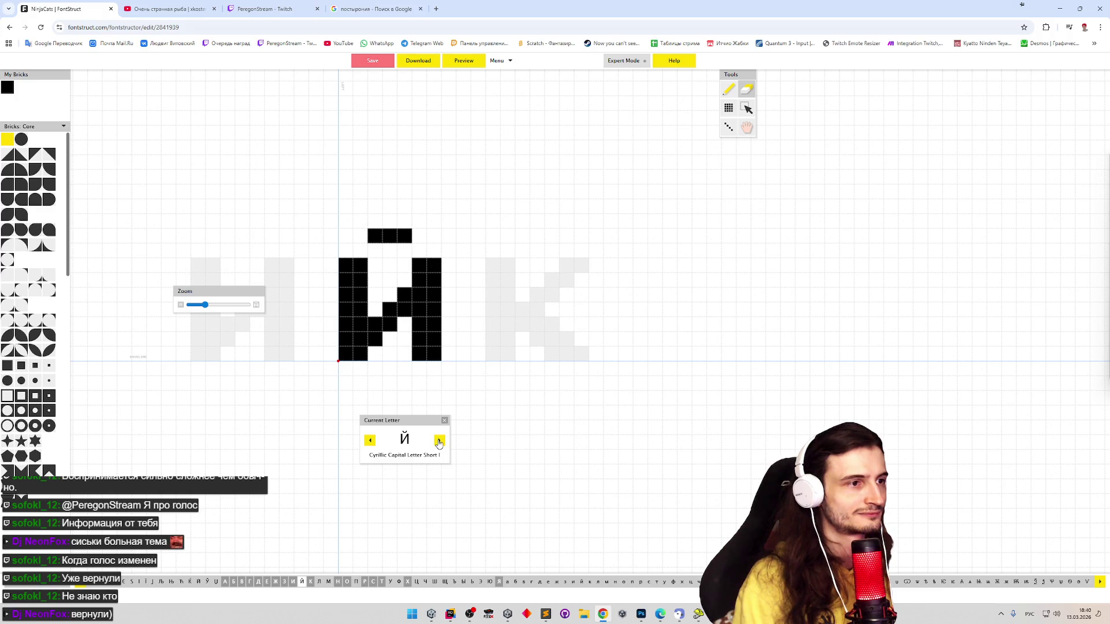
click(389, 236)
key(p)
click(390, 250)
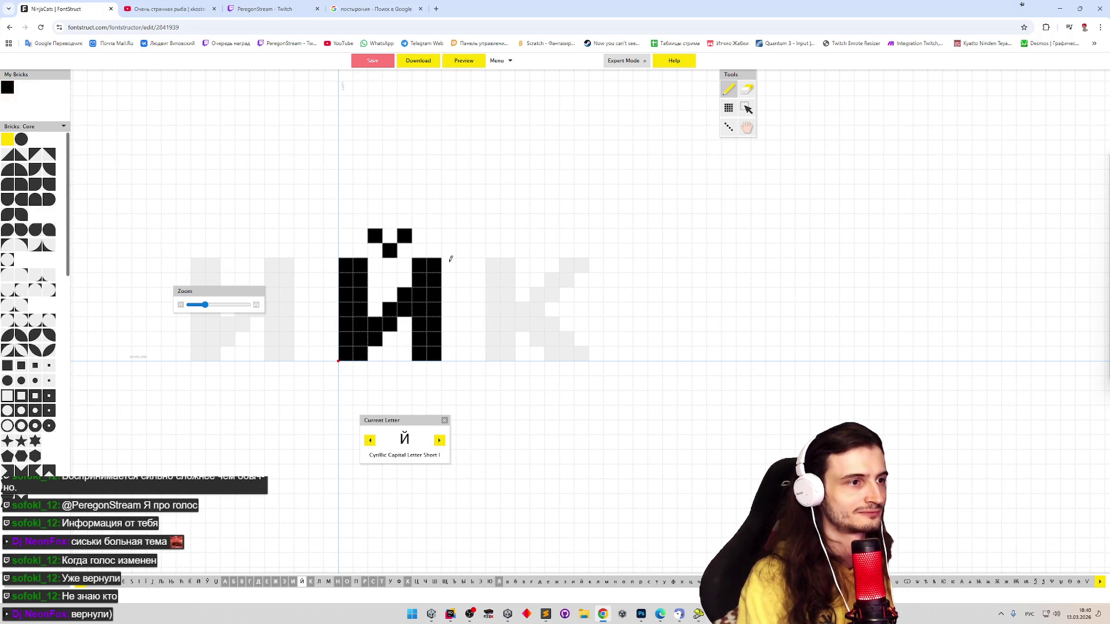
key(e)
click(397, 250)
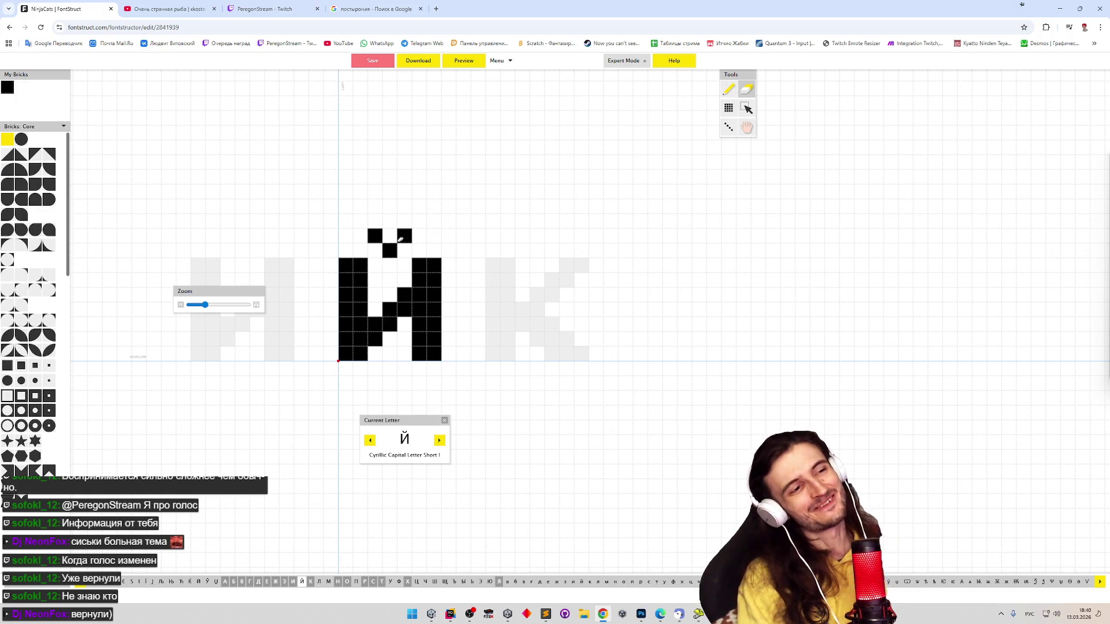
key(p)
click(390, 236)
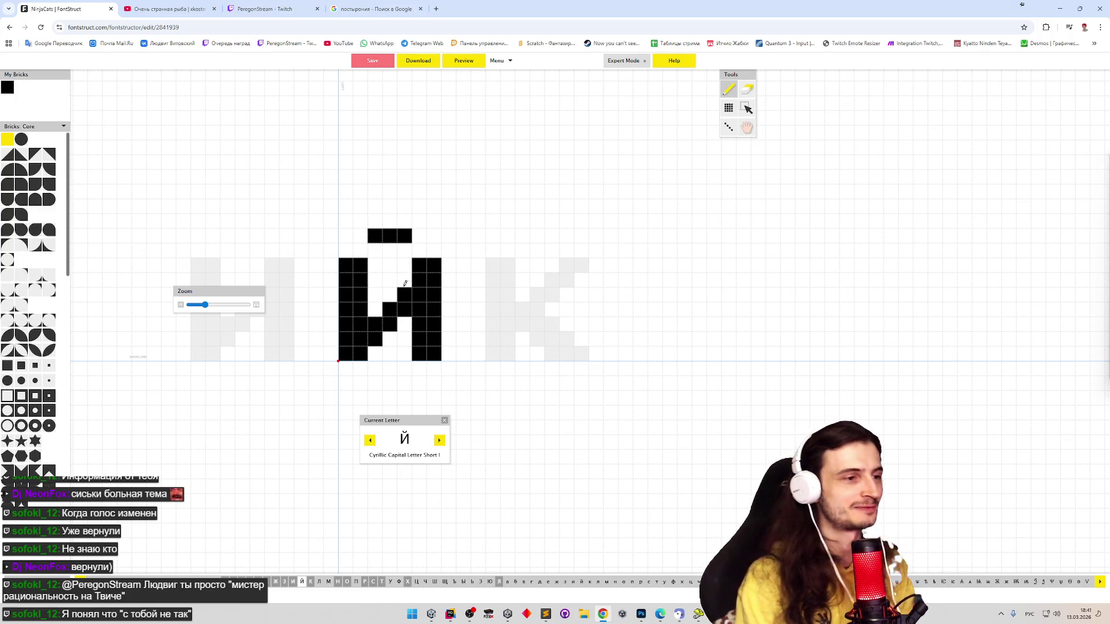
click(441, 440)
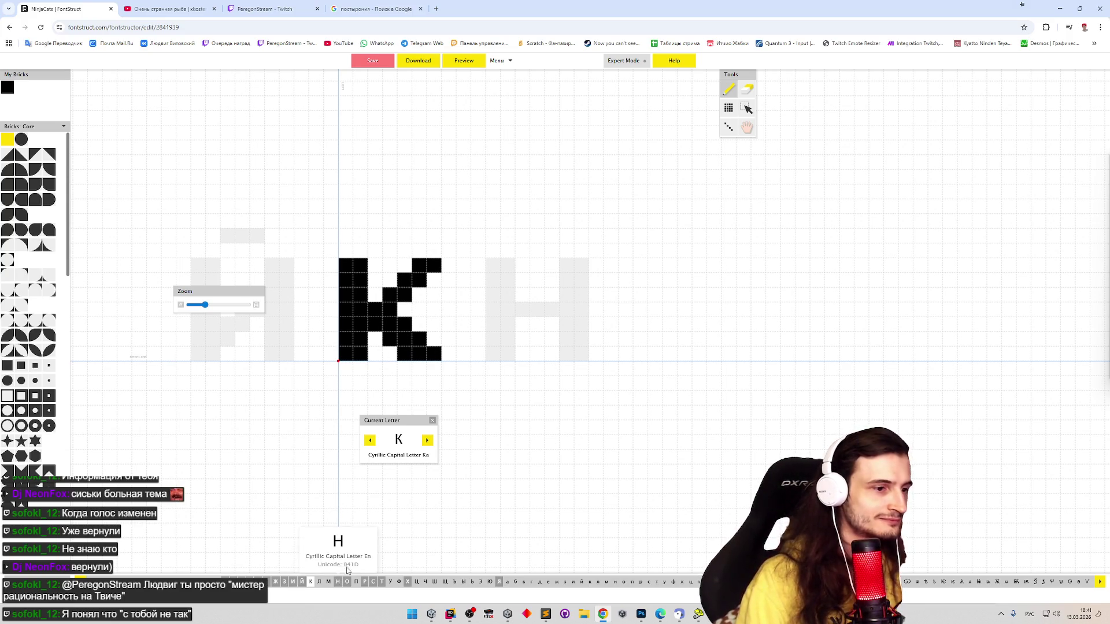
click(640, 613)
Zoom in on the red pixel alphabet in the Photoshop sprite sheet, then minimize Photoshop
scroll(532, 434, down, 8)
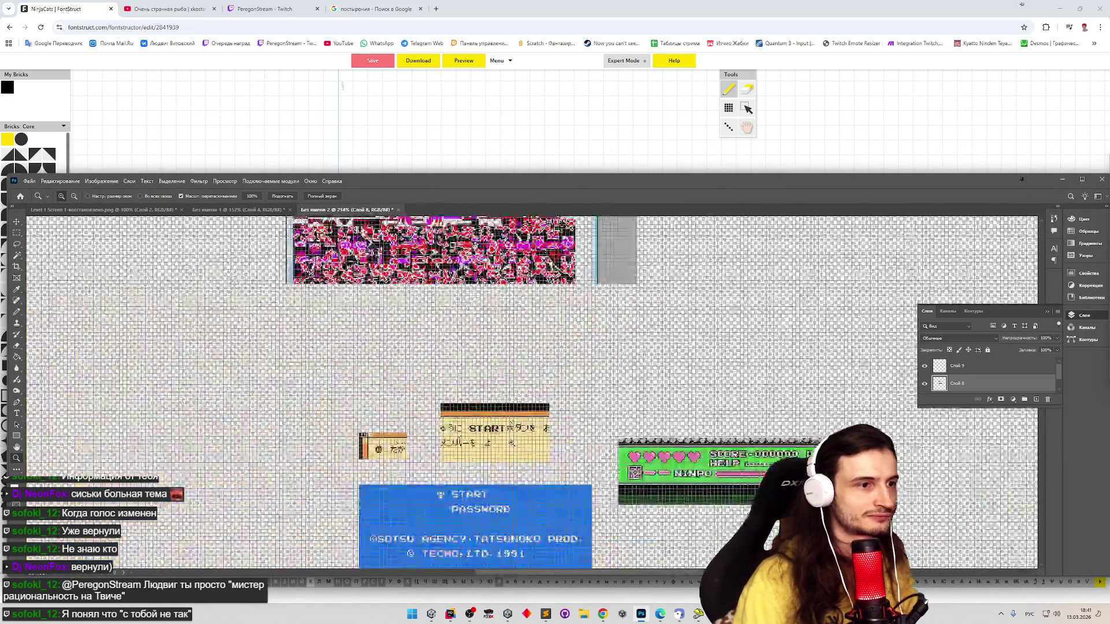
scroll(535, 427, up, 3)
scroll(536, 426, up, 5)
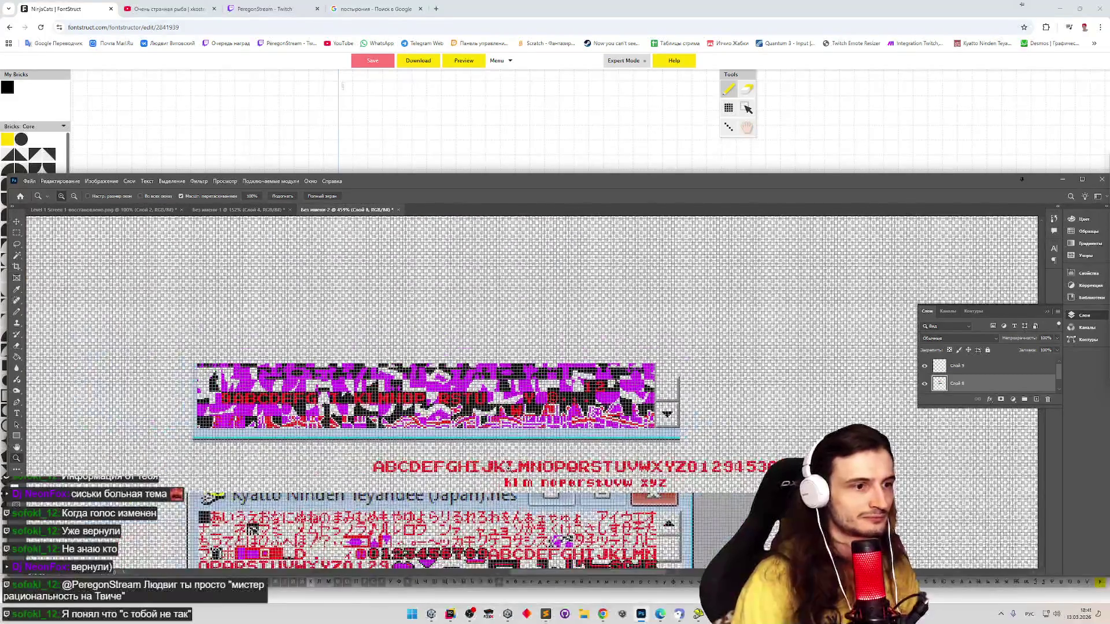
key(m)
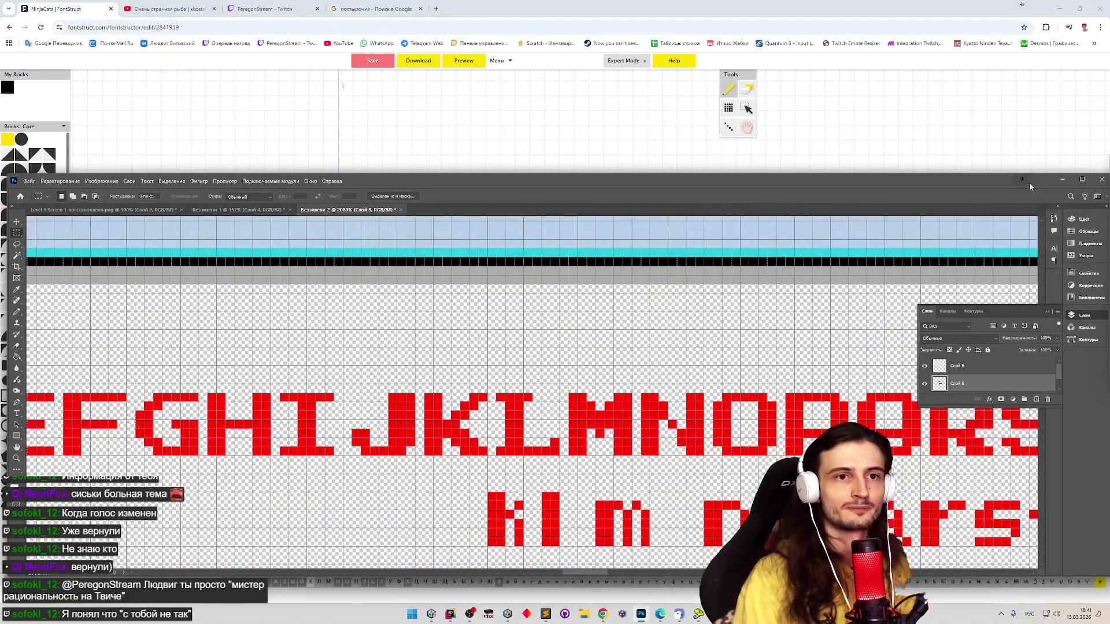
click(1061, 180)
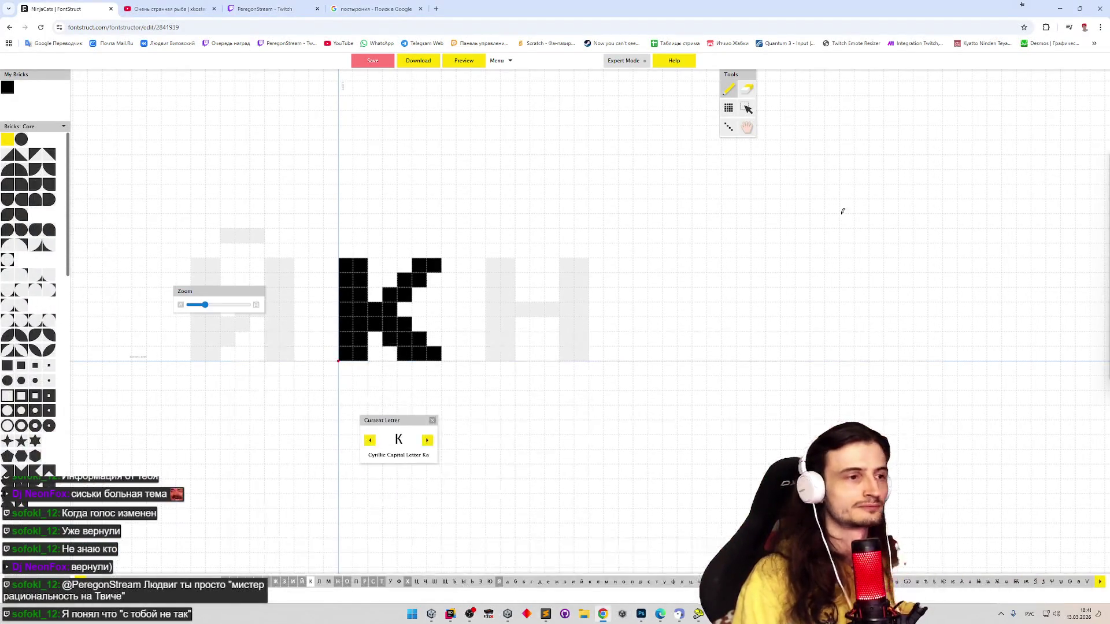
Go to Л, lay baseline bricks, then erase the bottom-left bricks and right column
click(427, 440)
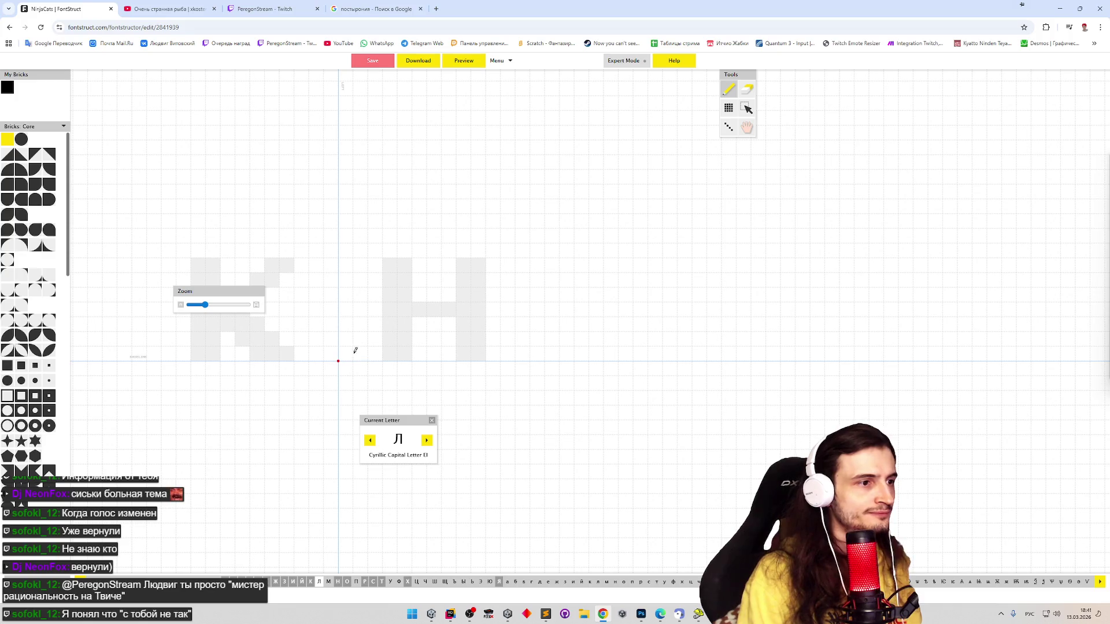
mouse_move(355, 351)
mouse_down()
mouse_move(345, 351)
mouse_move(377, 338)
mouse_move(373, 273)
mouse_move(384, 261)
mouse_move(390, 341)
mouse_up()
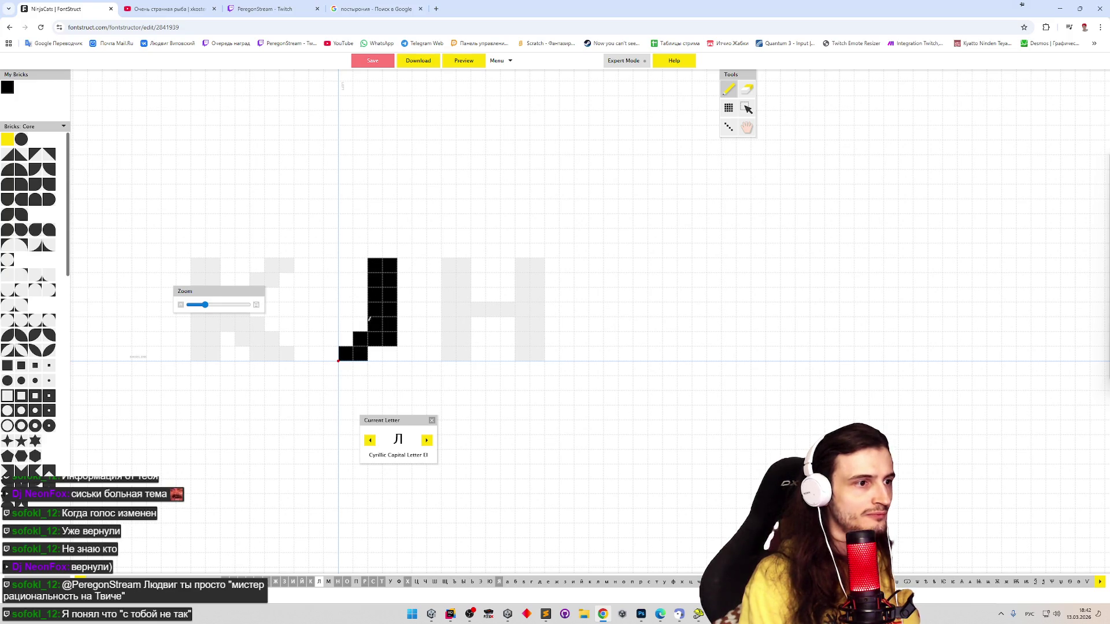
key(e)
drag(348, 352, 376, 334)
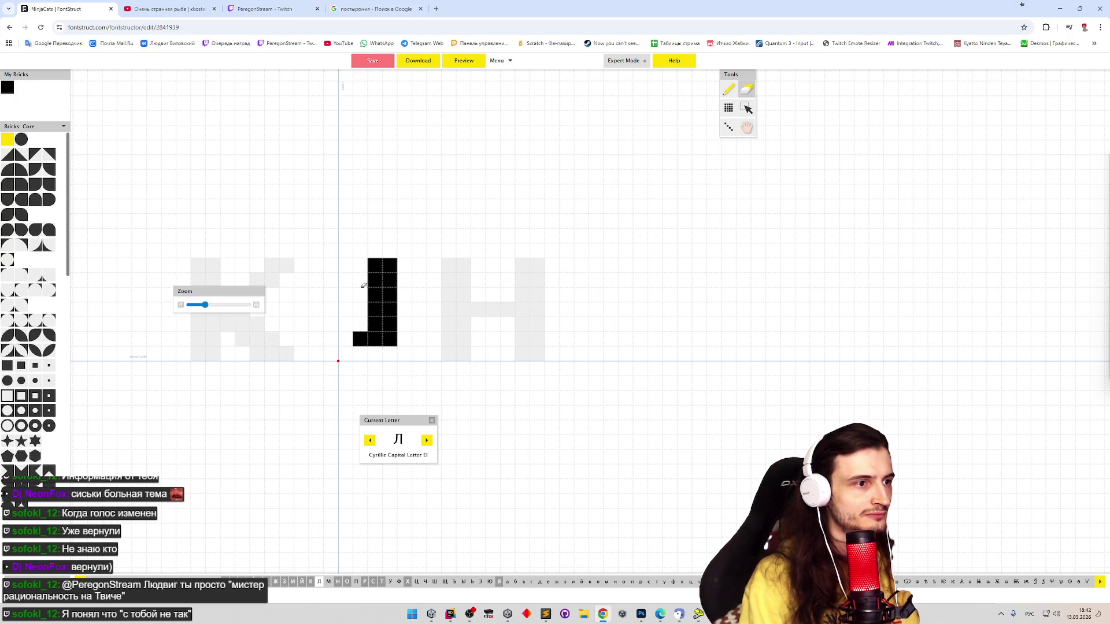
drag(390, 271, 389, 341)
key(p)
Draw Л's left and right bars, bottom-left foot and top joint, removing the top-left corner brick
mouse_move(359, 293)
mouse_down()
mouse_move(359, 263)
mouse_move(434, 339)
mouse_move(427, 259)
mouse_up()
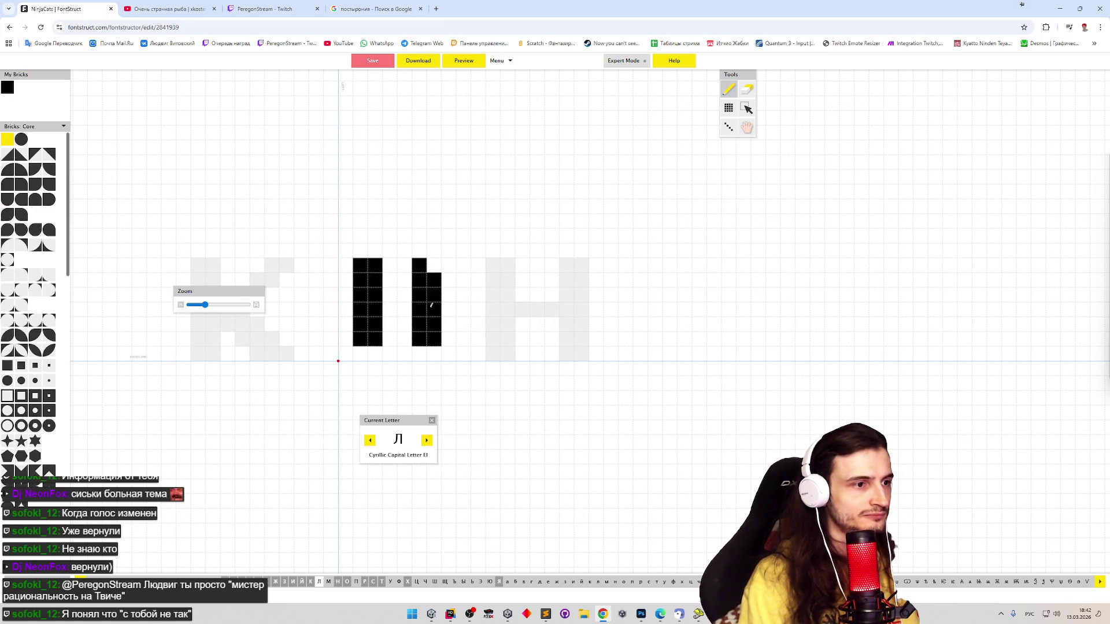
mouse_move(431, 305)
mouse_down()
mouse_move(434, 265)
mouse_move(418, 343)
mouse_up()
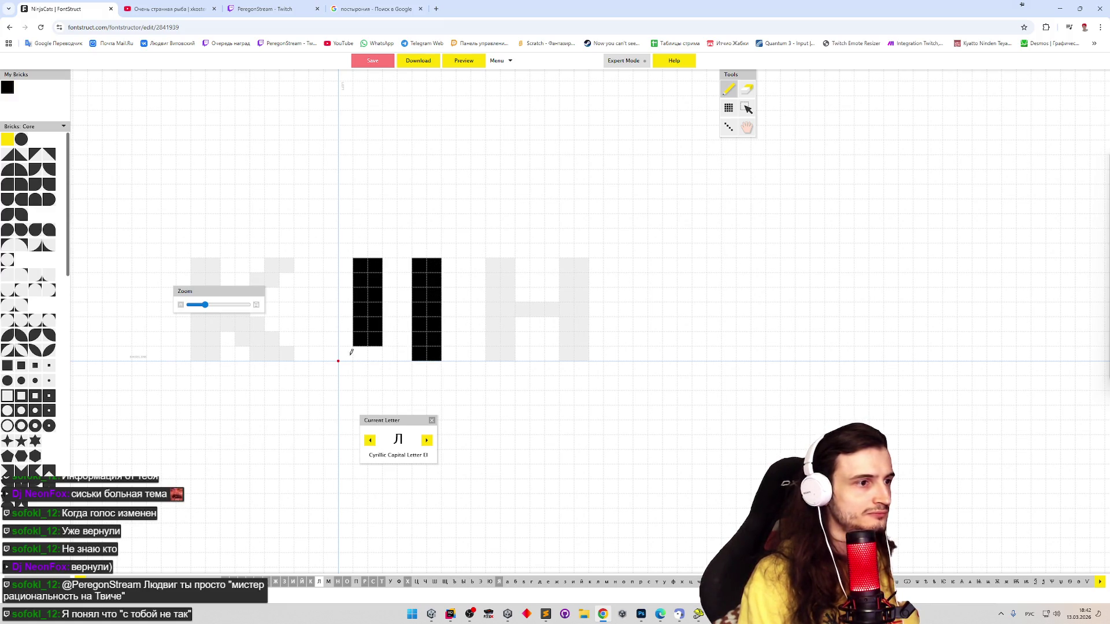
drag(351, 352, 362, 353)
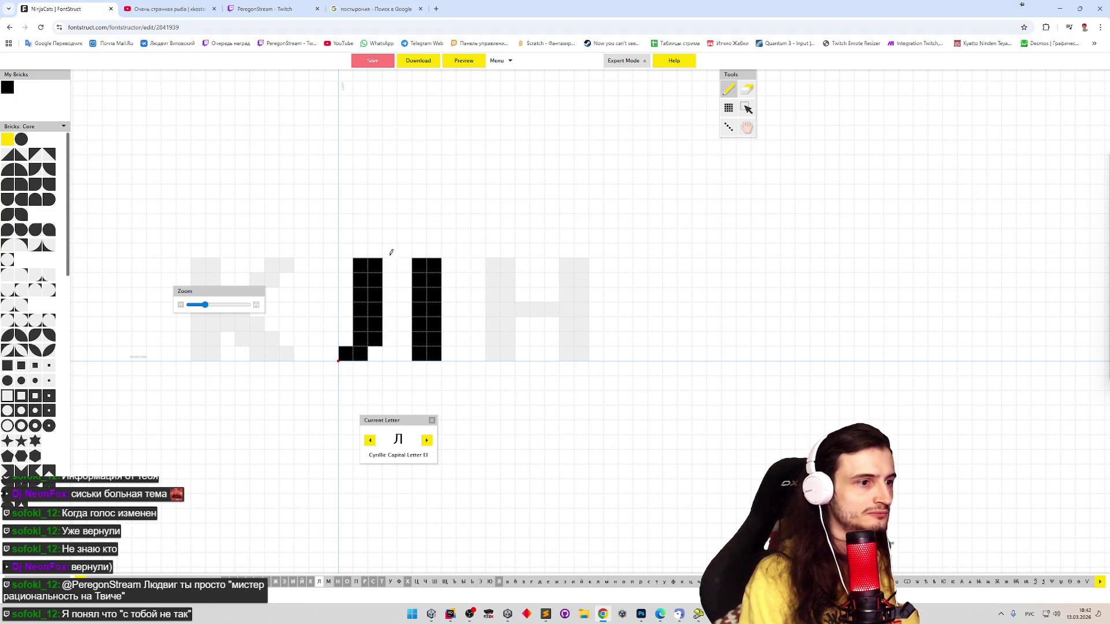
drag(386, 264, 404, 266)
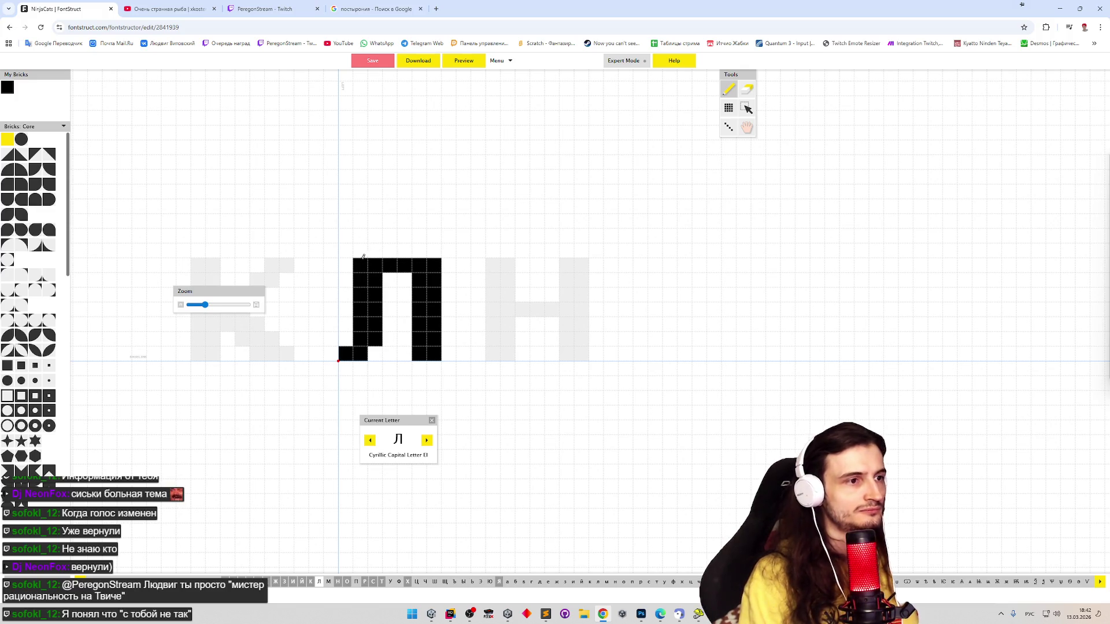
key(e)
click(360, 262)
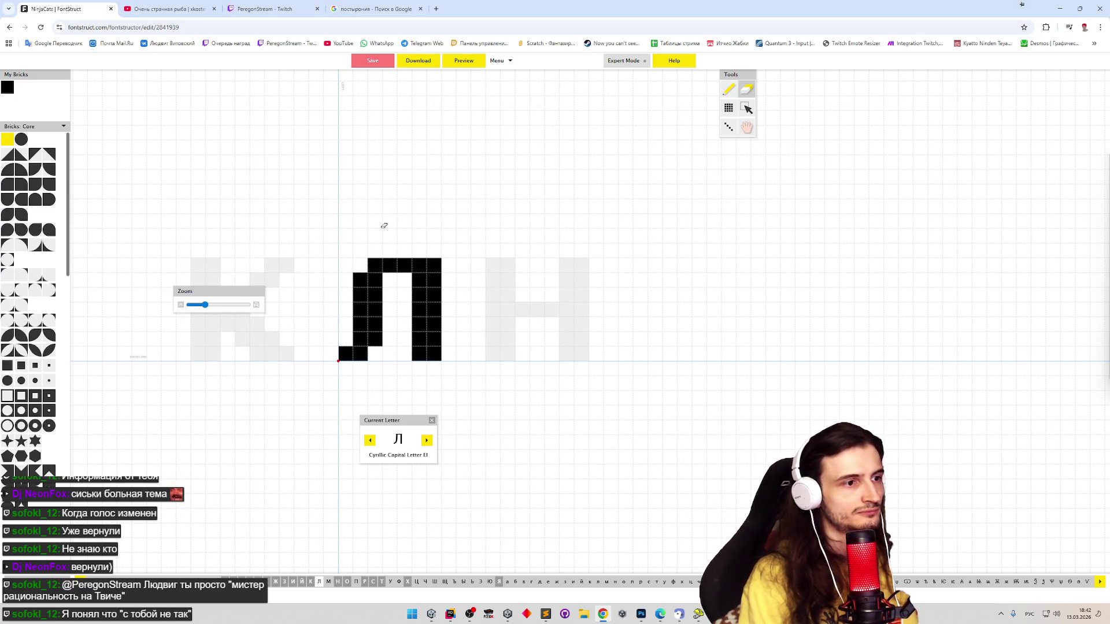
click(467, 61)
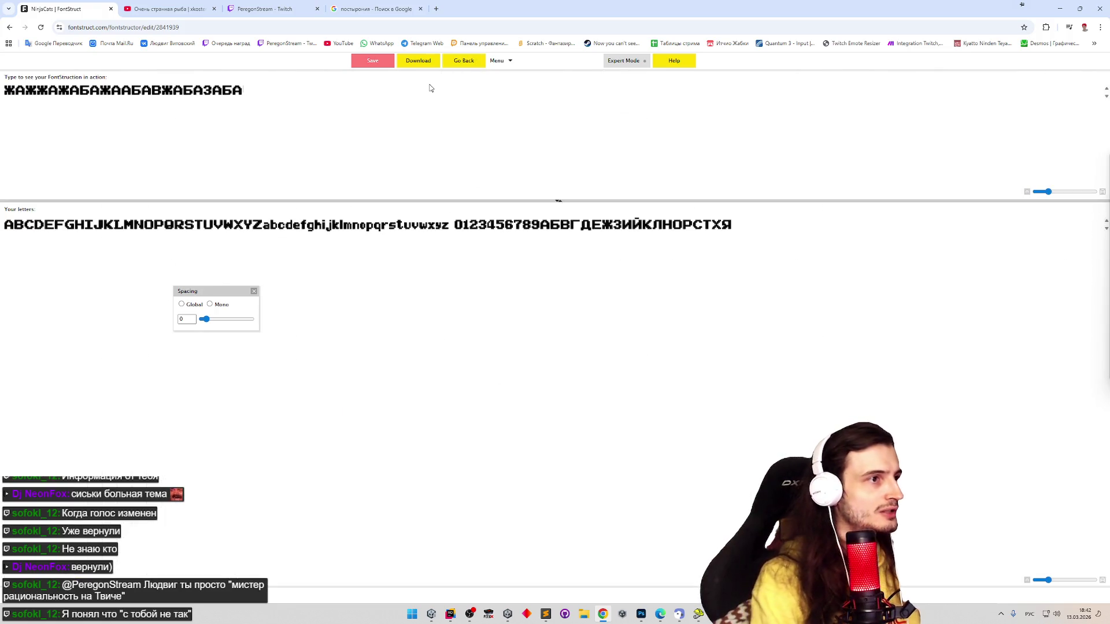
Type ЛАБА in the preview sample line, then return to the editor and advance to М
text(ЛАБА)
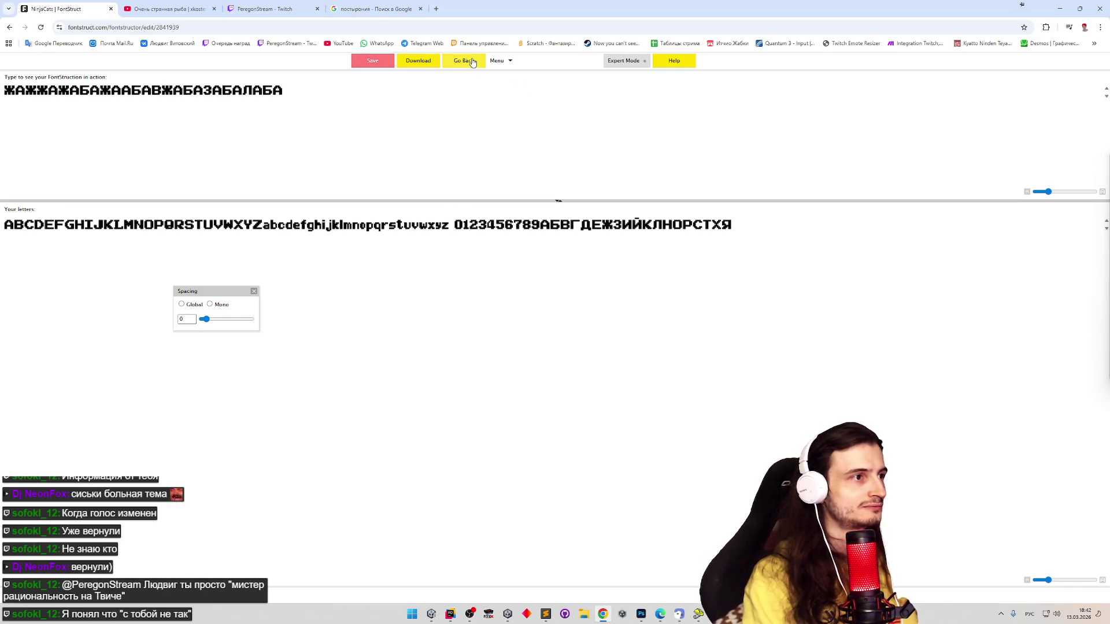
click(473, 62)
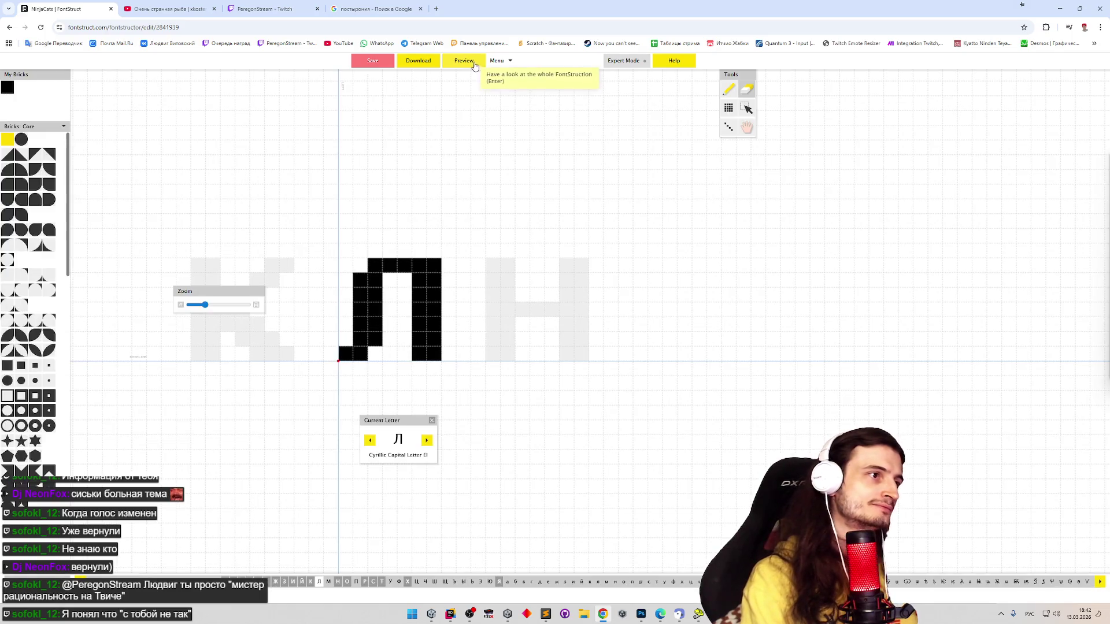
click(430, 444)
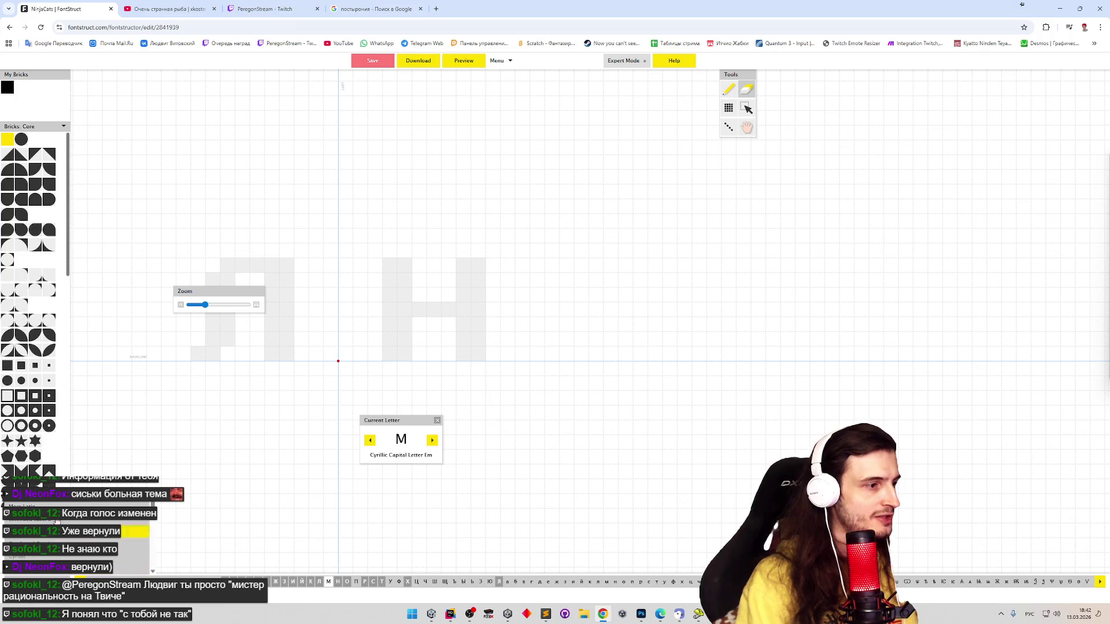
Open the Latin capital M from the letter strip and select all its bricks with Ctrl+A
click(87, 582)
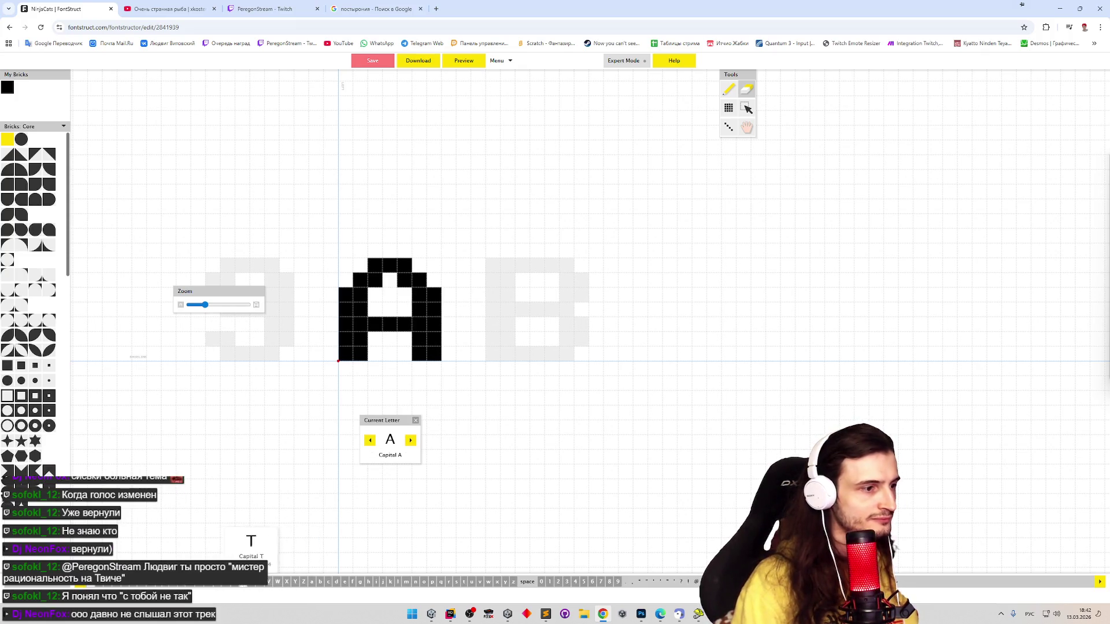
click(193, 586)
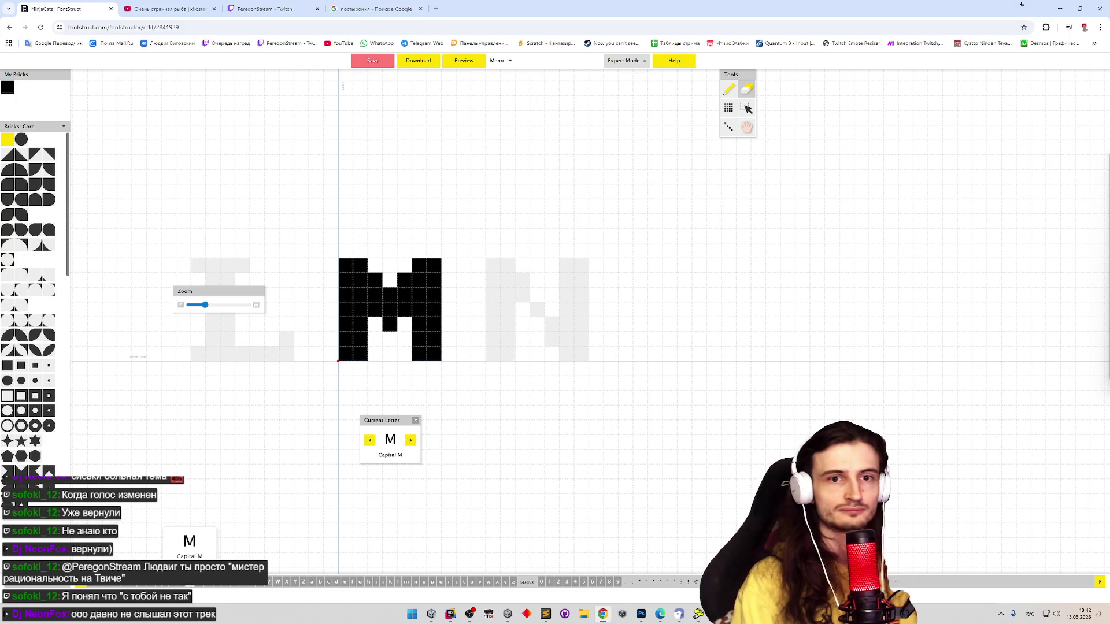
key(ctrl+a)
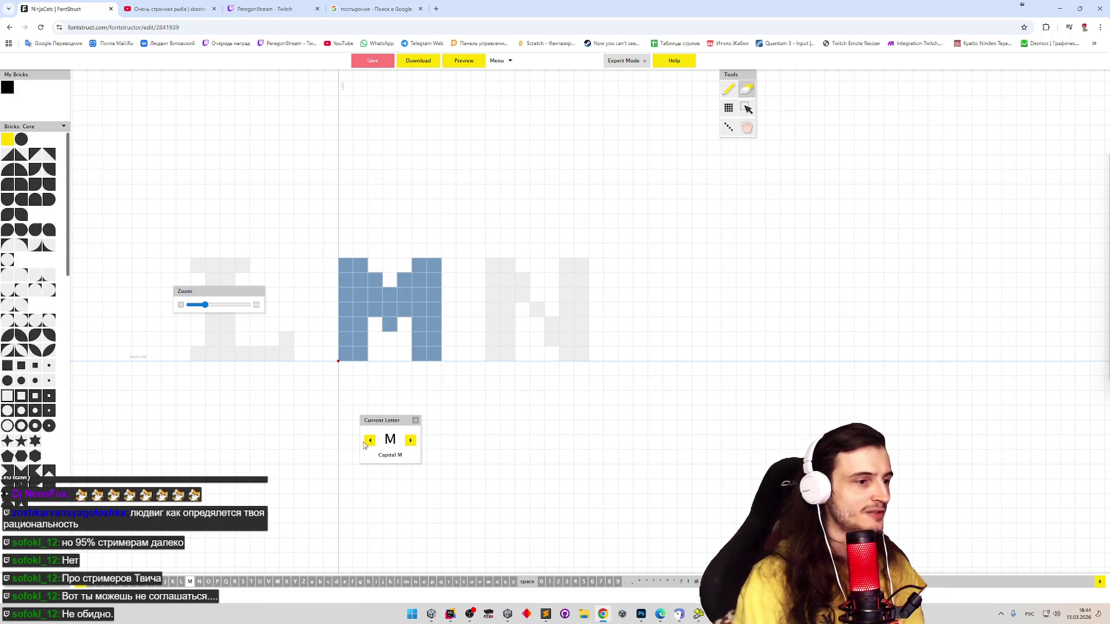
Flip through the Latin M, N, O and P glyphs in the letter strip
click(201, 581)
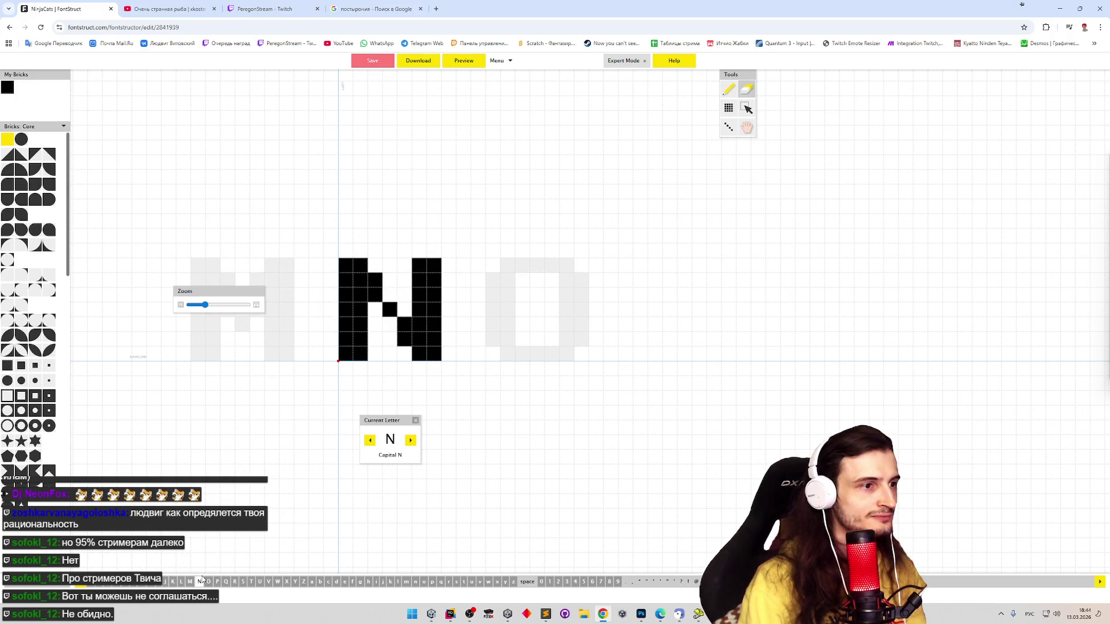
click(190, 581)
click(200, 581)
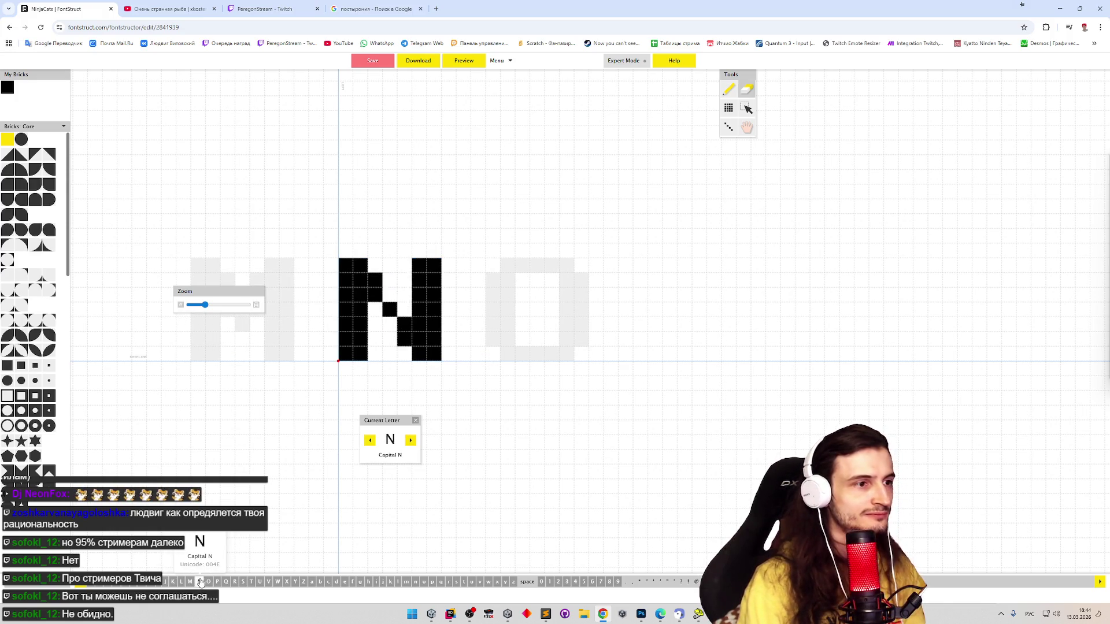
click(189, 582)
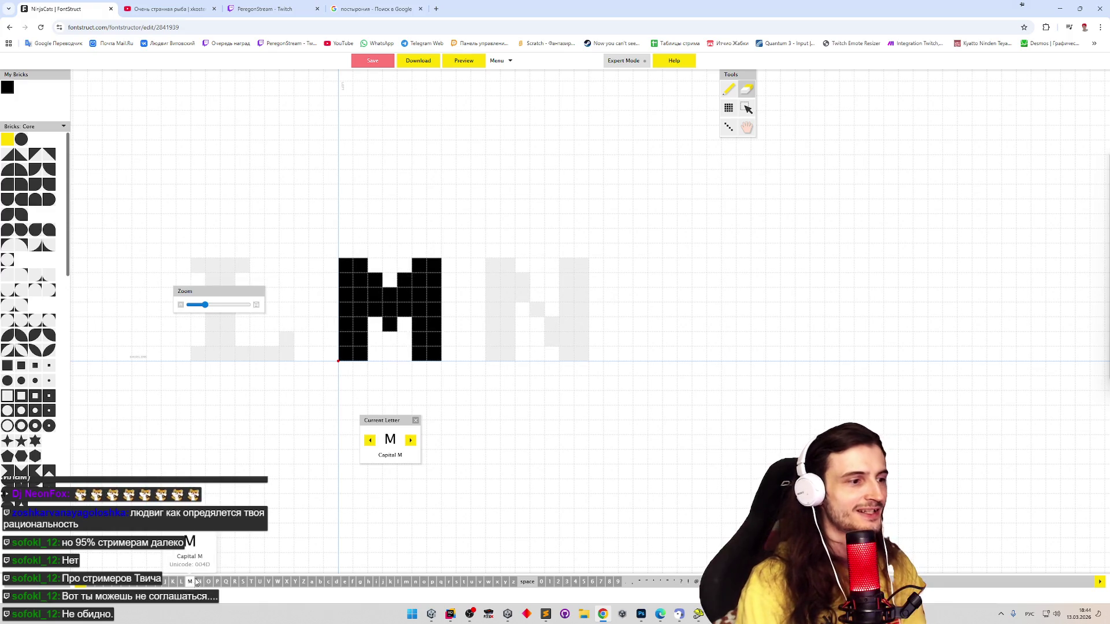
click(199, 581)
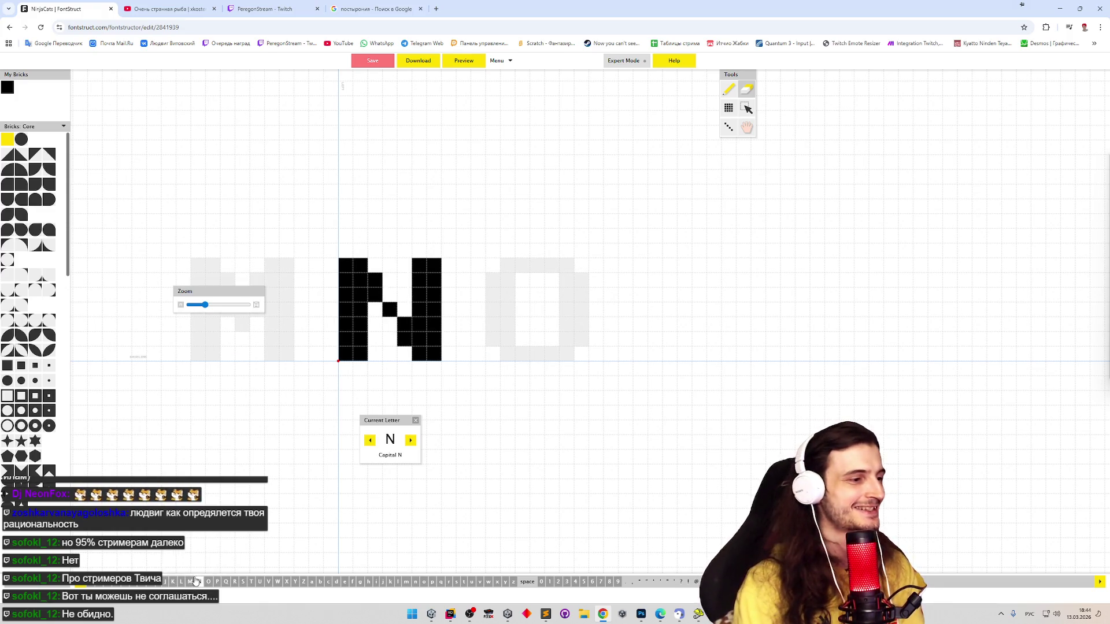
click(189, 582)
click(198, 581)
click(189, 581)
click(198, 581)
click(190, 581)
click(198, 582)
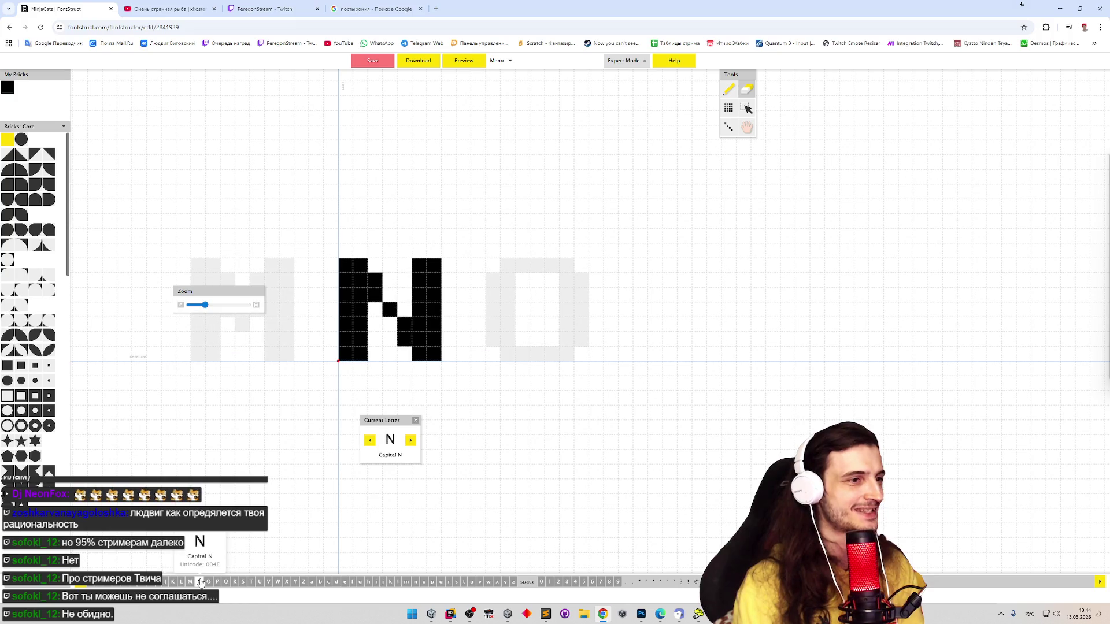
click(209, 582)
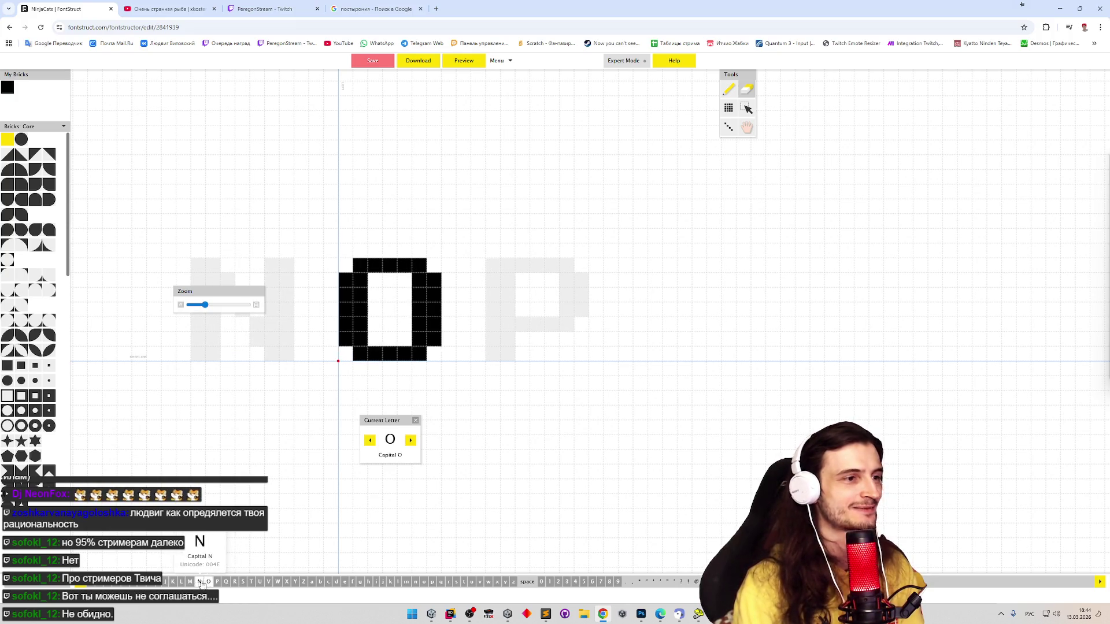
click(199, 581)
click(209, 581)
click(217, 582)
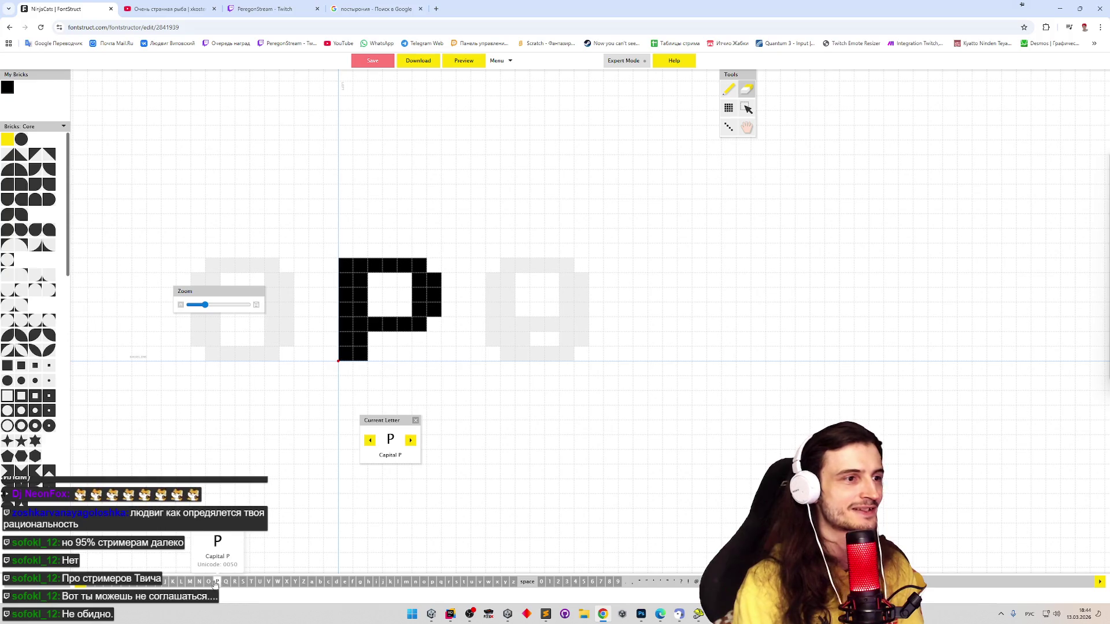
click(209, 581)
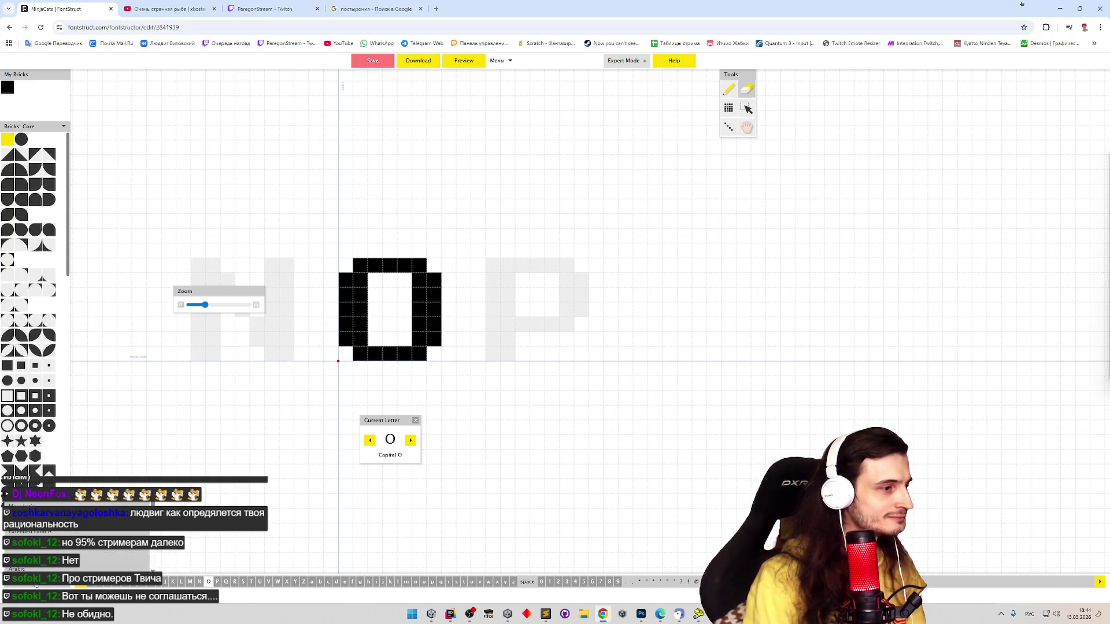
Jump to Cyrillic М, switch the character set to Latin M, then back to Cyrillic
click(23, 585)
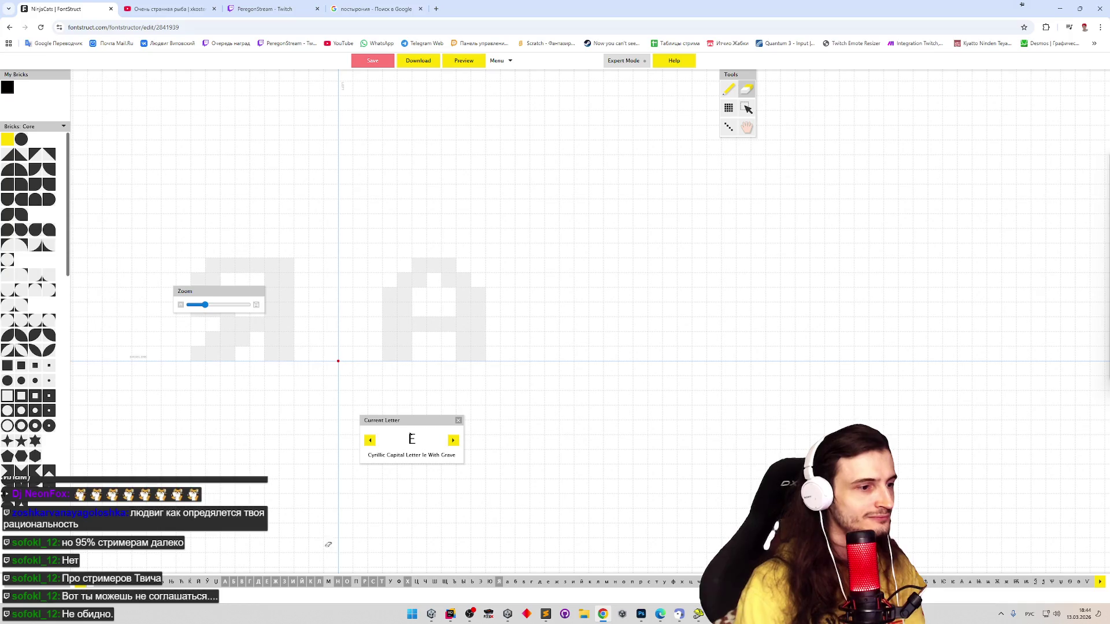
click(329, 582)
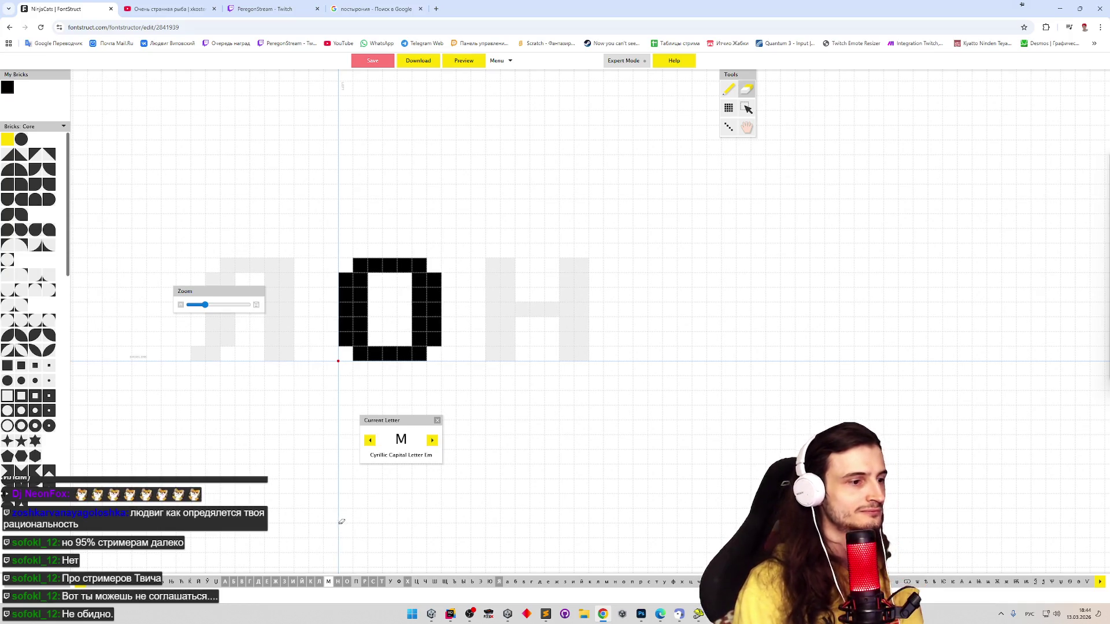
click(75, 582)
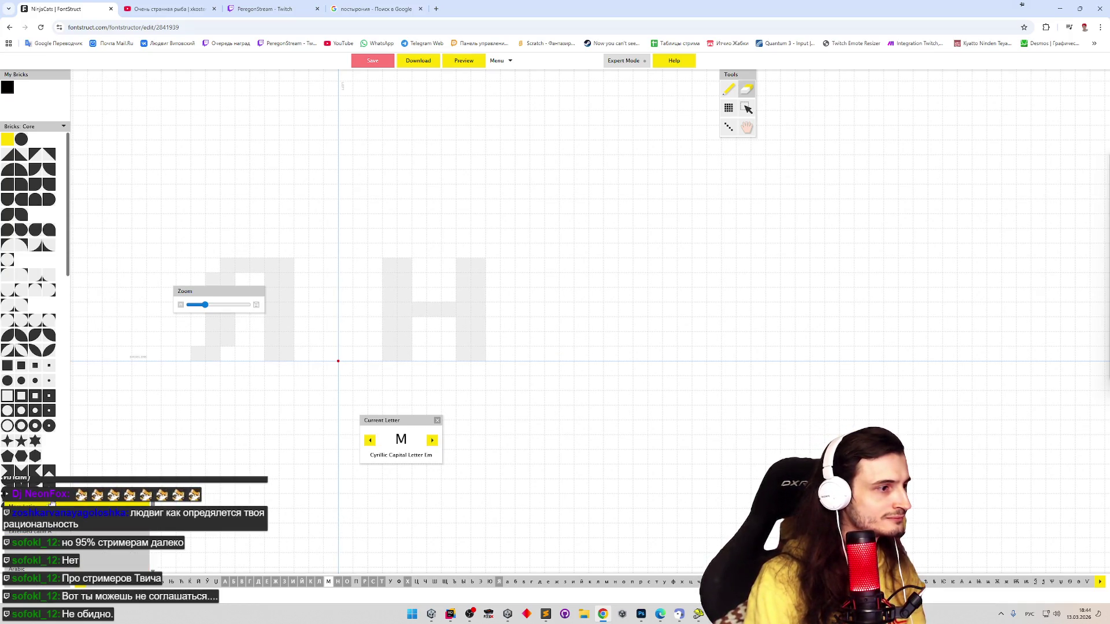
click(51, 503)
click(190, 581)
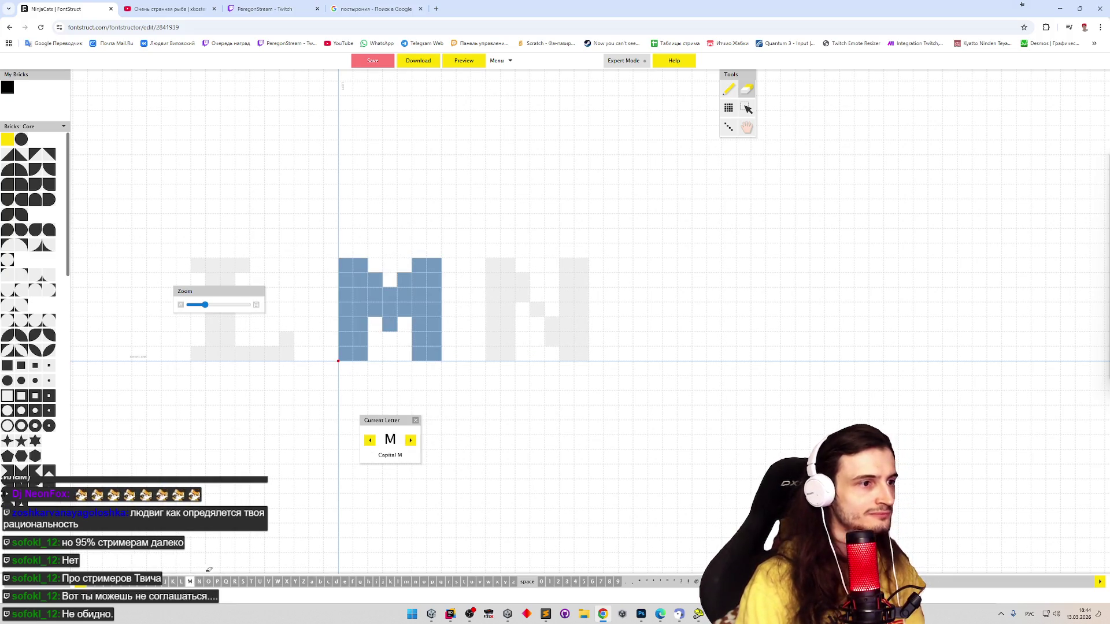
click(56, 583)
click(63, 550)
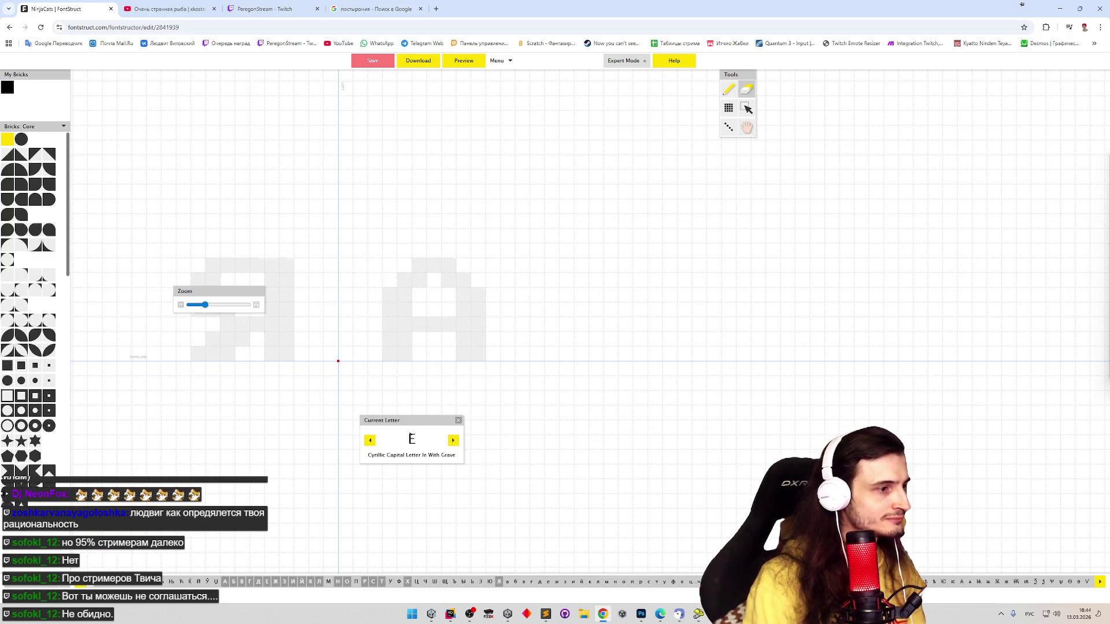
Draw П with a full top bar and two-brick legs, shifting the right leg and erasing a stray brick
click(327, 580)
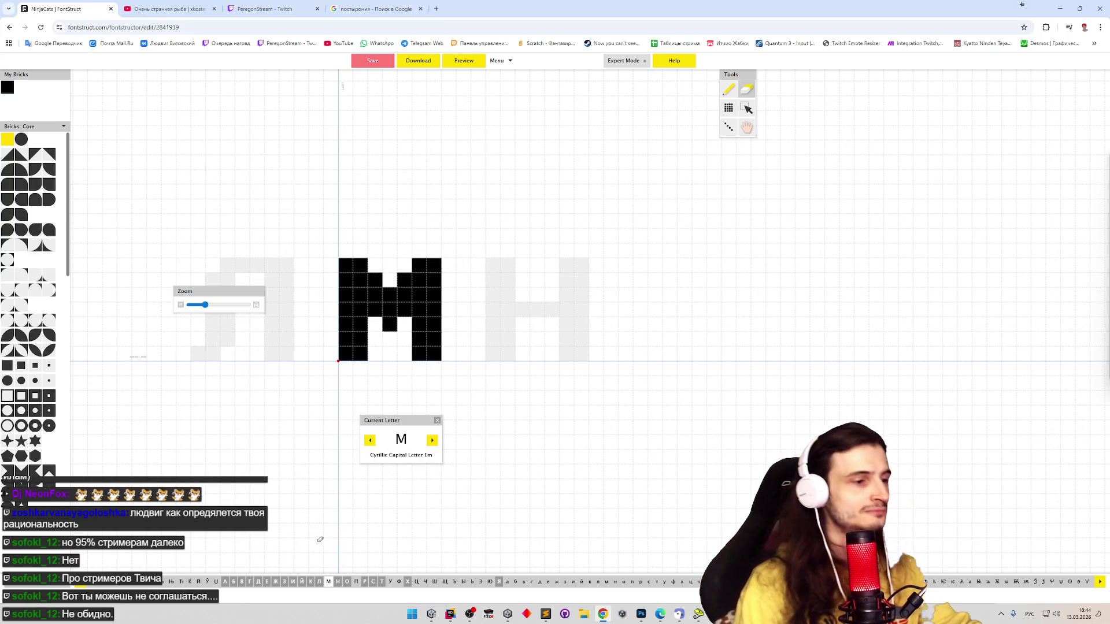
mouse_move(358, 581)
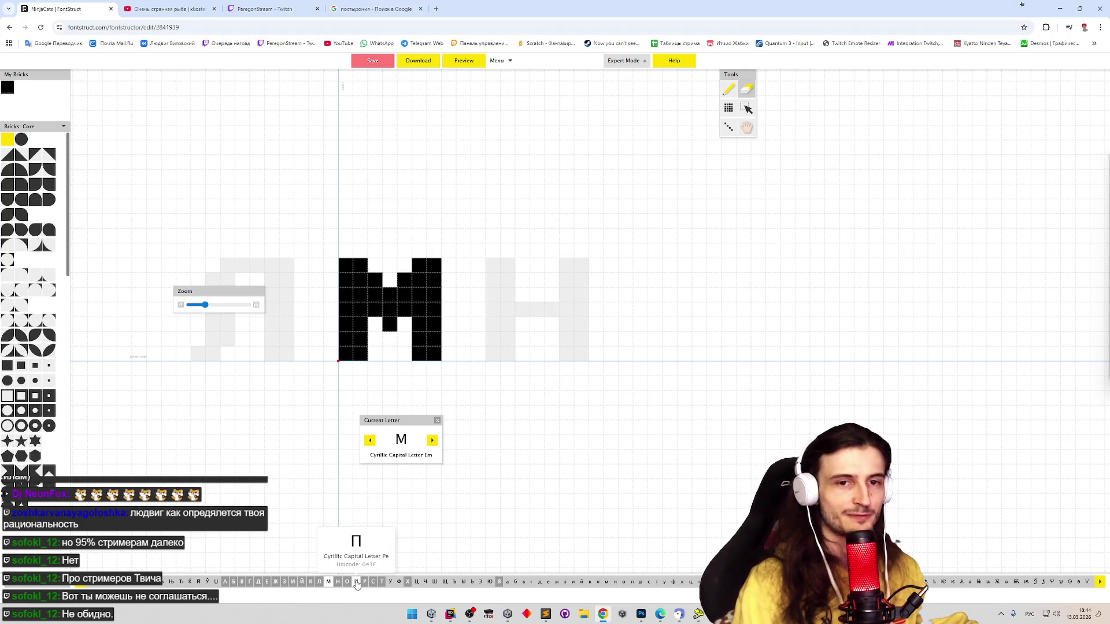
click(358, 581)
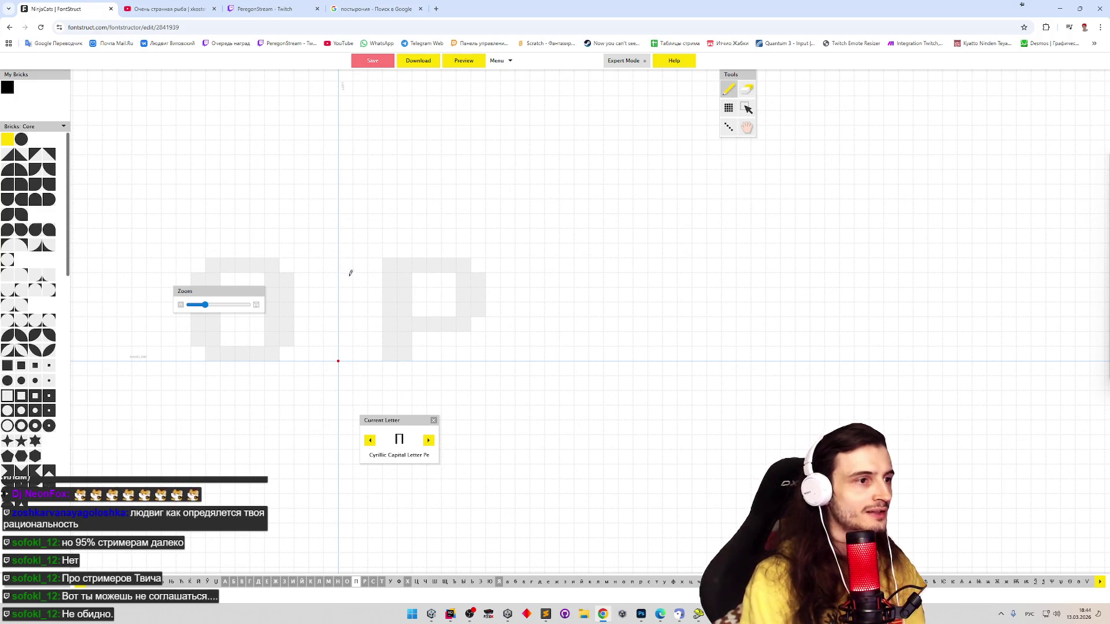
mouse_move(345, 265)
mouse_down()
mouse_move(360, 352)
mouse_move(360, 267)
mouse_move(411, 277)
mouse_move(422, 267)
mouse_move(427, 301)
mouse_move(412, 324)
mouse_move(421, 289)
mouse_move(399, 280)
mouse_move(405, 355)
mouse_up()
key(e)
key(p)
drag(434, 263, 437, 370)
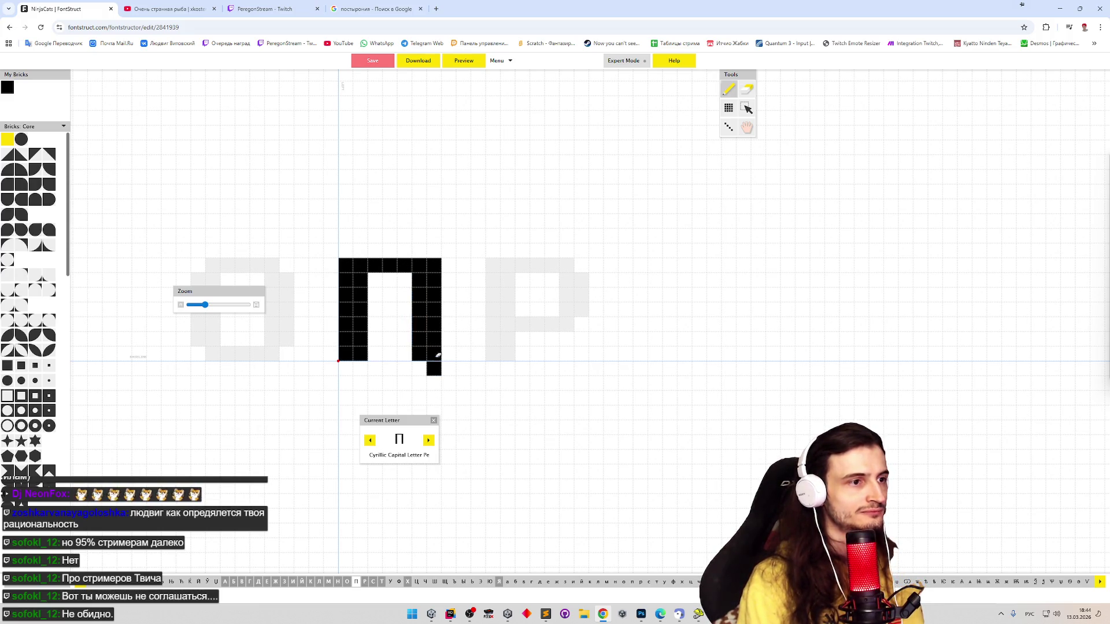
key(e)
click(433, 368)
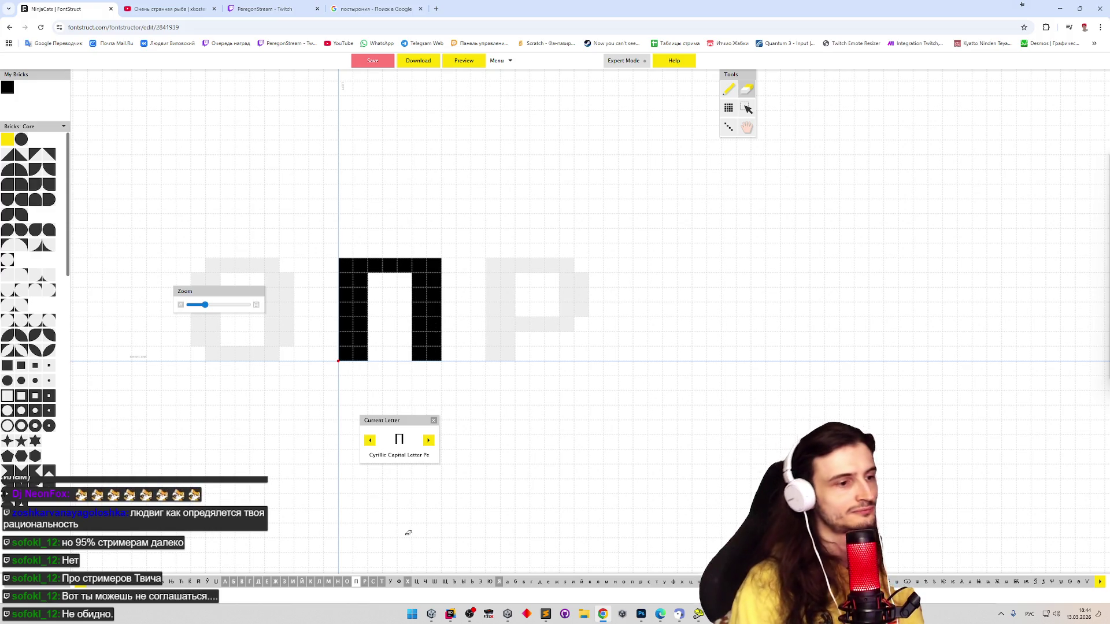
Open У and draw its diagonal stroke, right-arm bricks and stem
click(391, 582)
key(p)
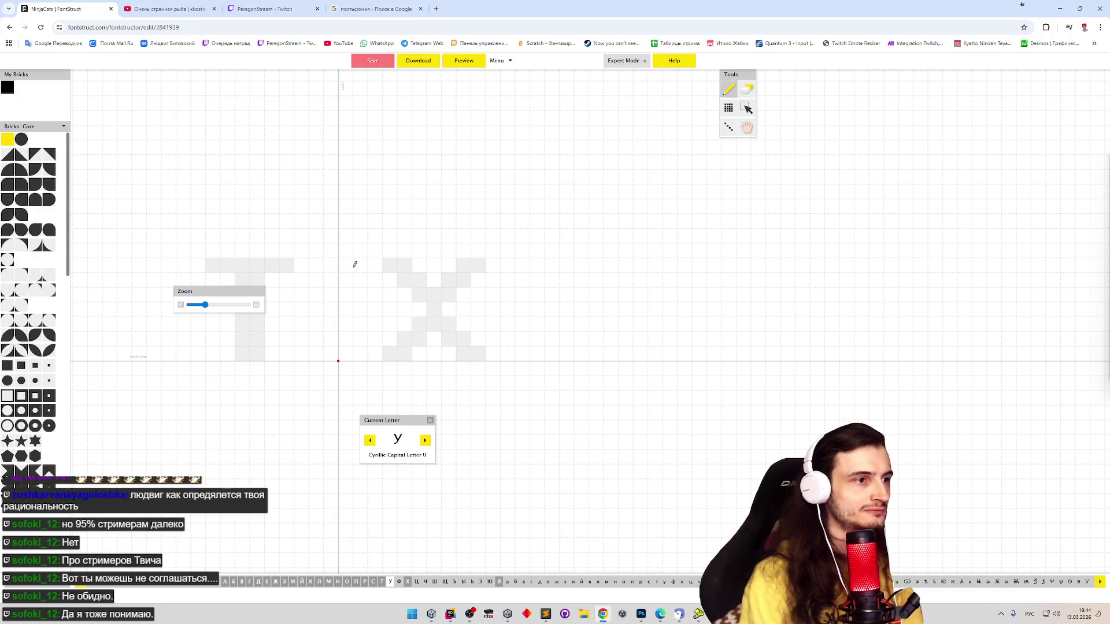
mouse_move(349, 260)
mouse_down()
mouse_move(399, 298)
mouse_move(418, 277)
mouse_up()
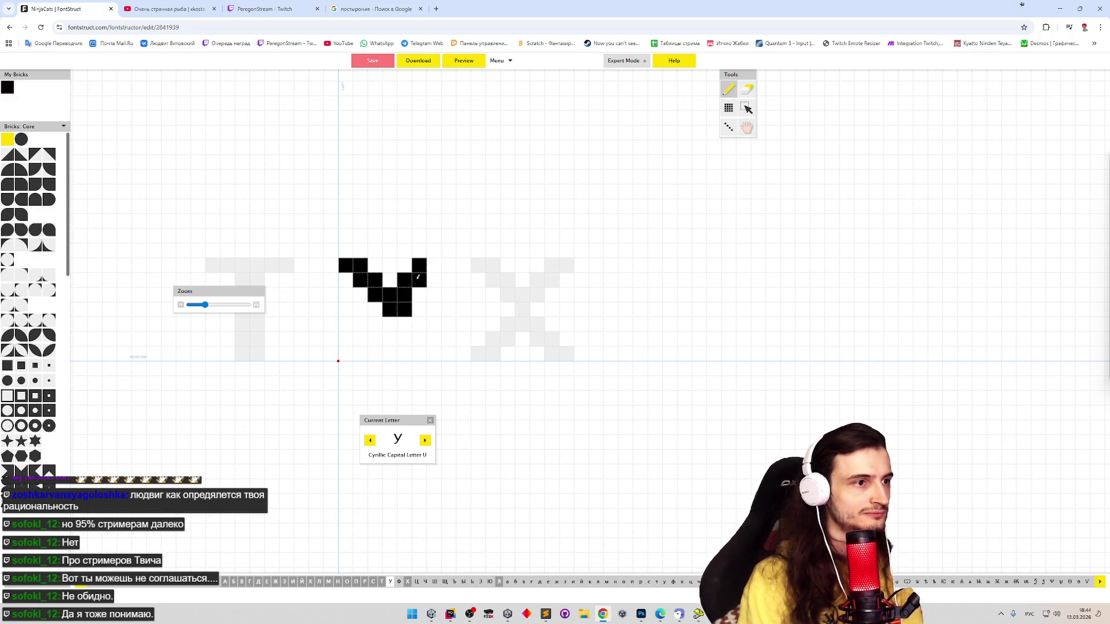
click(432, 265)
click(418, 295)
mouse_move(389, 322)
mouse_down()
mouse_move(389, 340)
mouse_move(404, 280)
mouse_move(427, 289)
mouse_move(428, 316)
mouse_move(391, 341)
mouse_move(419, 338)
mouse_move(372, 338)
mouse_move(370, 353)
mouse_move(404, 353)
mouse_move(405, 309)
mouse_move(389, 324)
mouse_move(405, 324)
mouse_move(370, 287)
mouse_move(382, 281)
mouse_up()
Clear the bricks to the left of the У's stem
key(e)
key(p)
key(e)
key(p)
key(e)
key(p)
key(e)
key(p)
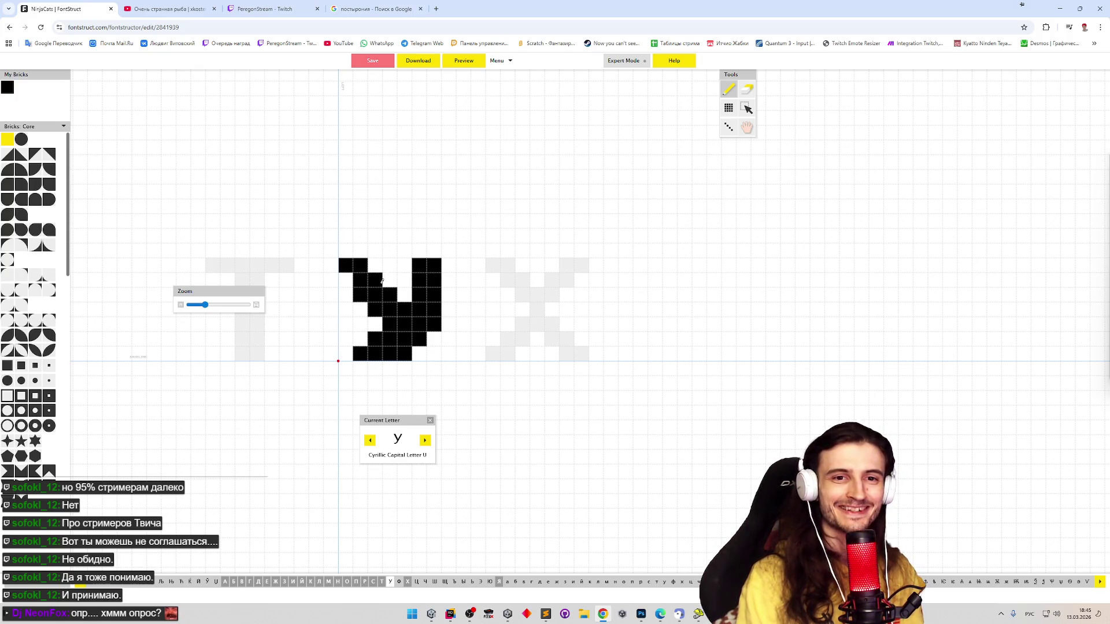
key(e)
mouse_move(374, 279)
mouse_down()
mouse_move(375, 293)
mouse_move(390, 295)
mouse_move(353, 302)
mouse_move(384, 336)
mouse_up()
key(p)
key(e)
key(p)
key(e)
key(p)
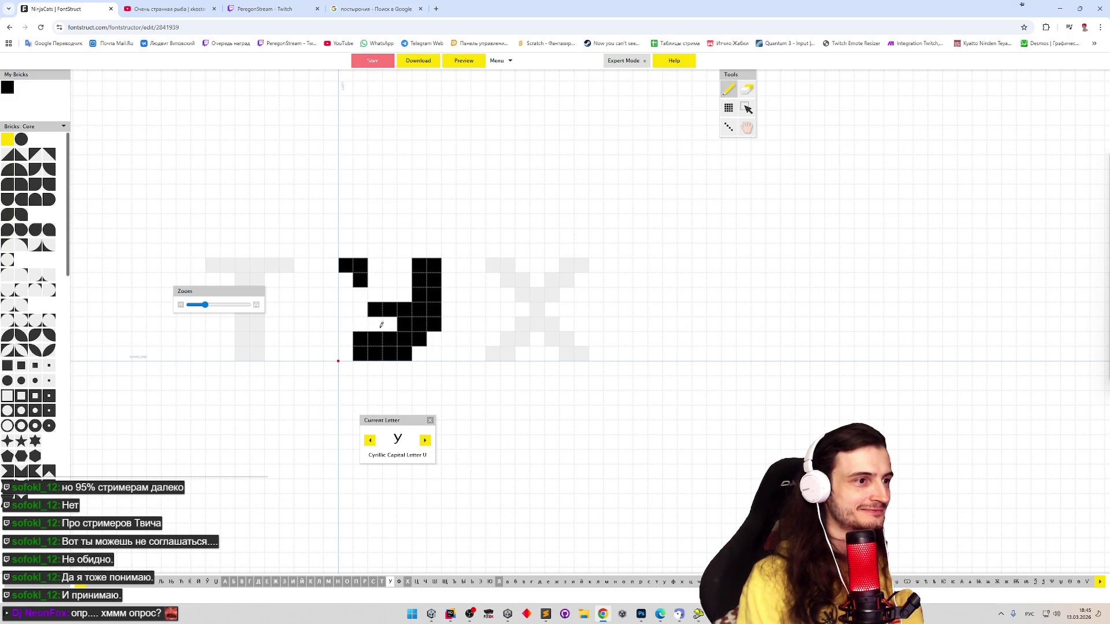
Rebuild the У's middle row as a solid bar joining the left arm to the stem
drag(361, 295, 381, 301)
click(373, 281)
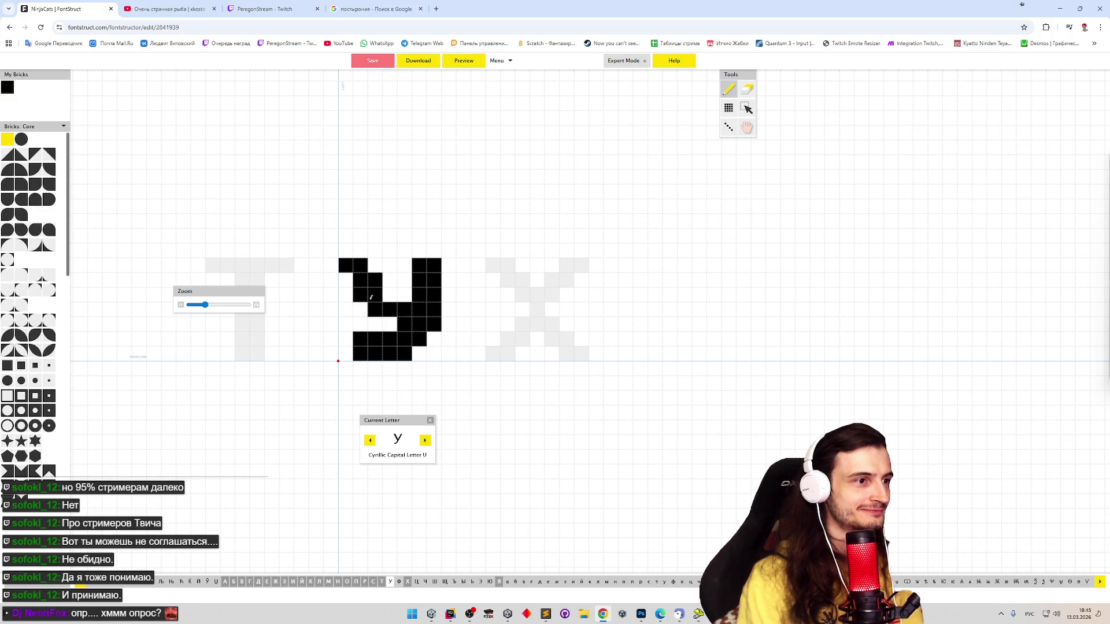
click(360, 309)
click(390, 295)
click(401, 299)
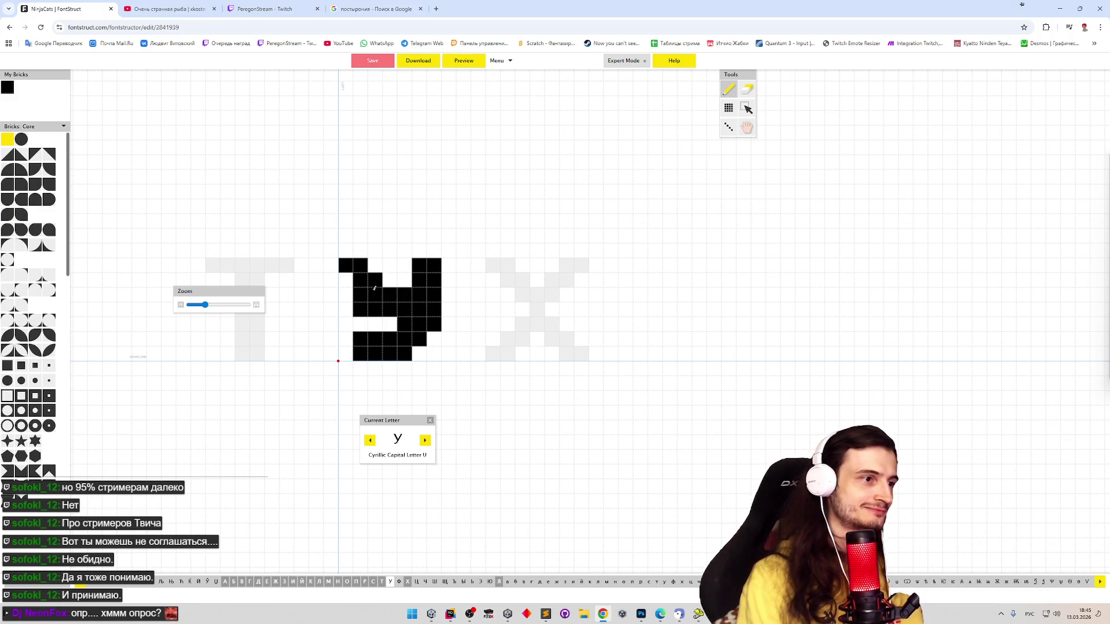
key(e)
drag(360, 293, 362, 307)
key(p)
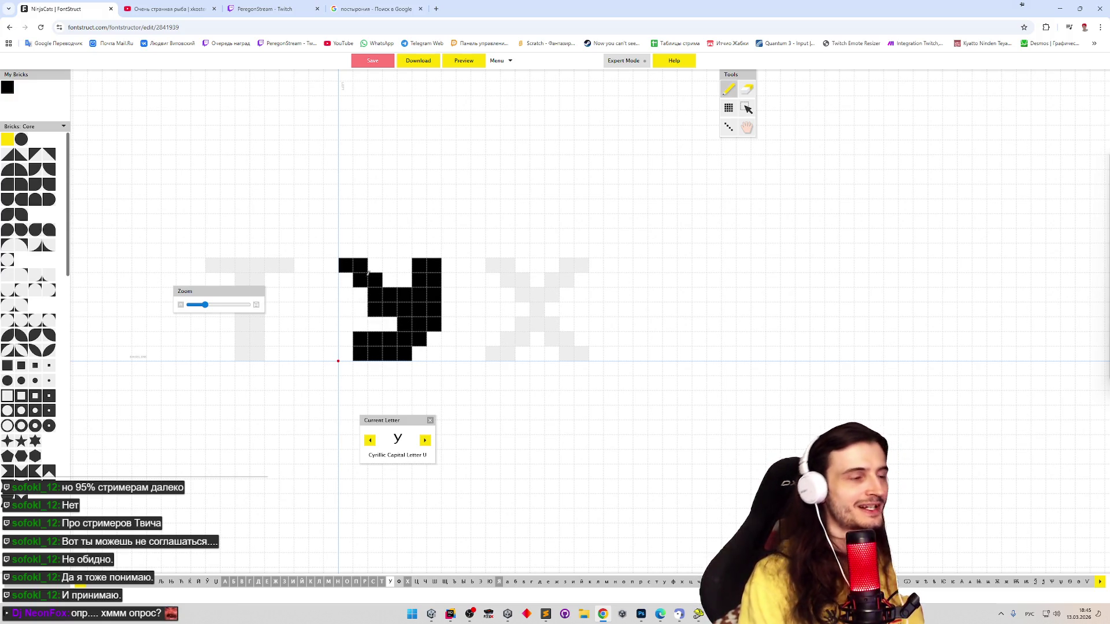
key(e)
drag(374, 281, 389, 282)
click(404, 295)
key(p)
click(374, 294)
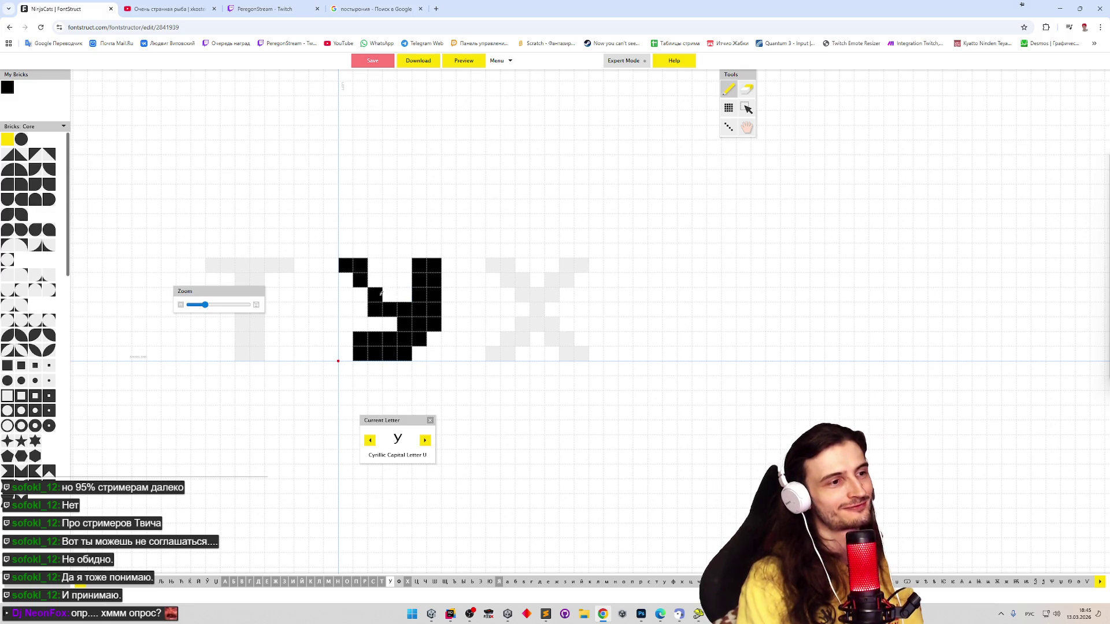
click(360, 294)
click(347, 294)
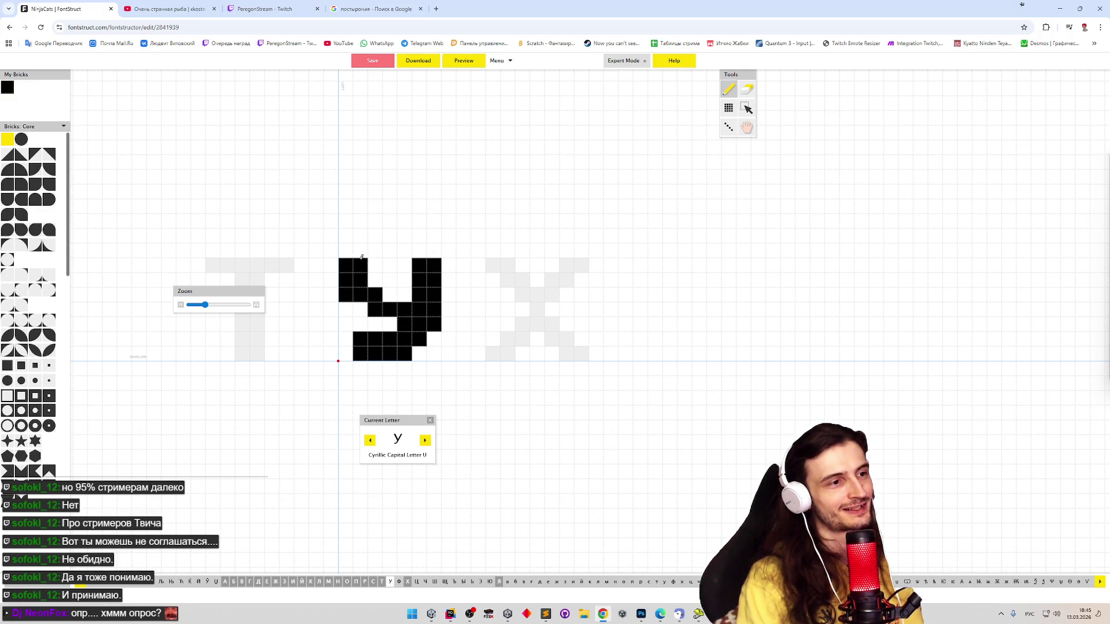
click(360, 310)
click(391, 298)
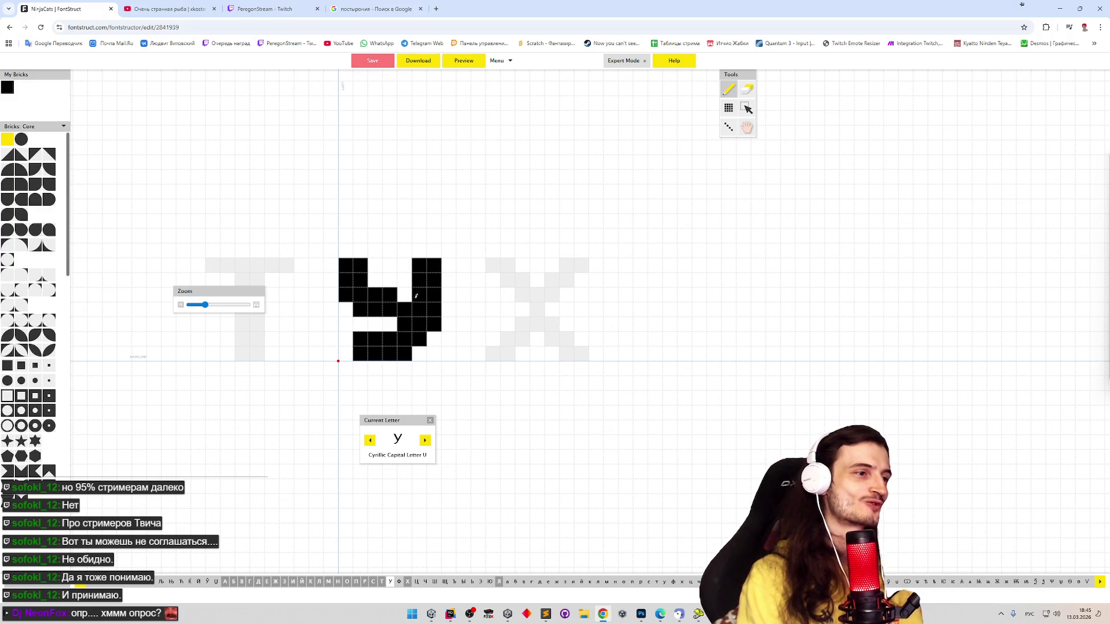
click(405, 296)
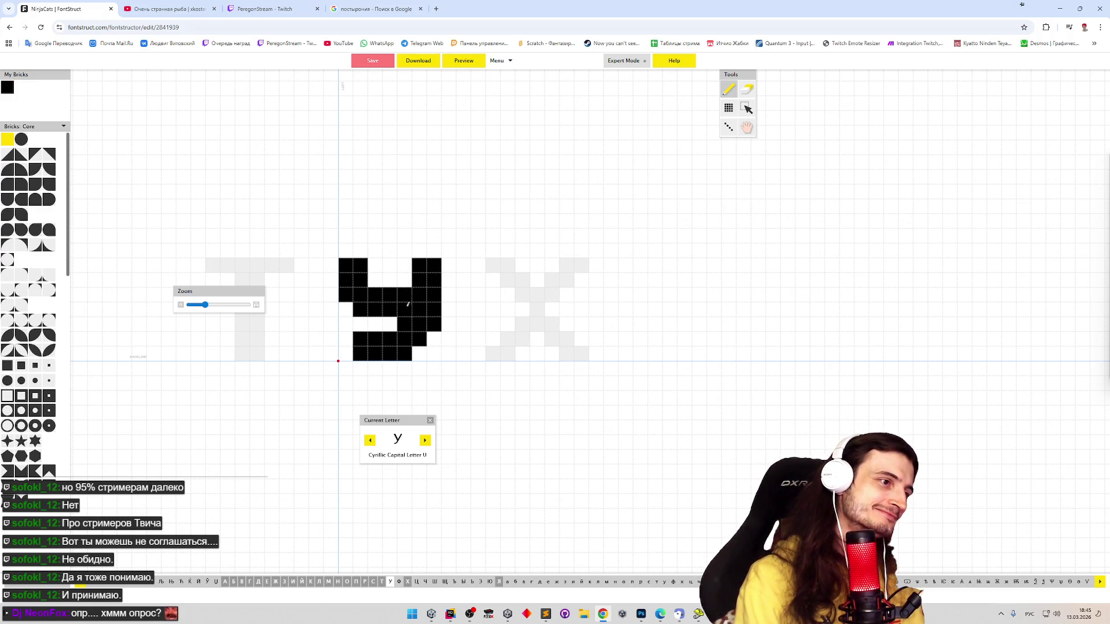
Erase surplus second-row and lower-middle bricks of the У, trying and removing a left brick
drag(376, 292, 407, 295)
shift+click(404, 324)
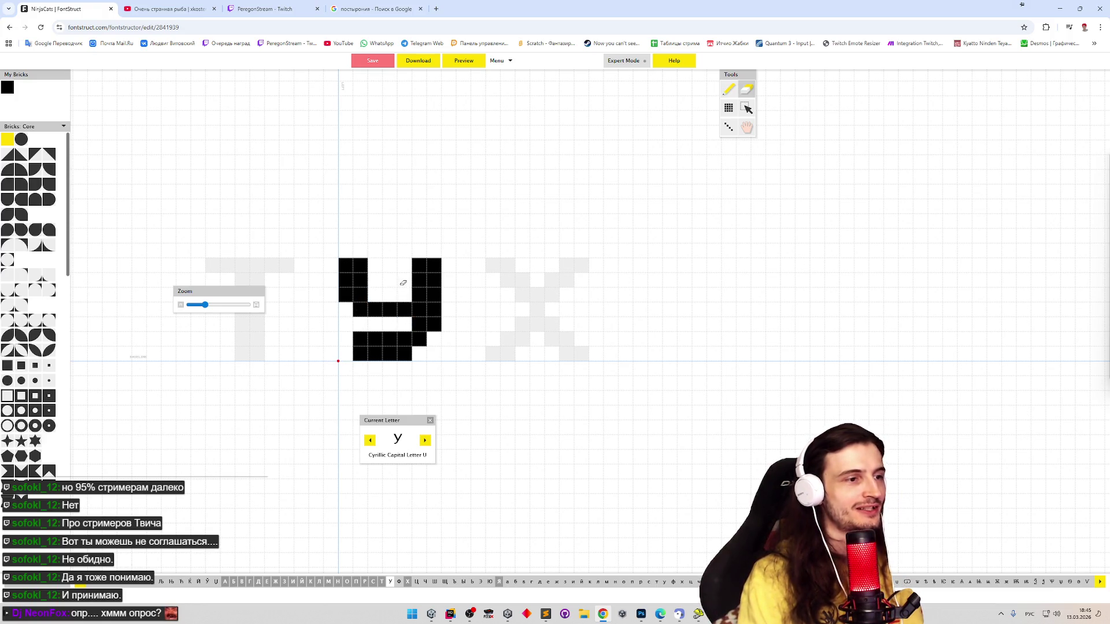
click(408, 328)
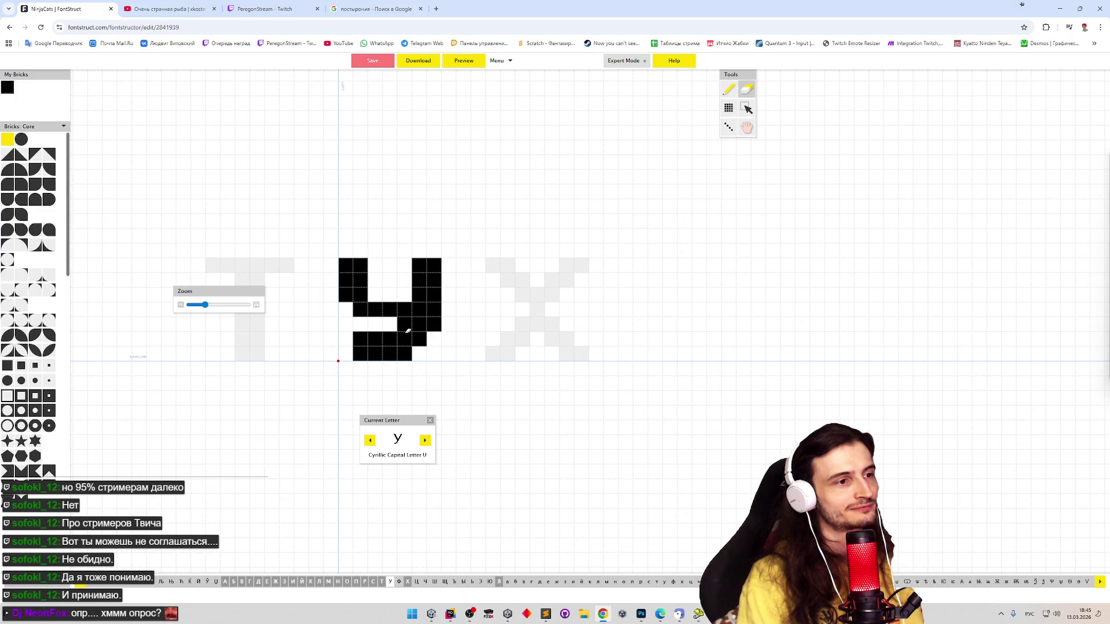
click(406, 321)
key(shift)
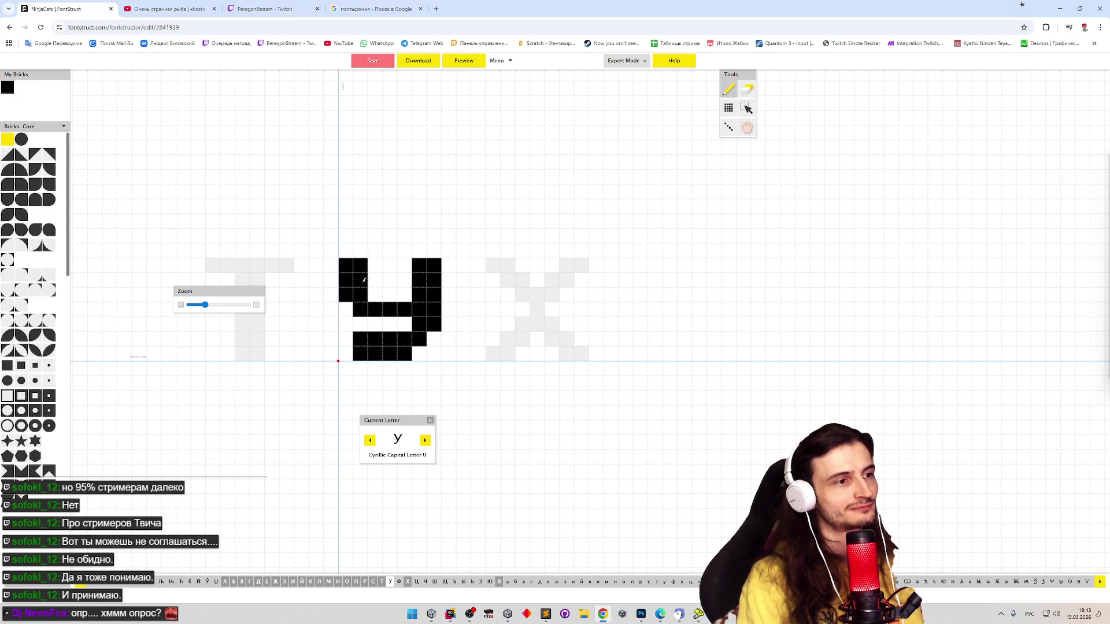
click(345, 310)
key(shift)
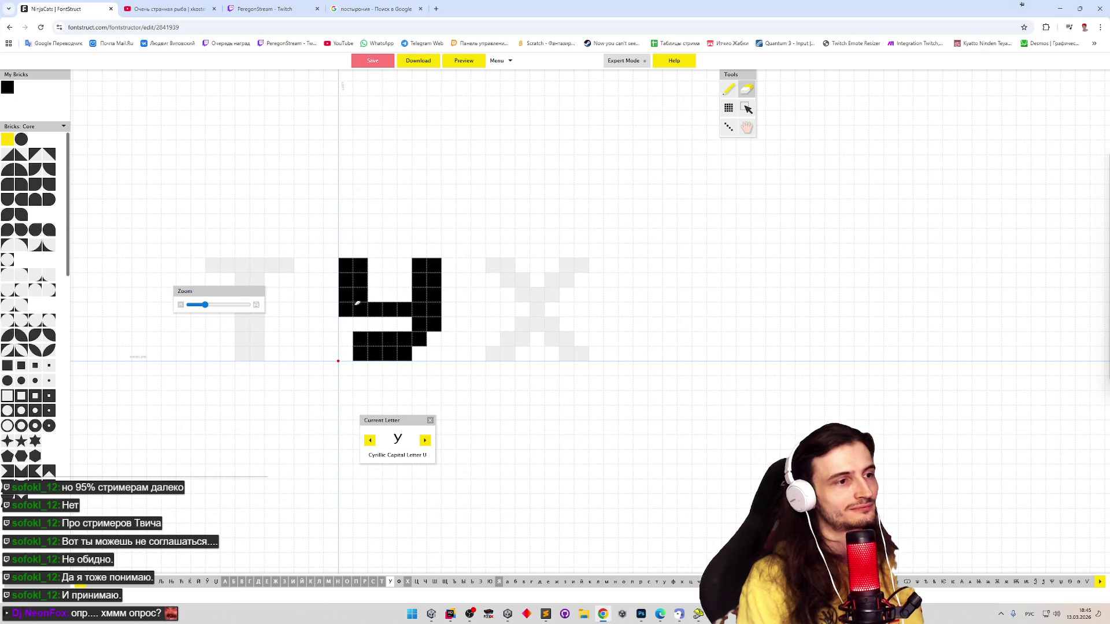
click(346, 309)
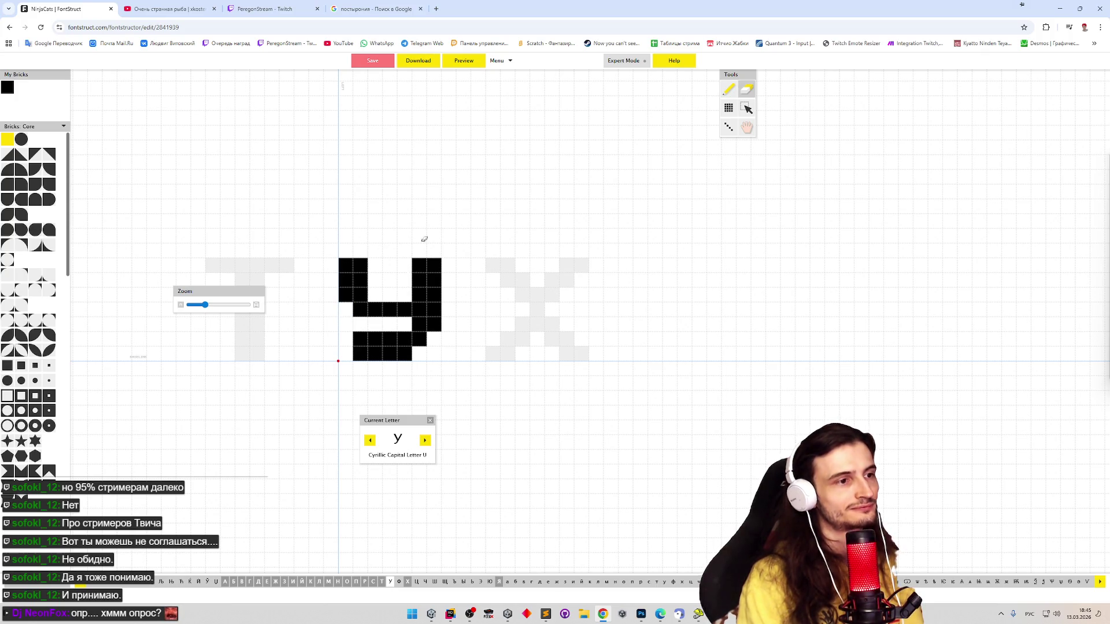
click(469, 61)
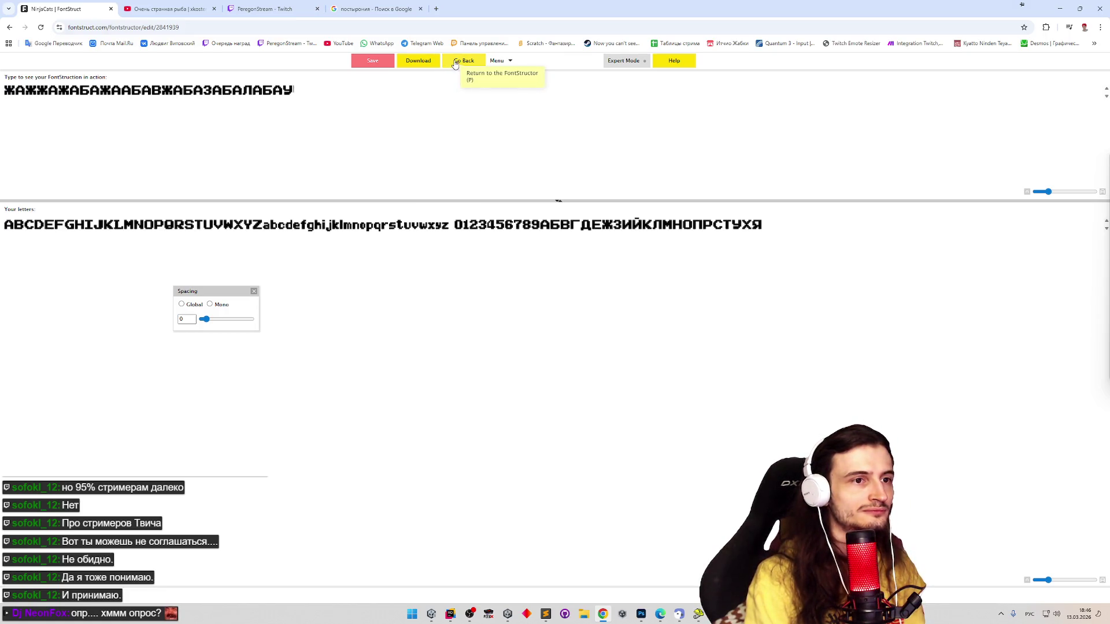
Toggle between the preview and the editor, ending back on the У glyph
click(453, 64)
click(453, 64)
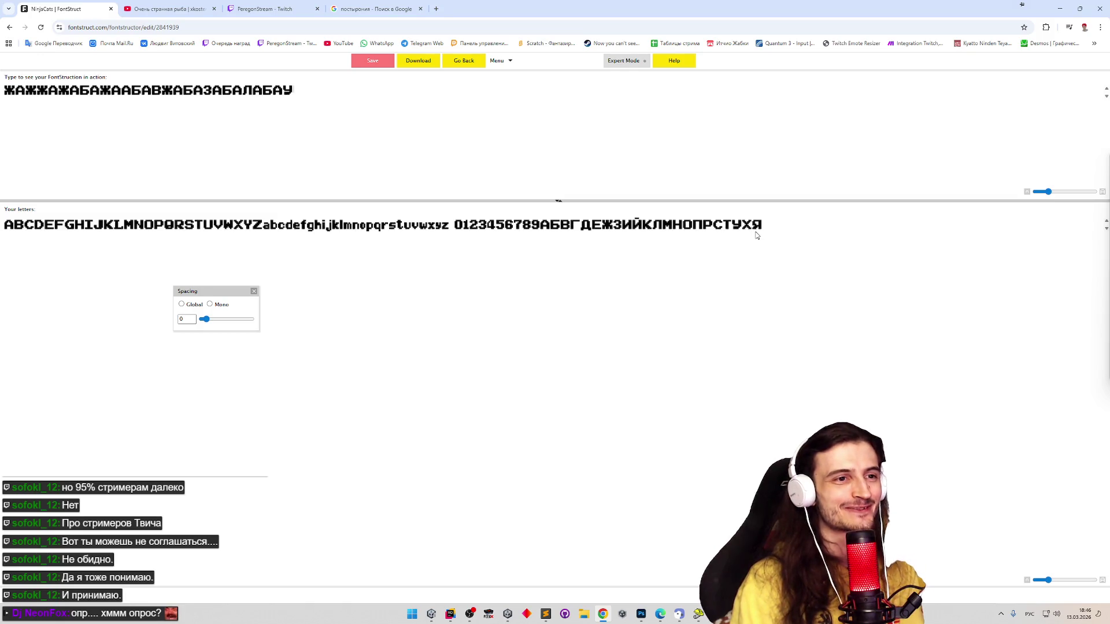
click(471, 63)
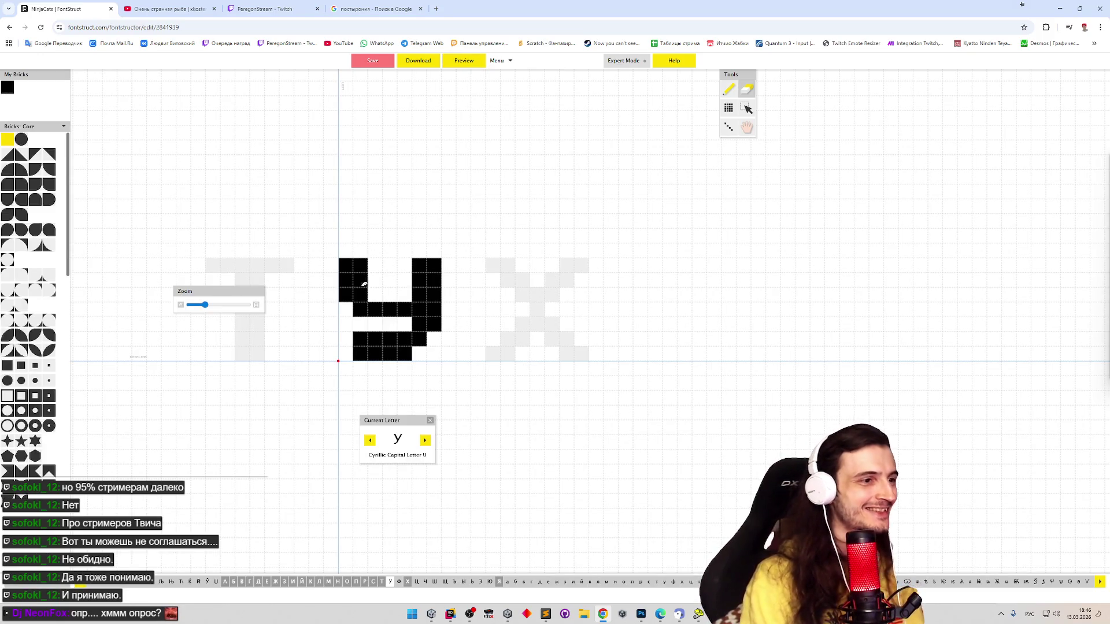
Clear the У's bottom row and try out new bricks along it
drag(364, 339, 407, 338)
key(p)
click(399, 338)
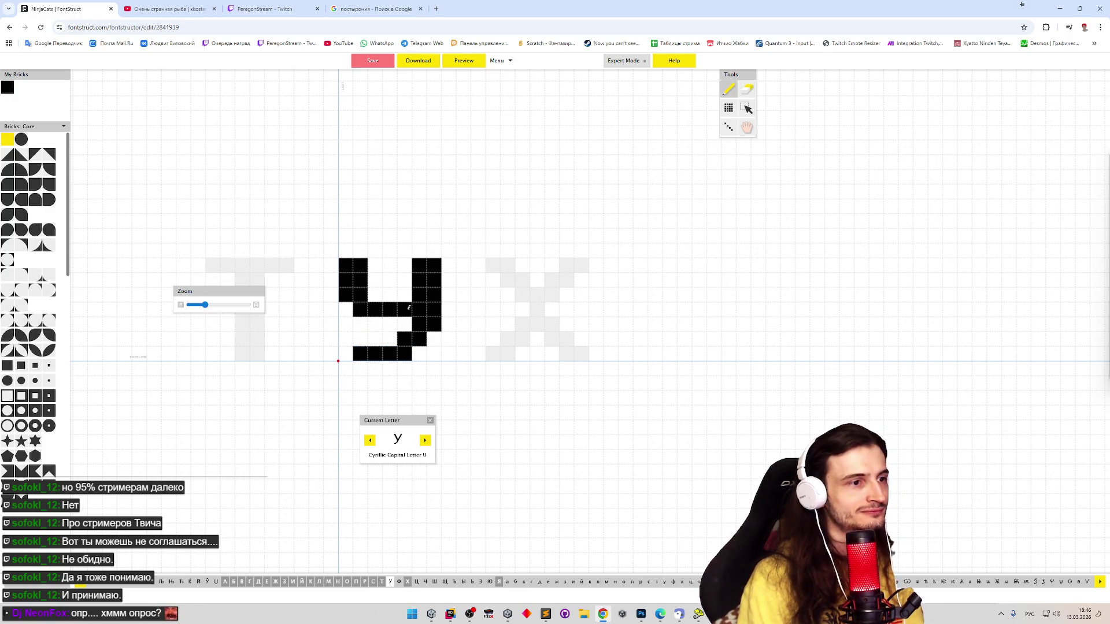
click(392, 339)
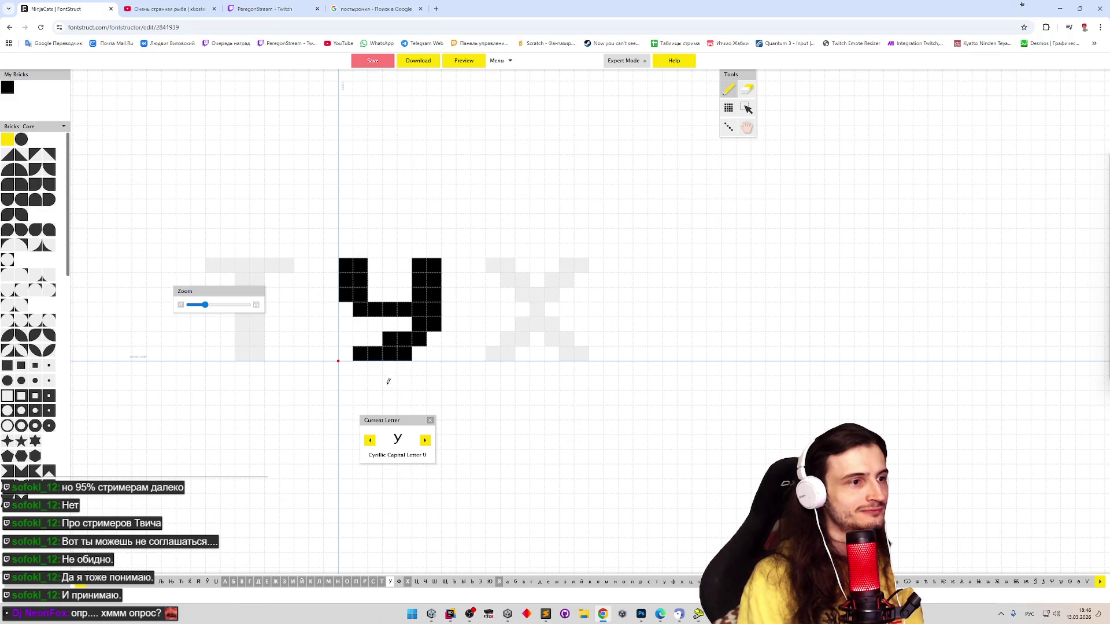
key(e)
click(385, 336)
key(p)
drag(361, 338, 346, 339)
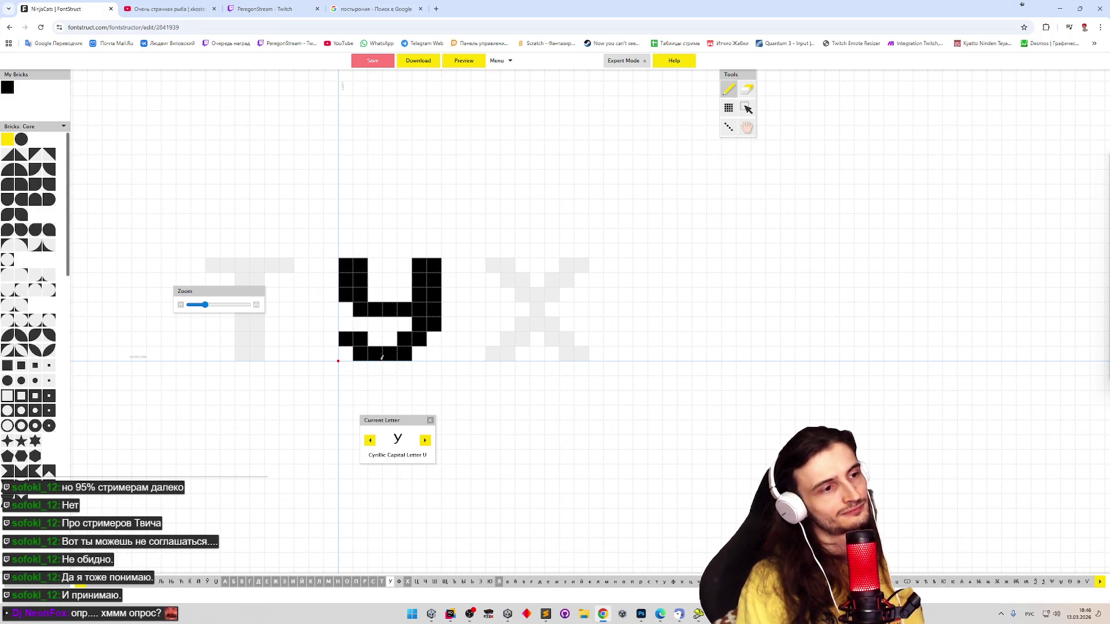
key(e)
click(345, 339)
click(361, 339)
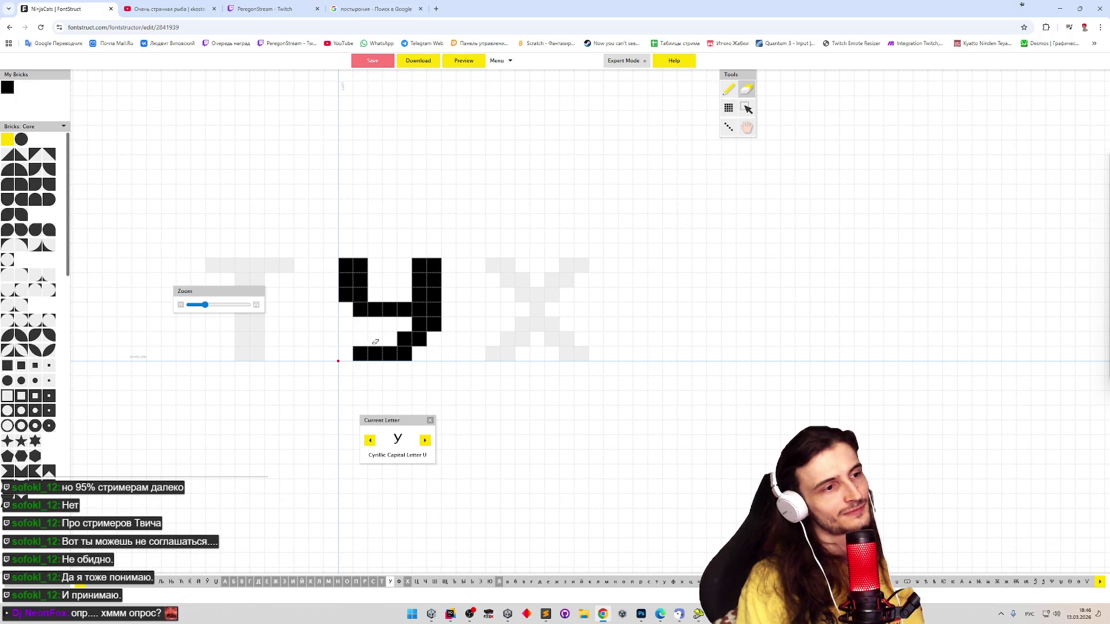
Complete the flat base joined to the right stem, then check the letters in Preview
key(p)
click(345, 353)
key(e)
click(346, 353)
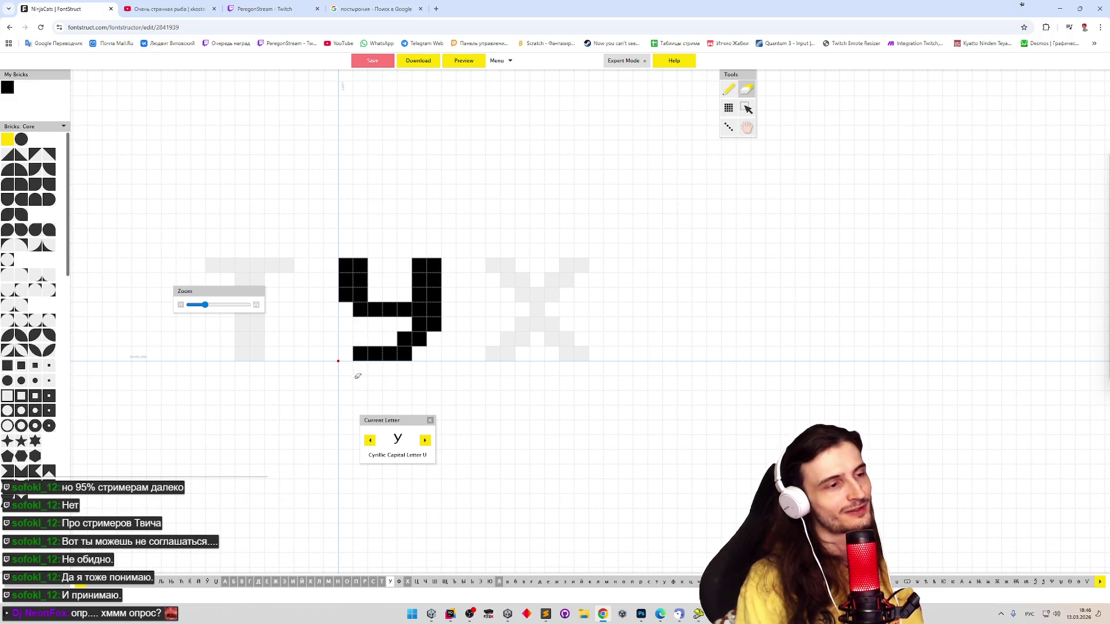
click(407, 339)
key(p)
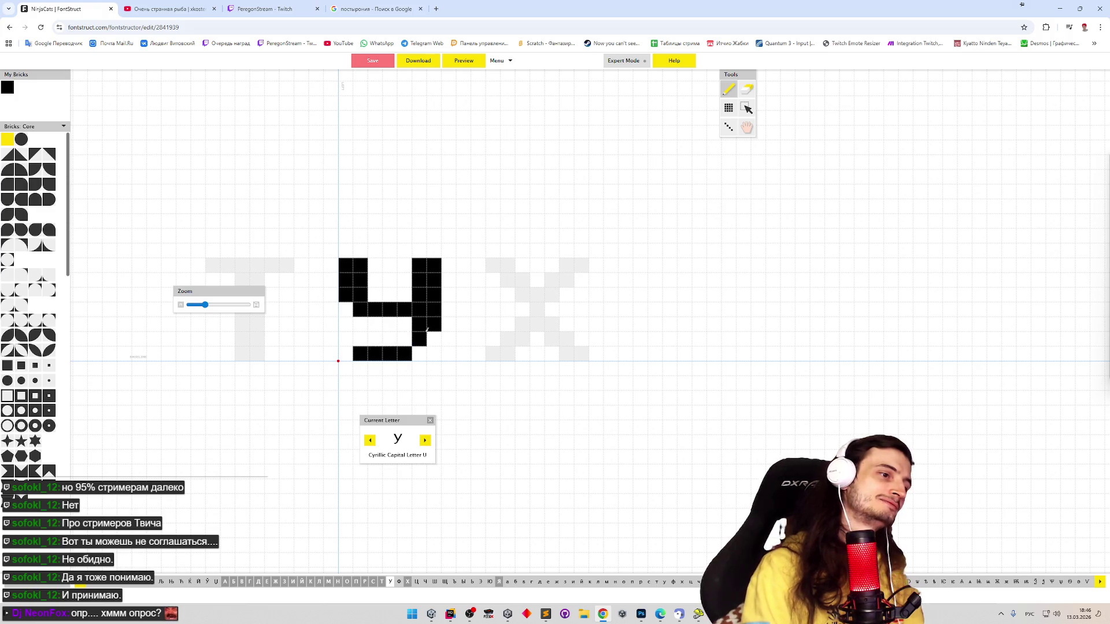
click(434, 339)
click(419, 354)
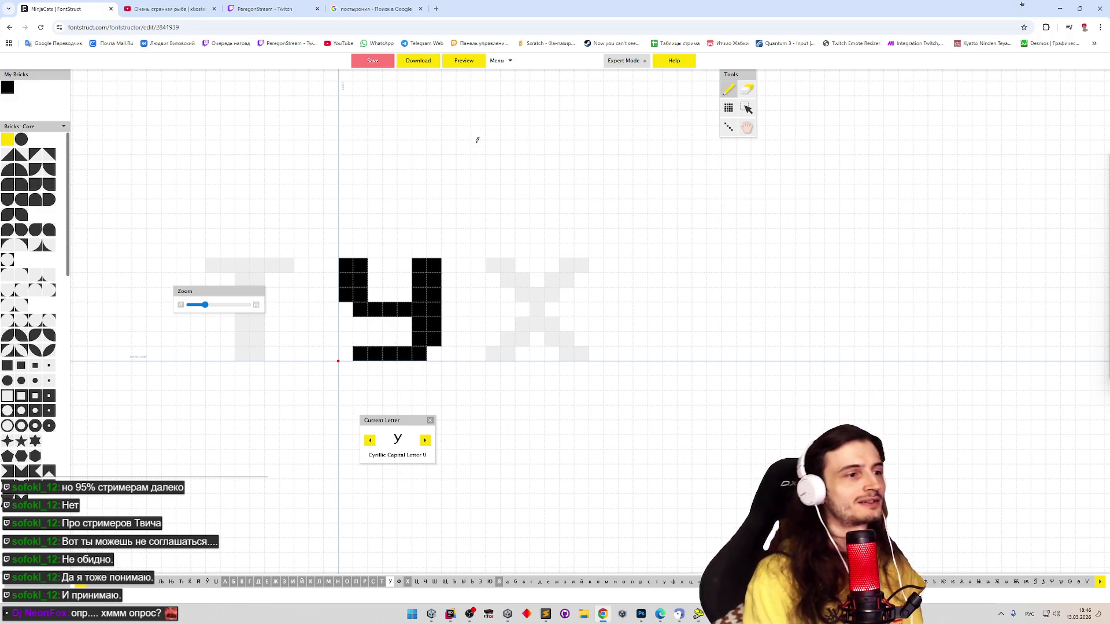
click(465, 61)
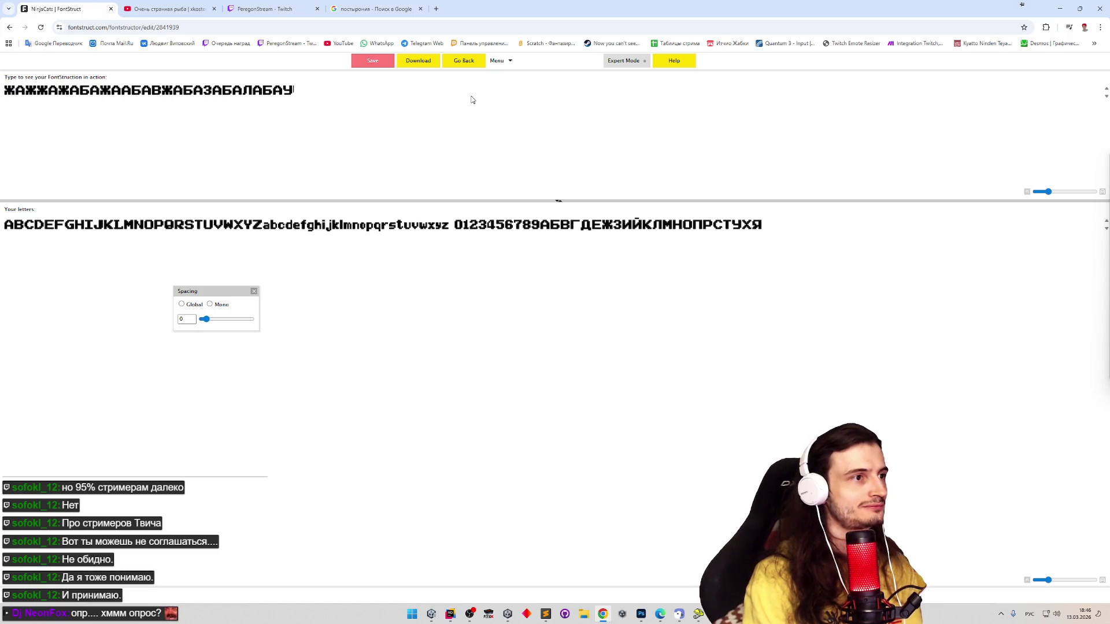
click(478, 64)
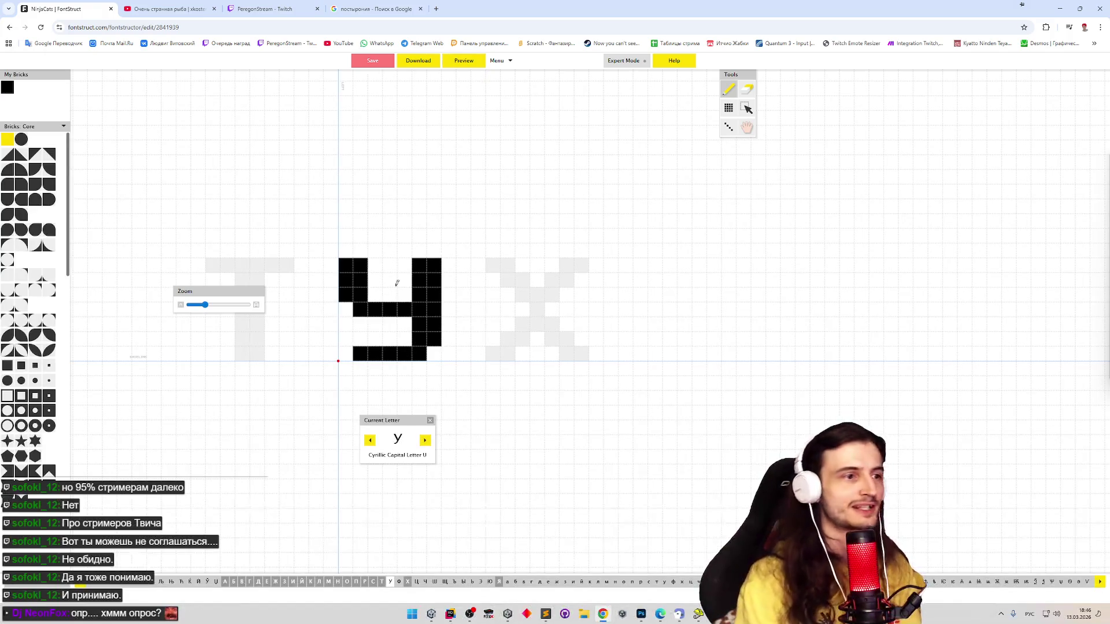
Place a row of bricks across the middle of the Ф
click(424, 442)
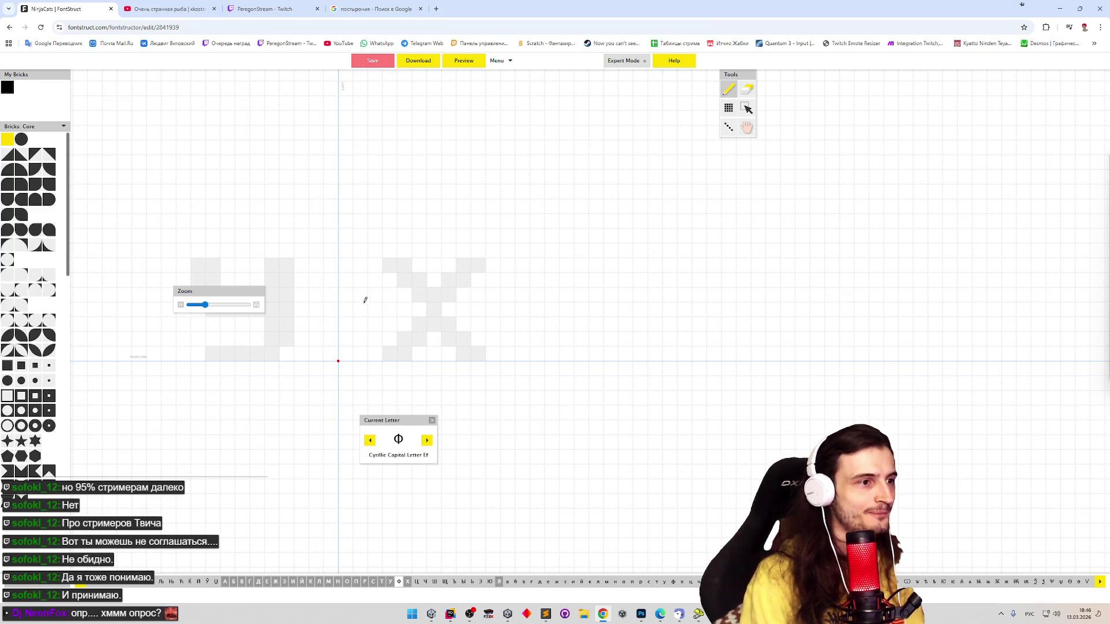
click(346, 309)
click(389, 309)
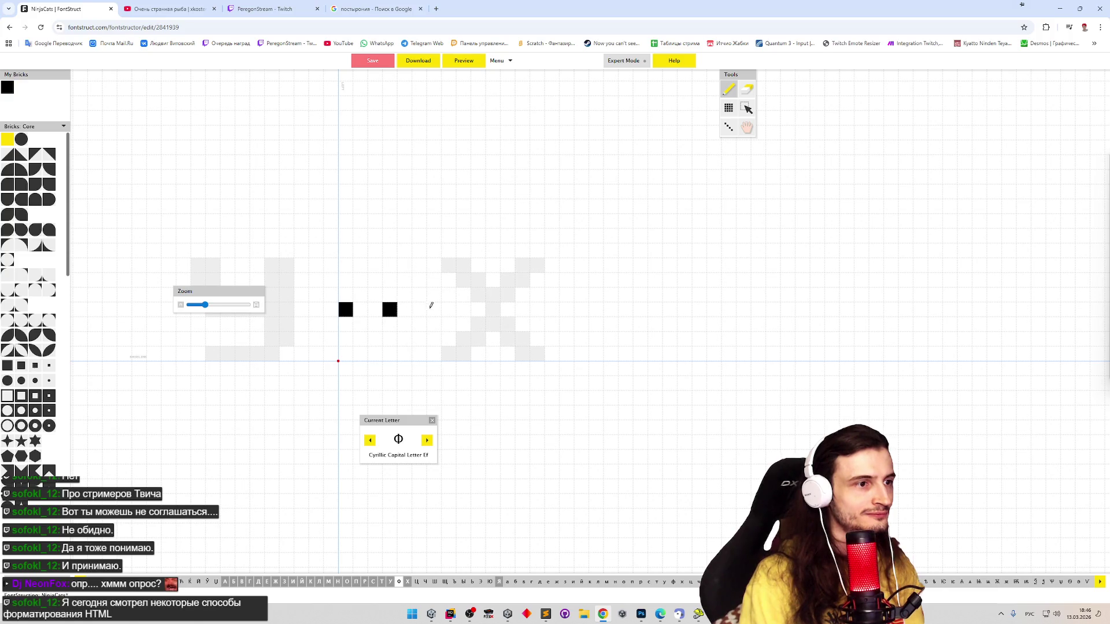
click(434, 309)
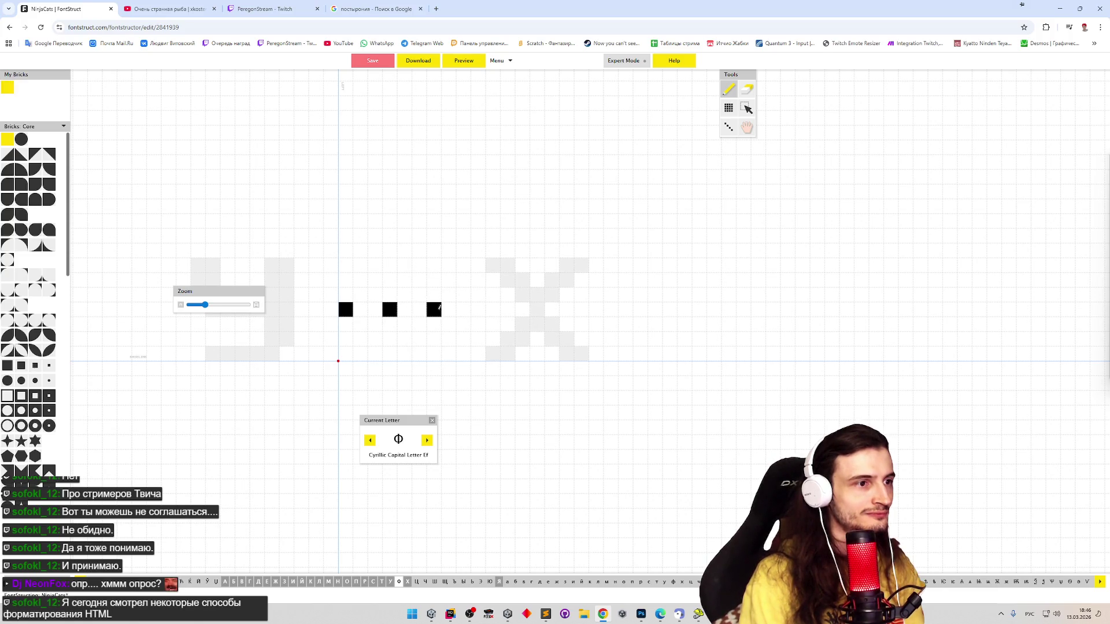
key(e)
key(l)
click(405, 310)
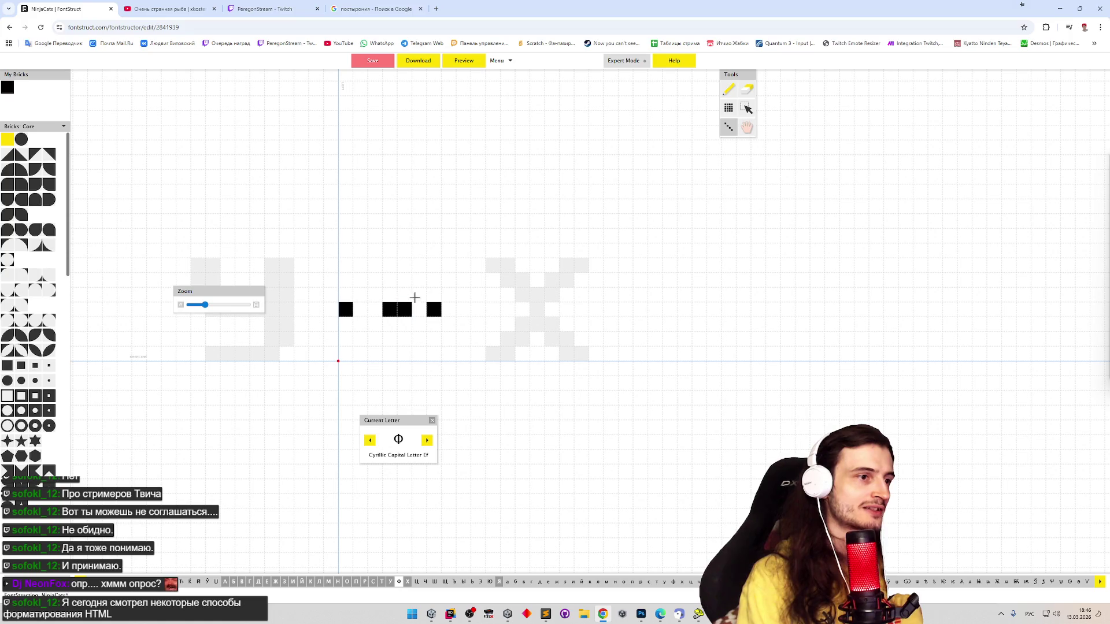
key(e)
click(435, 308)
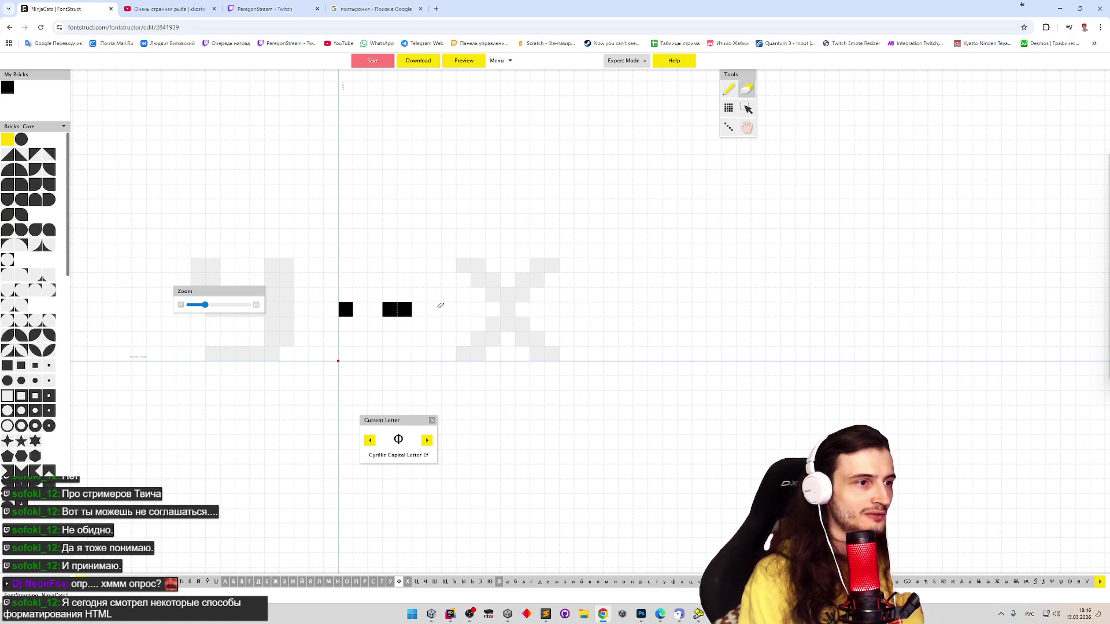
key(l)
click(442, 300)
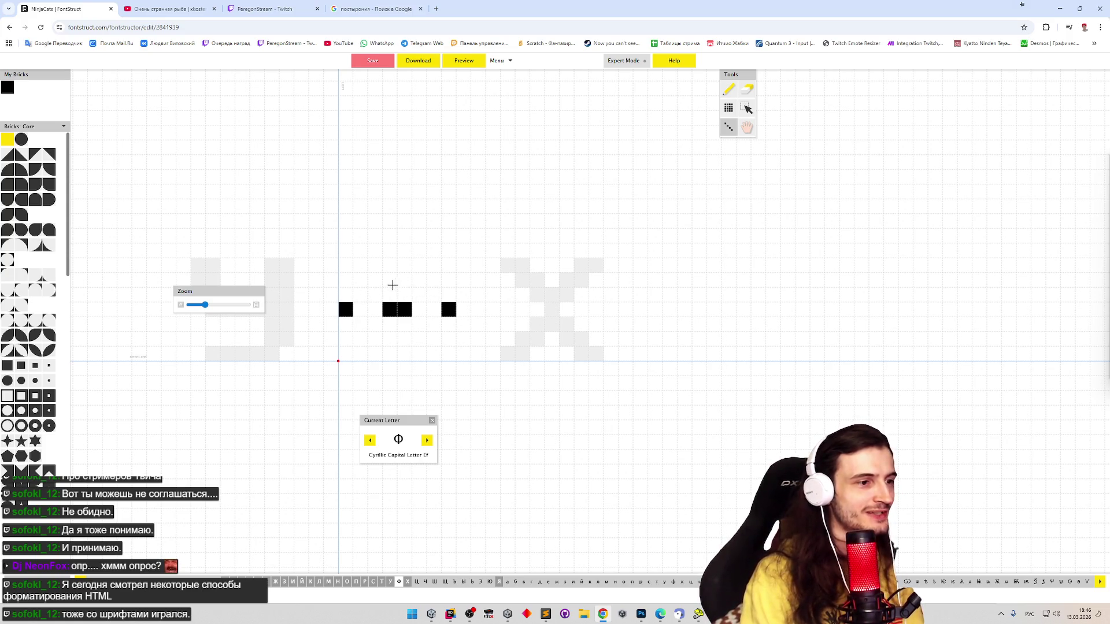
Draw the Ф's central stem and bowl, adding an inner column to each wall
mouse_move(388, 268)
mouse_down()
mouse_move(388, 354)
mouse_move(403, 353)
mouse_up()
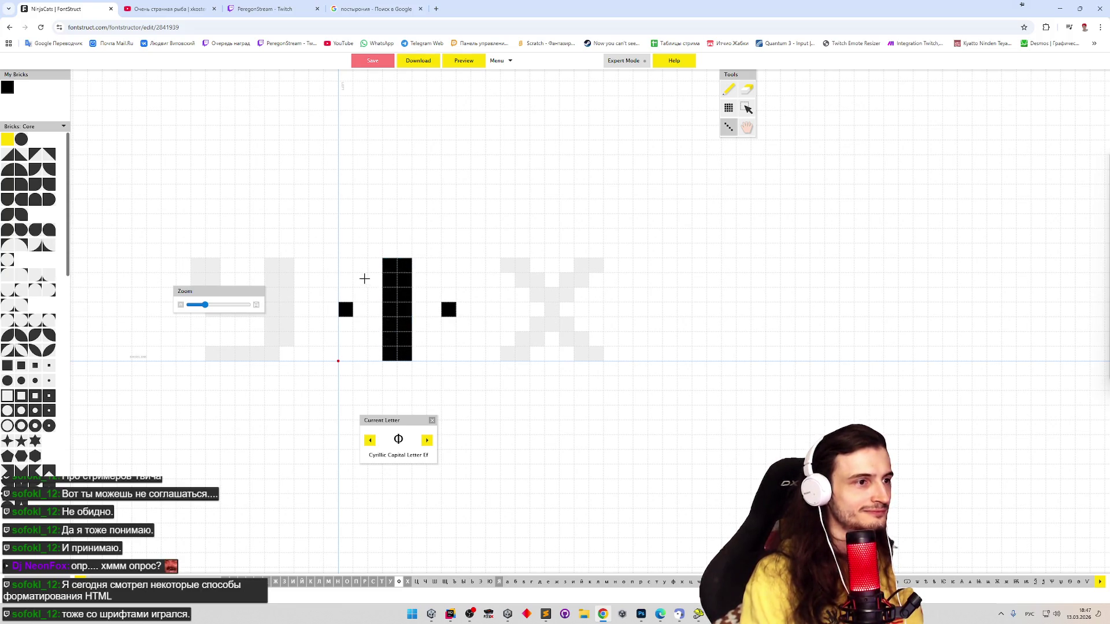
mouse_move(374, 280)
mouse_down()
mouse_move(359, 280)
mouse_move(347, 312)
mouse_move(362, 334)
mouse_move(433, 338)
mouse_up()
mouse_move(420, 280)
mouse_down()
mouse_move(434, 281)
mouse_move(448, 335)
mouse_up()
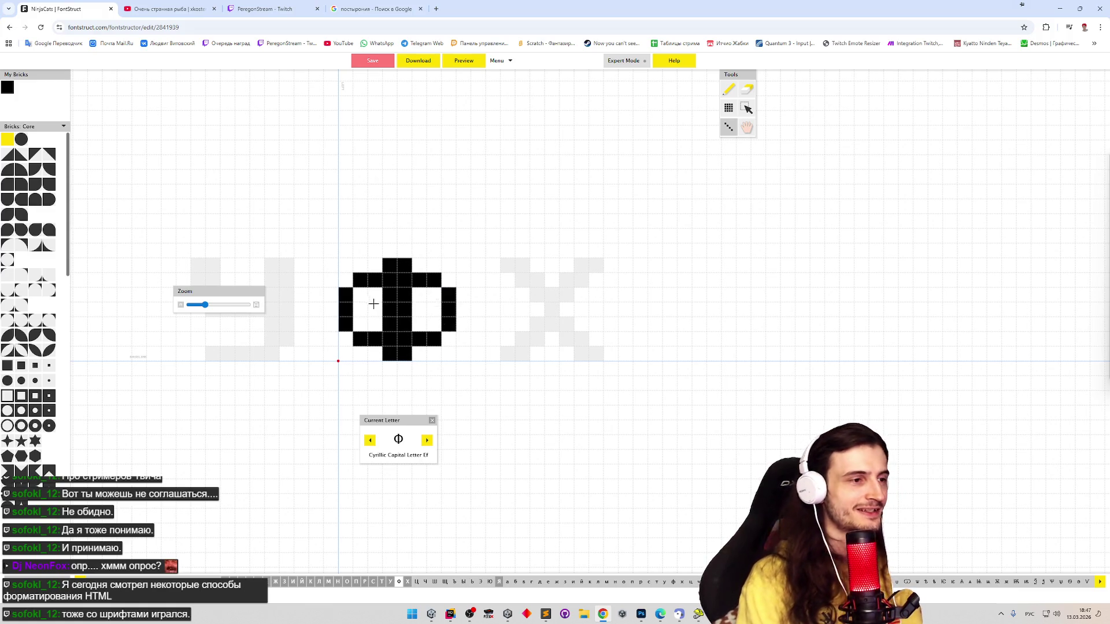
drag(358, 289, 361, 338)
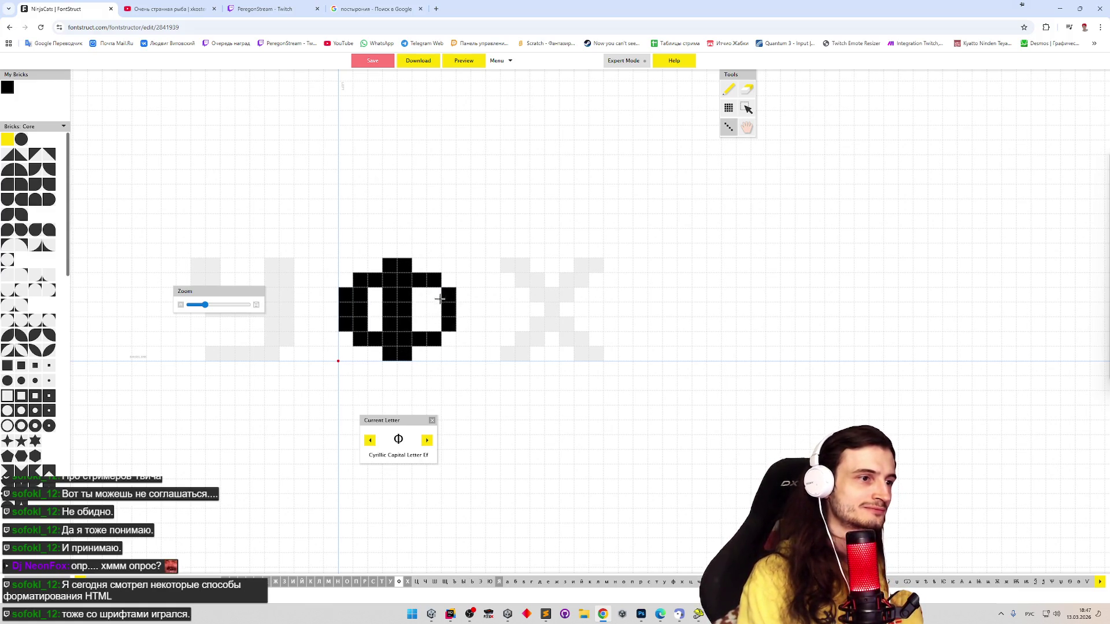
drag(435, 296, 438, 347)
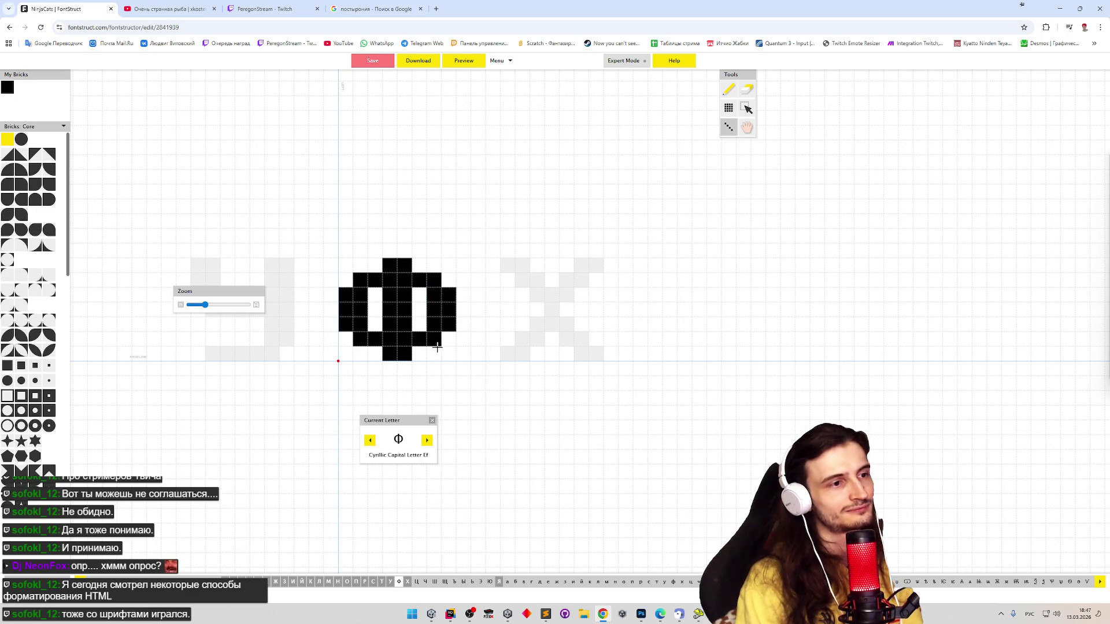
click(430, 443)
Copy all bricks of the П glyph and clear stray bricks from the Ц canvas
click(429, 444)
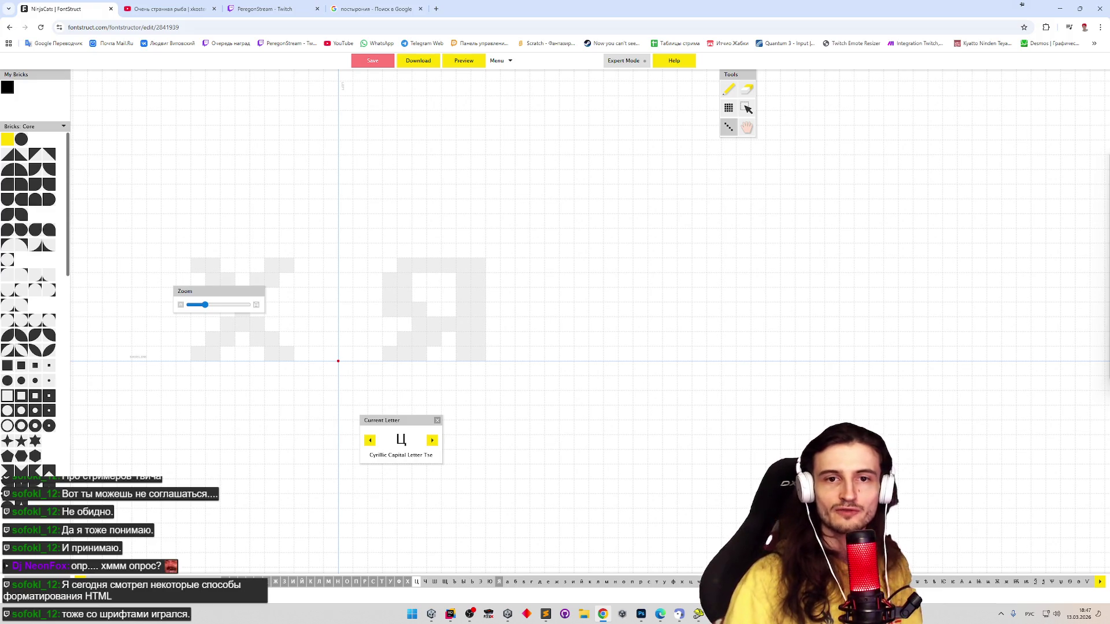
key(alt+Tab)
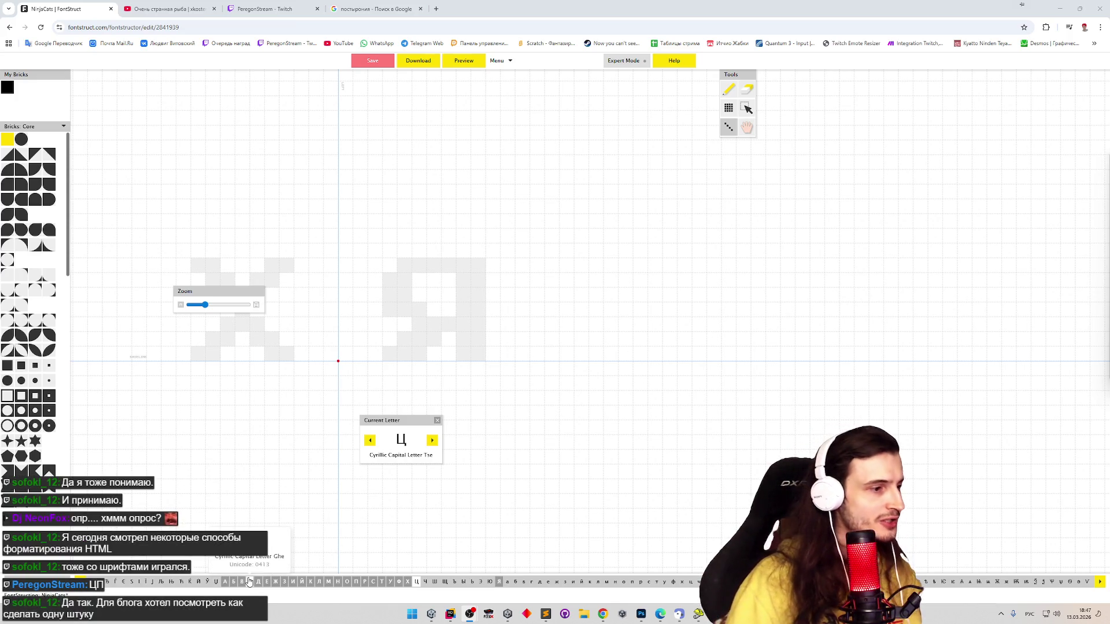
click(356, 582)
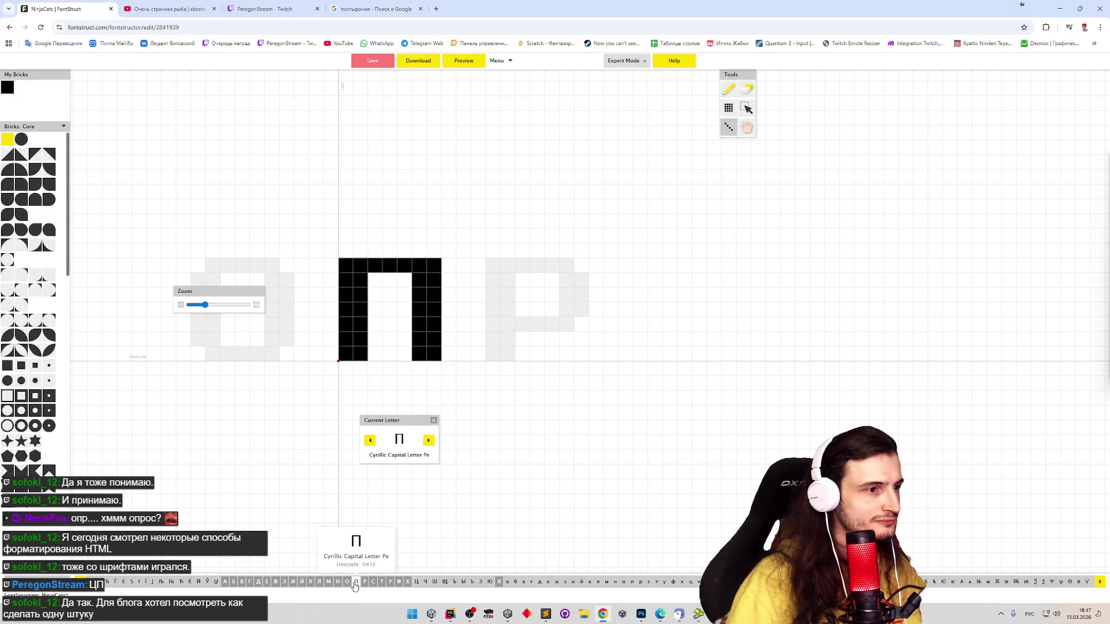
key(ctrl+a)
click(416, 582)
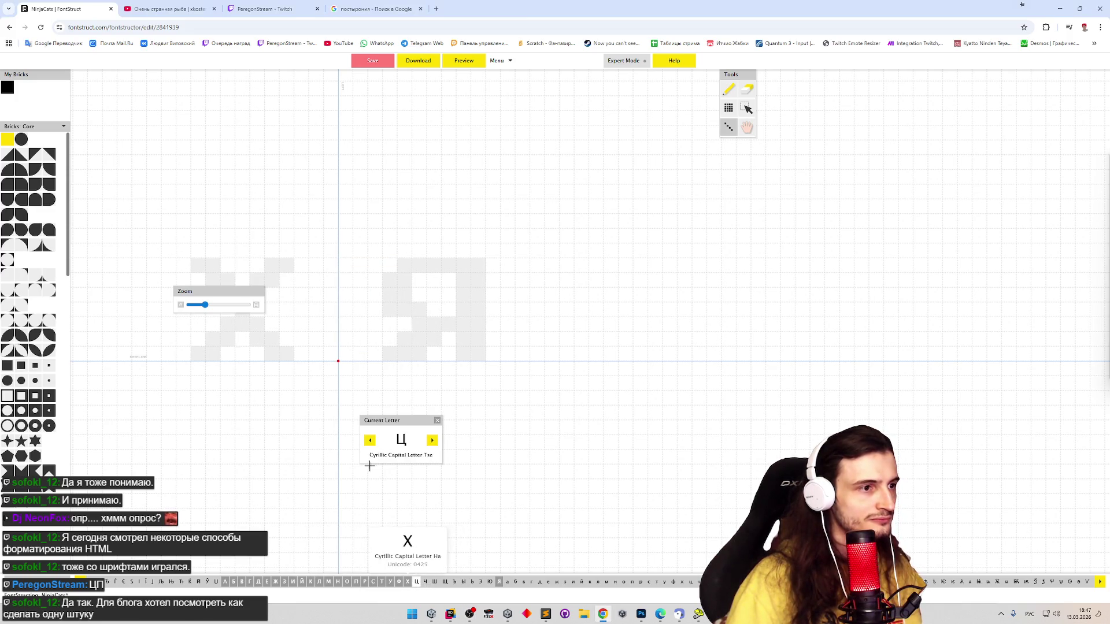
key(p)
click(380, 305)
click(376, 310)
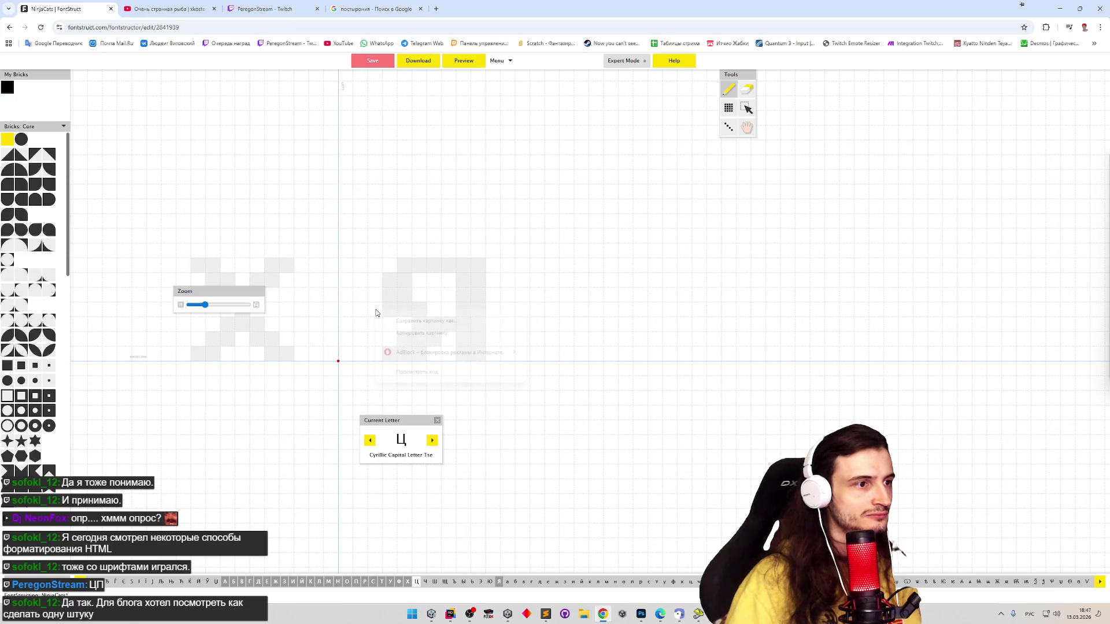
click(359, 310)
click(359, 304)
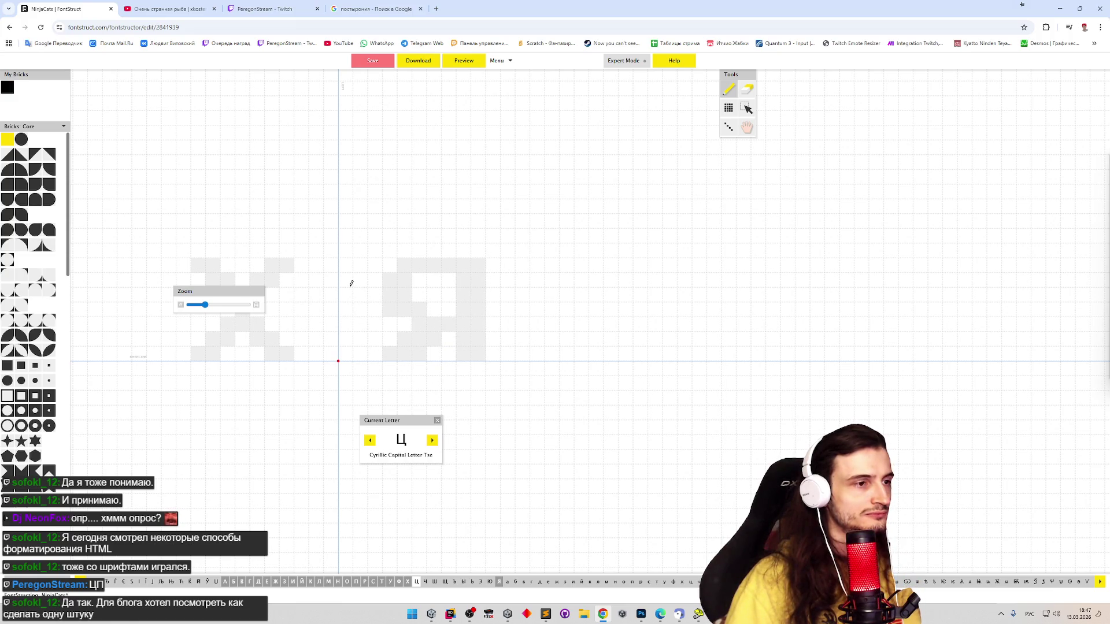
Paste the П shape into Ц and flip it vertically
key(ctrl+v)
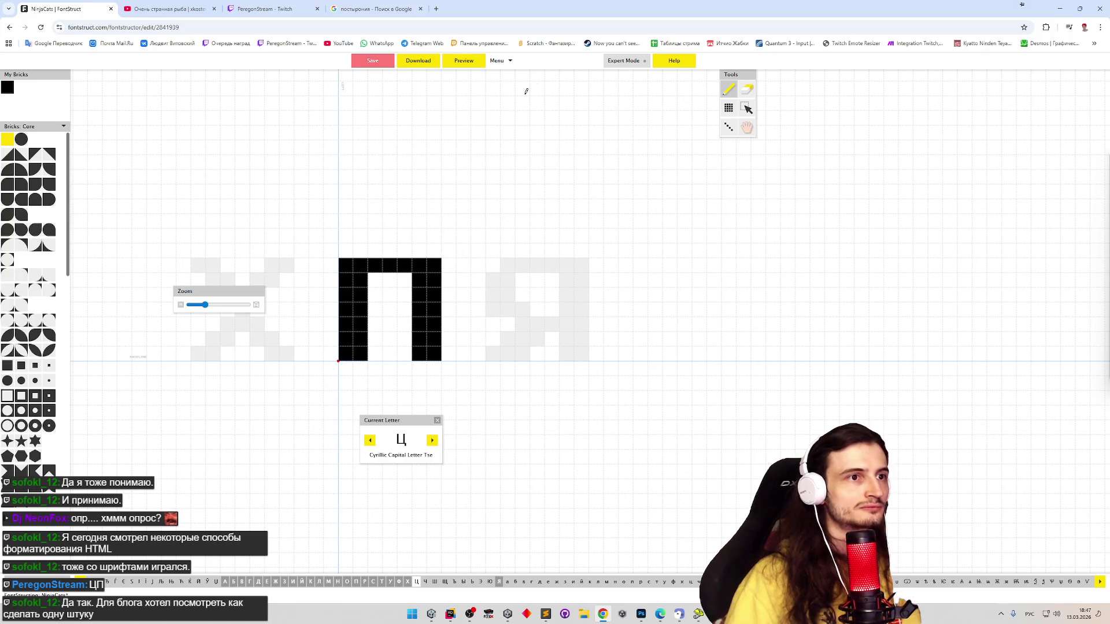
click(498, 60)
mouse_move(517, 98)
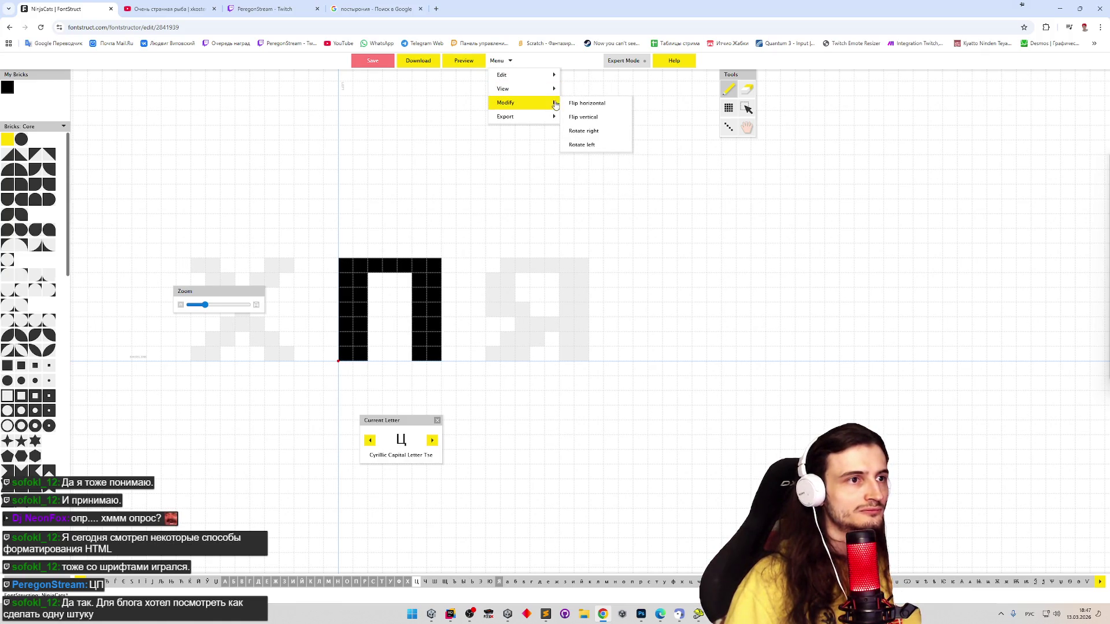
click(593, 120)
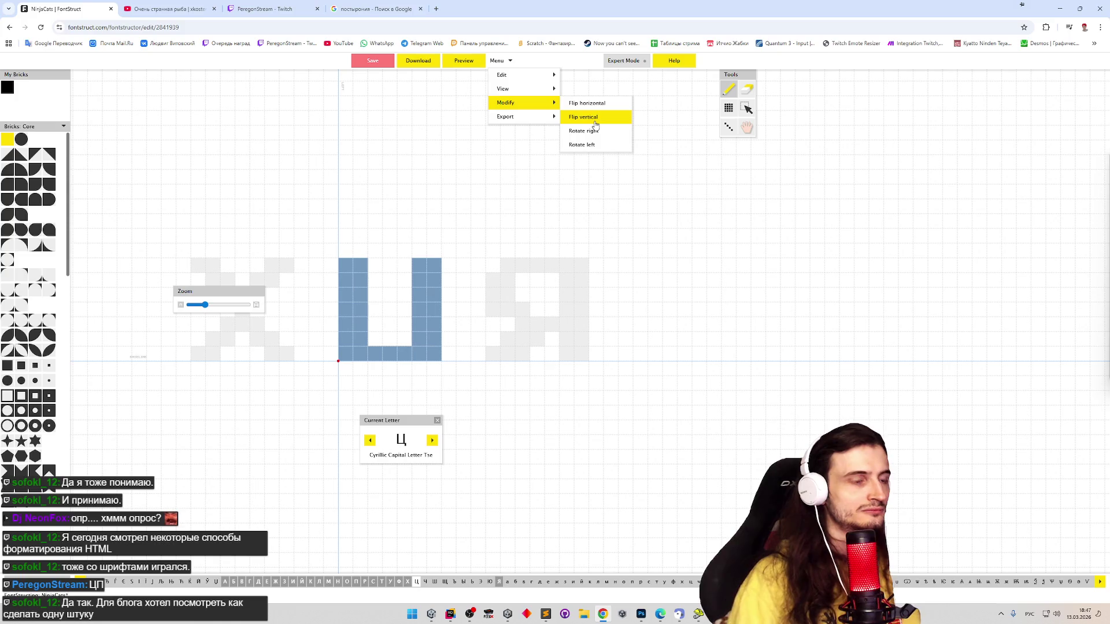
Add a tail of bricks hanging below the Ц's bottom-right corner
mouse_move(451, 350)
mouse_down()
mouse_move(449, 383)
mouse_move(463, 368)
mouse_up()
key(e)
click(448, 383)
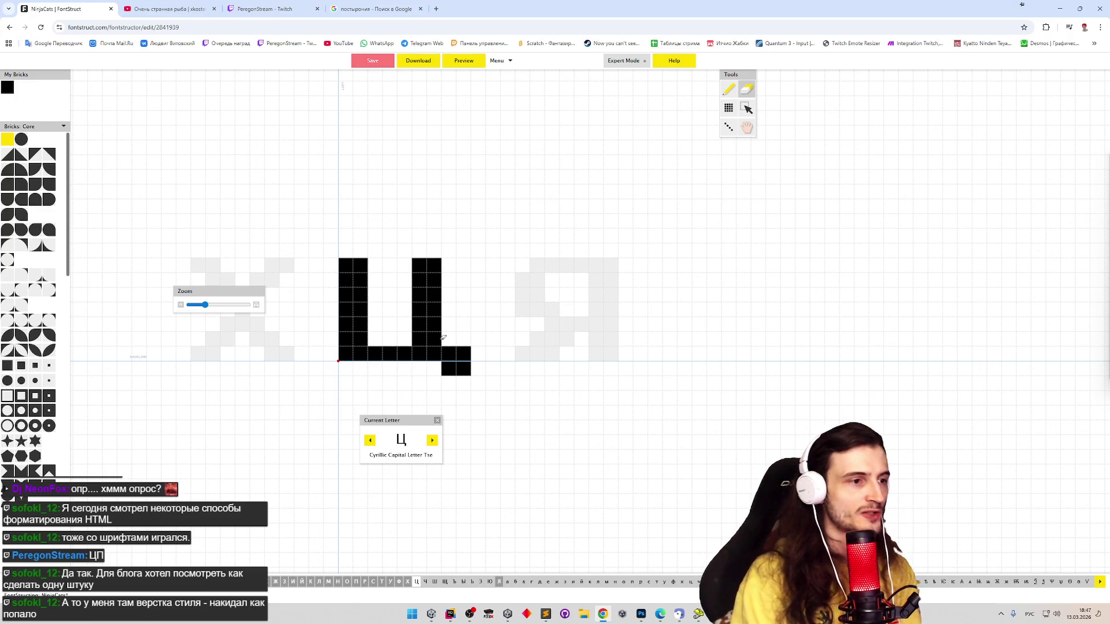
key(p)
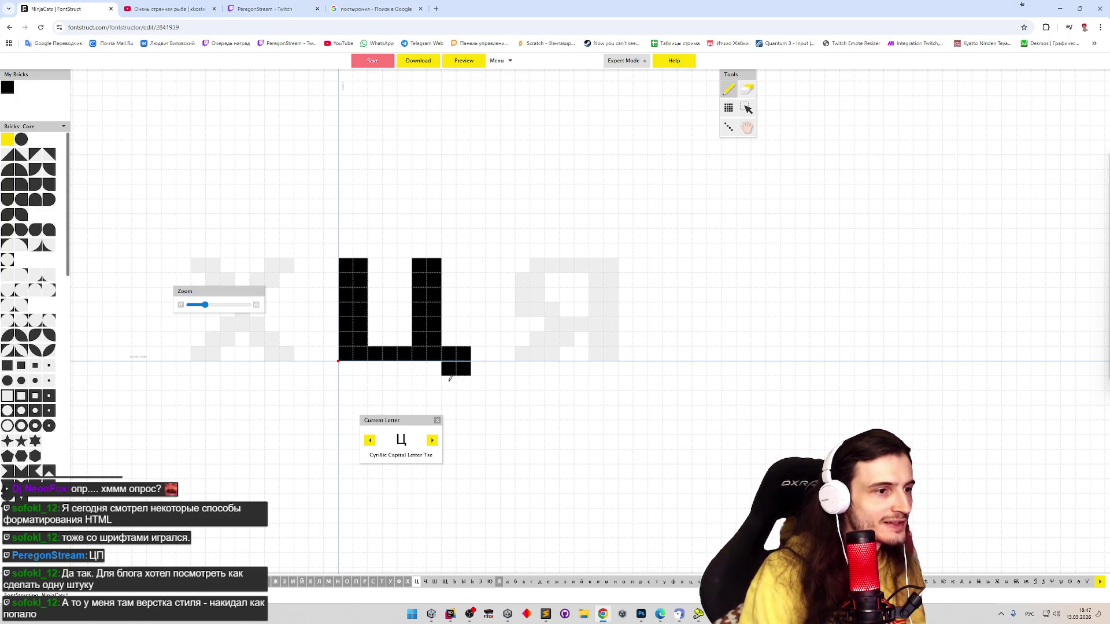
click(452, 382)
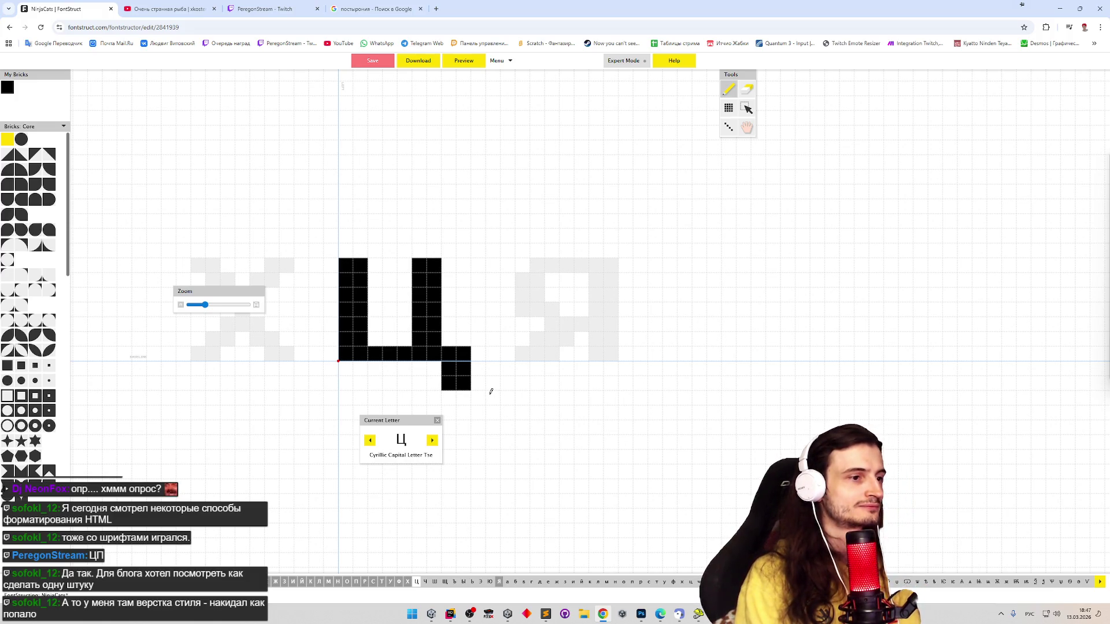
Draw Ч's left arm, a crossbar and the top of the right arm
click(432, 441)
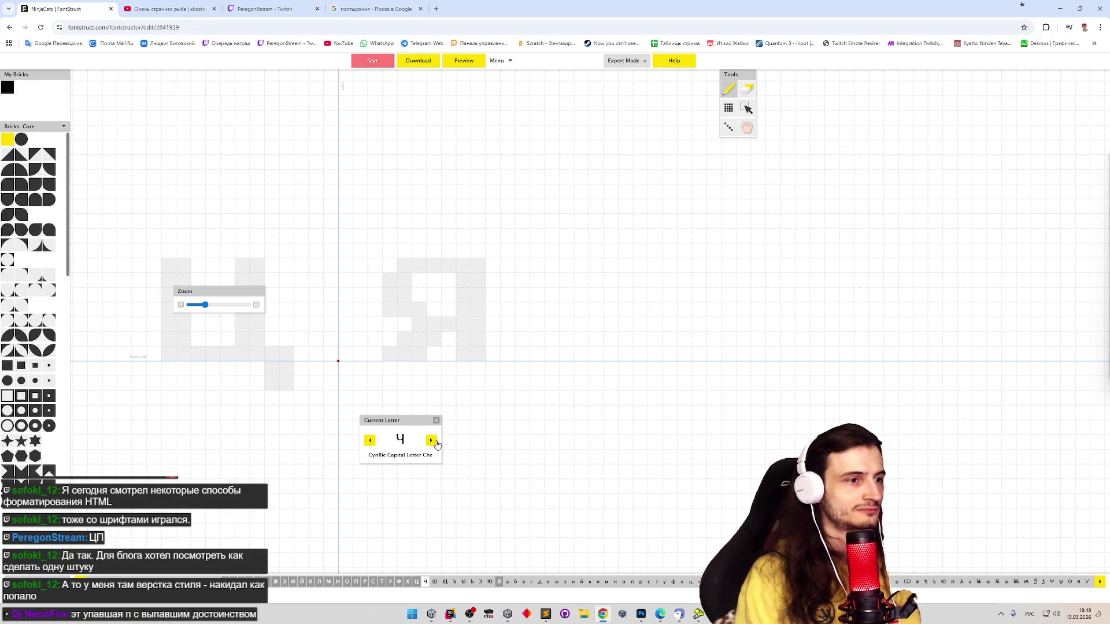
click(370, 441)
click(432, 441)
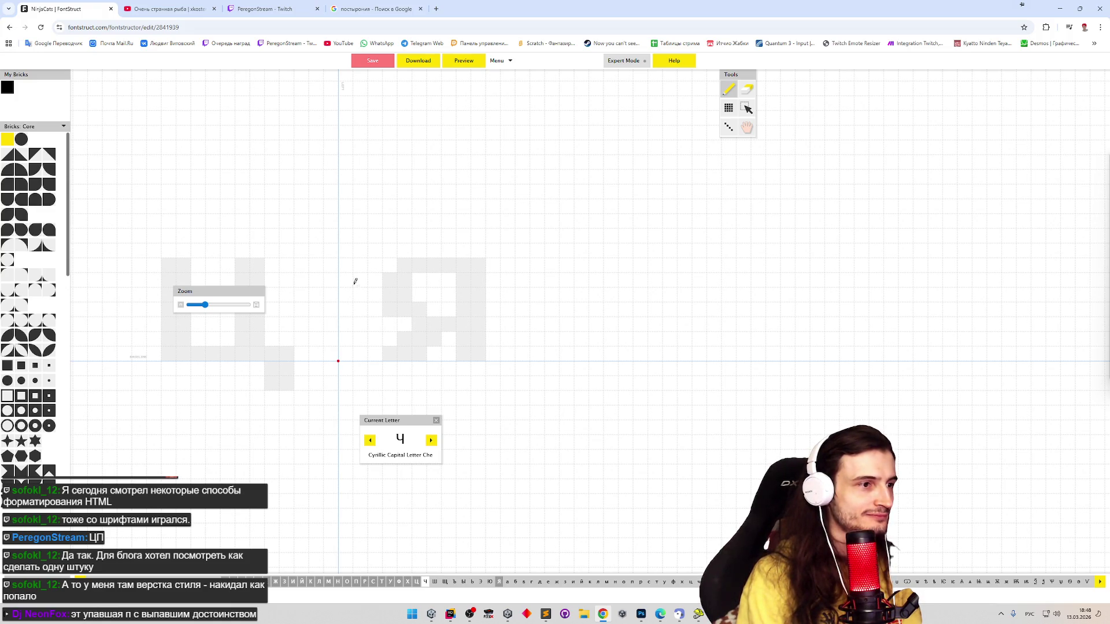
mouse_move(348, 264)
mouse_down()
mouse_move(347, 294)
mouse_move(361, 296)
mouse_up()
click(362, 310)
click(376, 310)
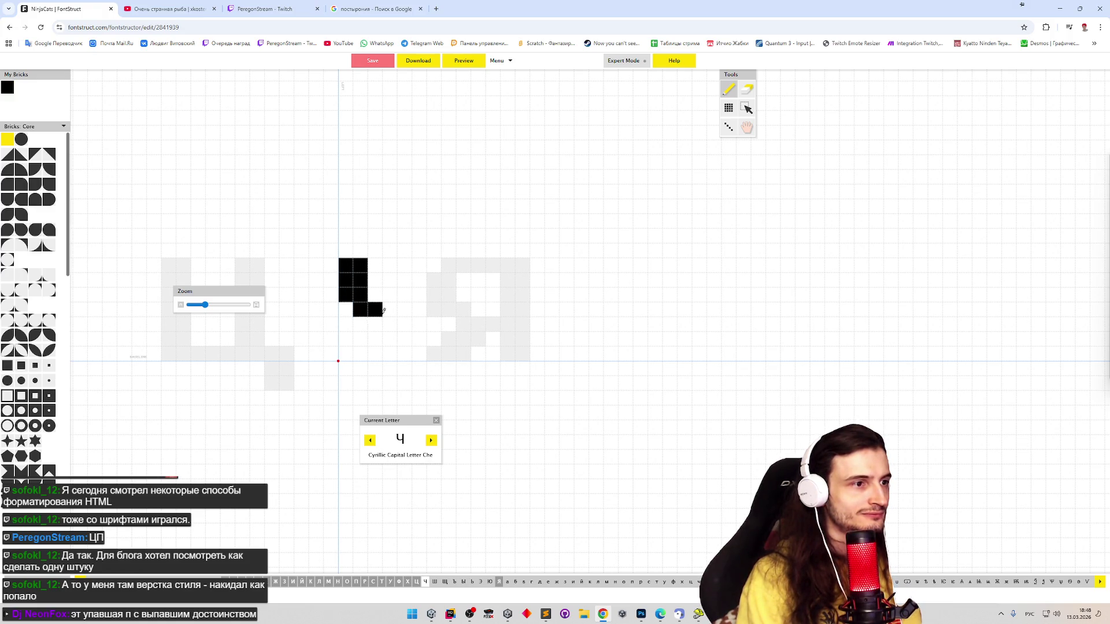
click(389, 309)
click(404, 310)
mouse_move(425, 271)
mouse_down()
mouse_move(419, 289)
mouse_move(434, 272)
mouse_move(434, 295)
mouse_move(419, 354)
mouse_move(434, 306)
mouse_move(374, 309)
mouse_move(391, 324)
mouse_up()
Rework the Ч's crossbar rows and left-column bricks
key(e)
key(p)
click(405, 309)
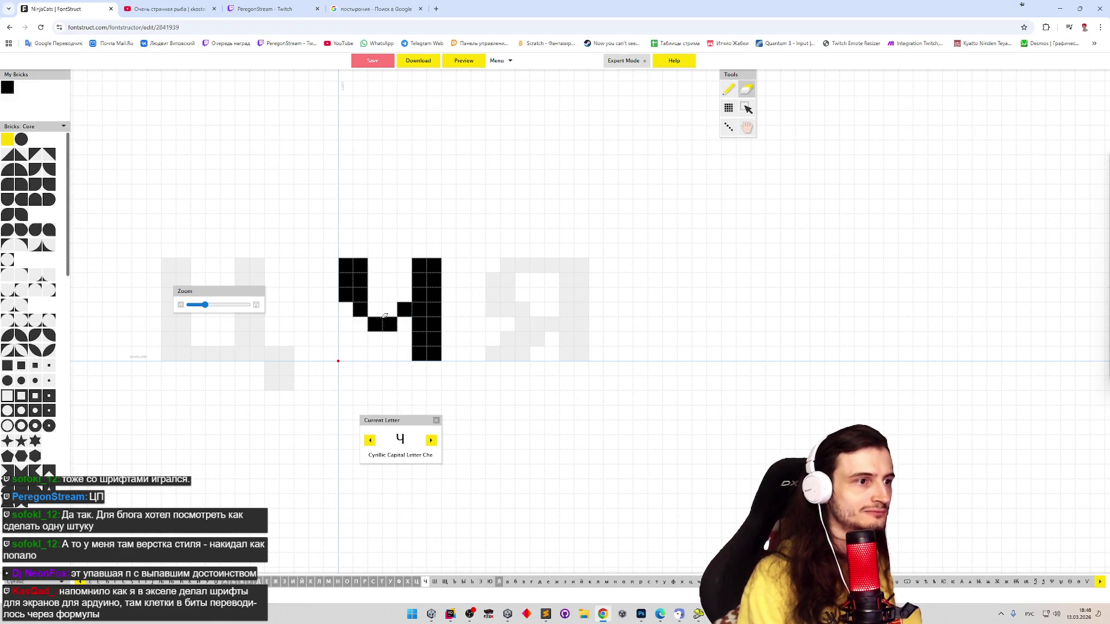
click(345, 309)
click(359, 323)
click(404, 324)
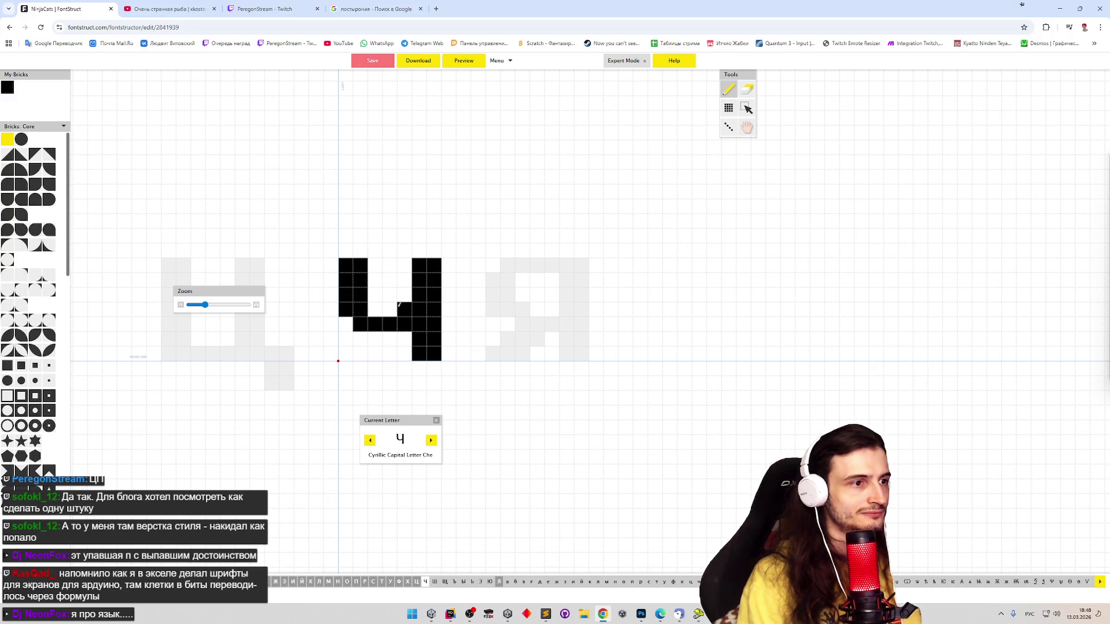
click(389, 310)
click(375, 309)
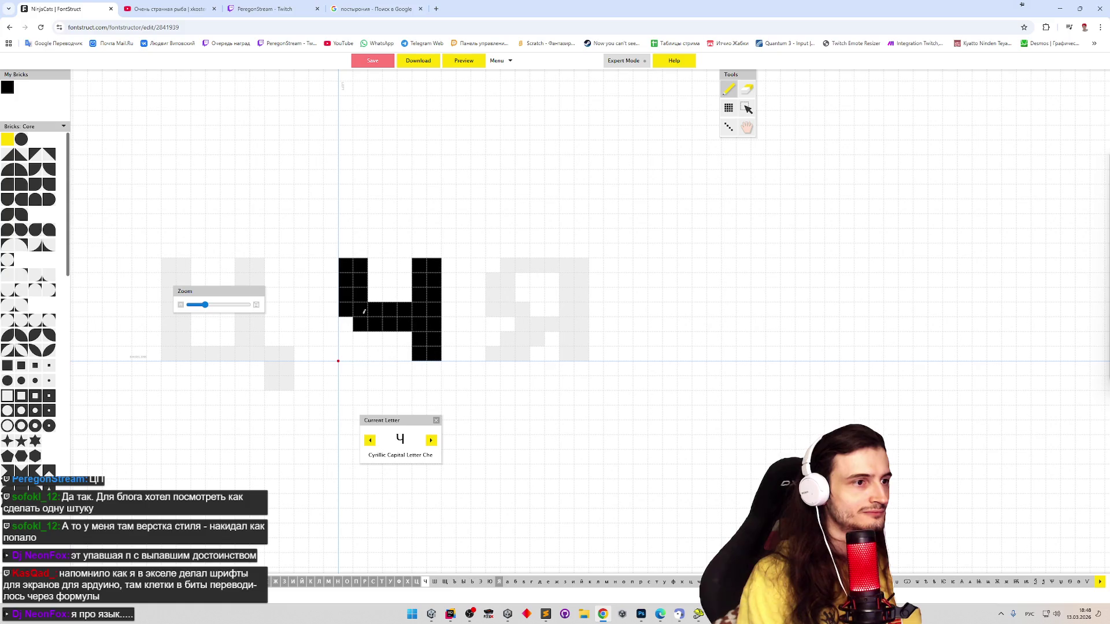
click(346, 325)
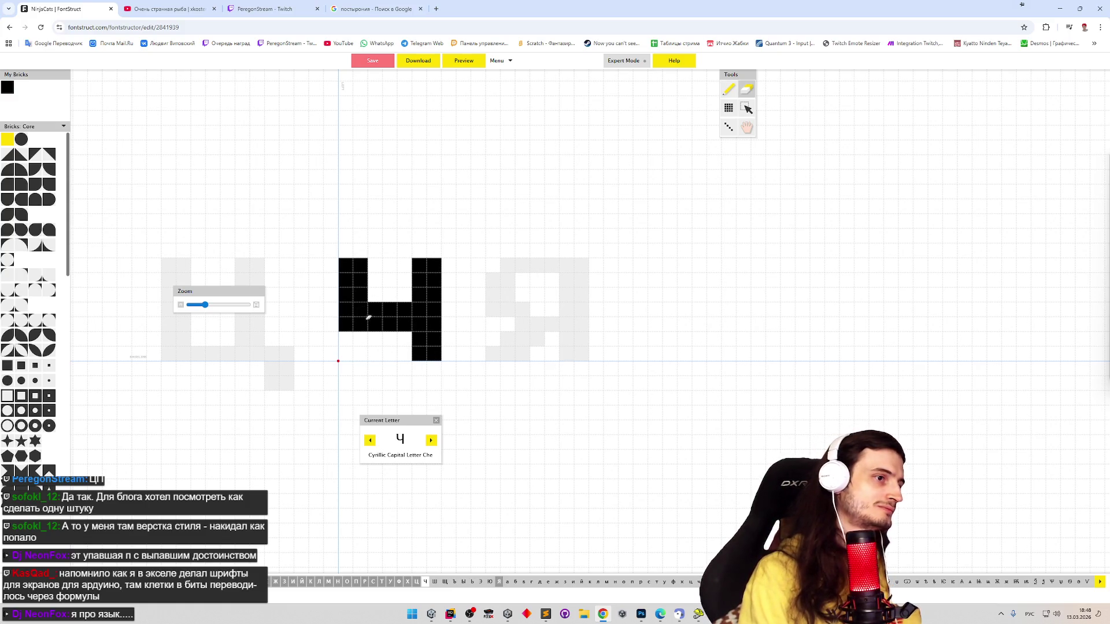
shift+click(346, 323)
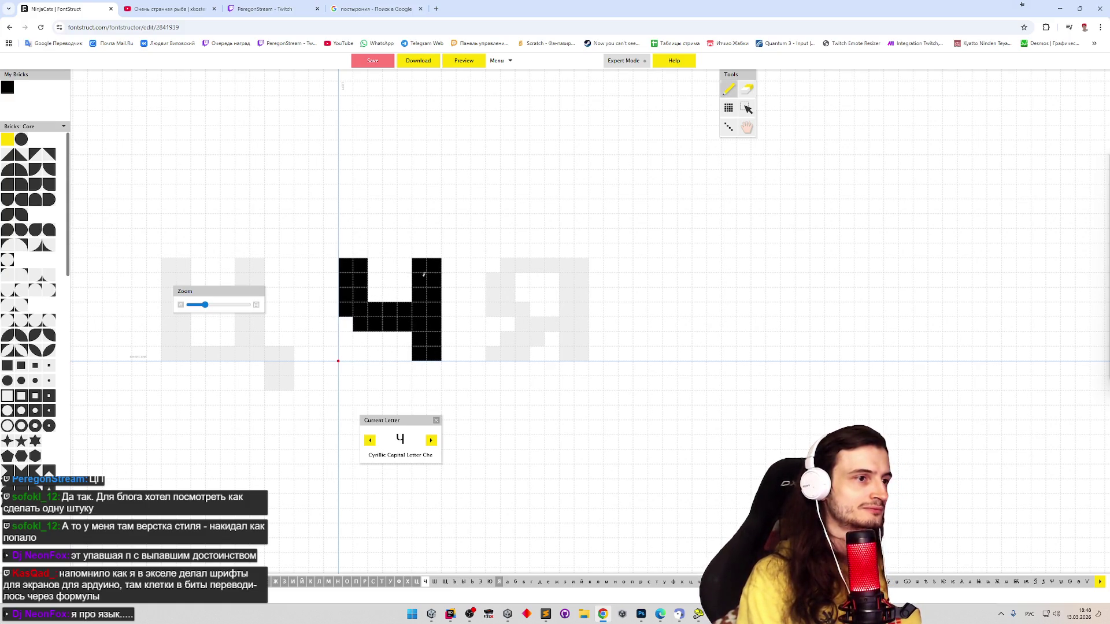
Shift the right stem inward at full height and raise the crossbar one row
drag(404, 266, 405, 339)
click(404, 353)
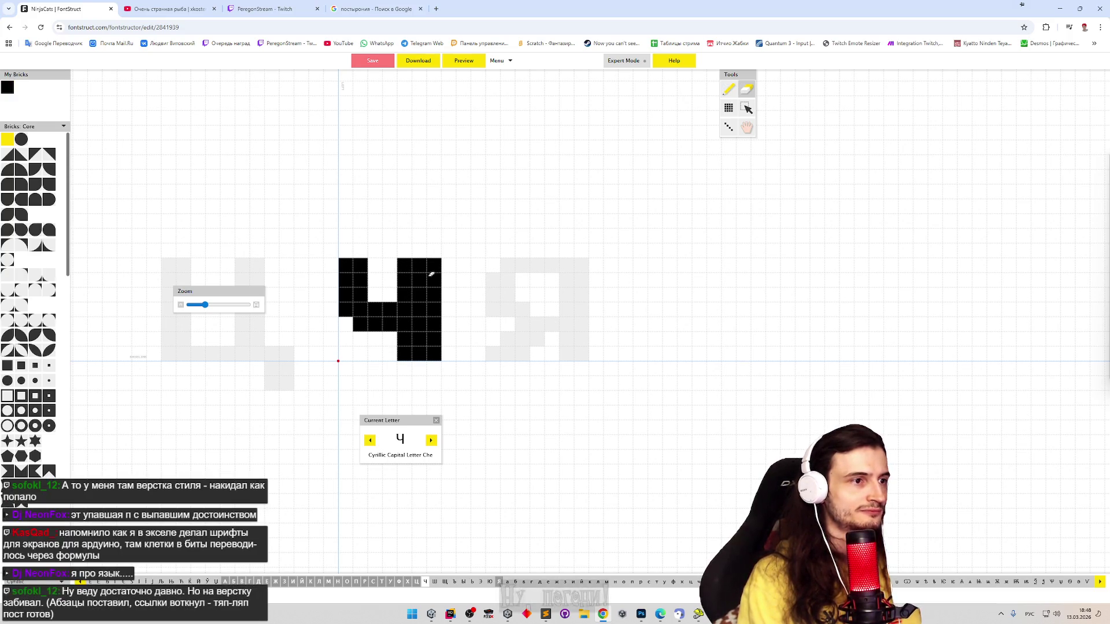
drag(434, 266, 434, 354)
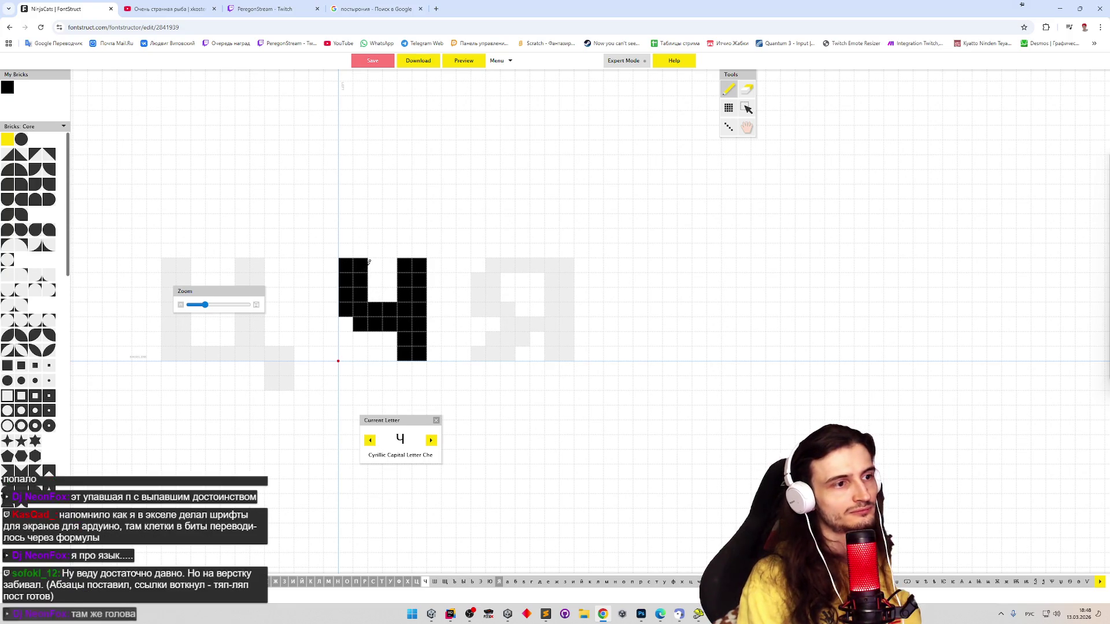
key(e)
drag(375, 309, 390, 310)
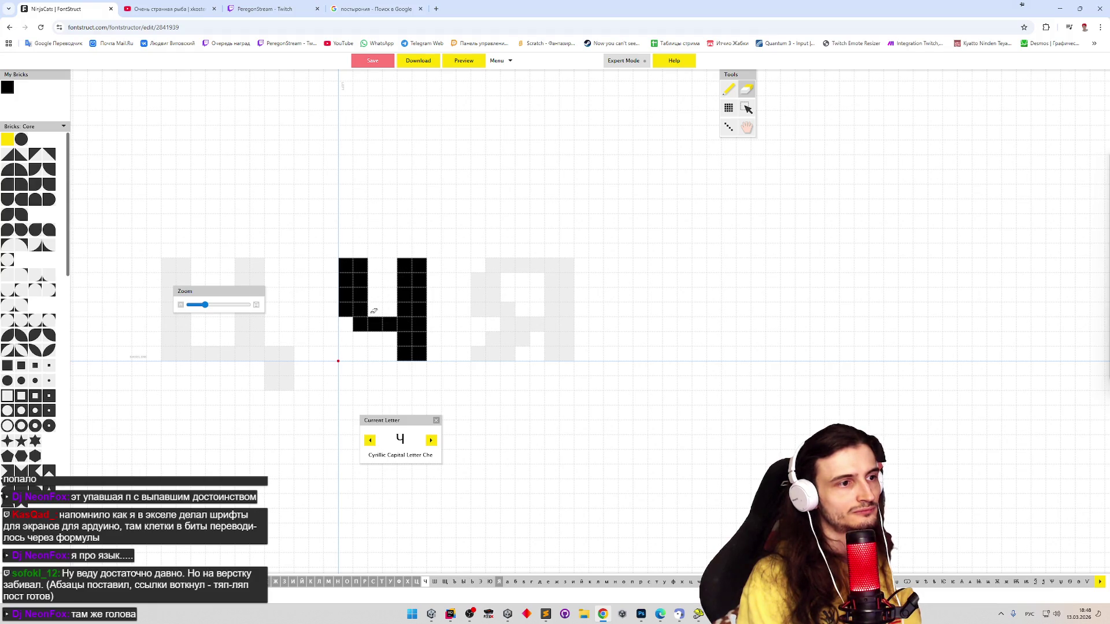
key(p)
click(346, 323)
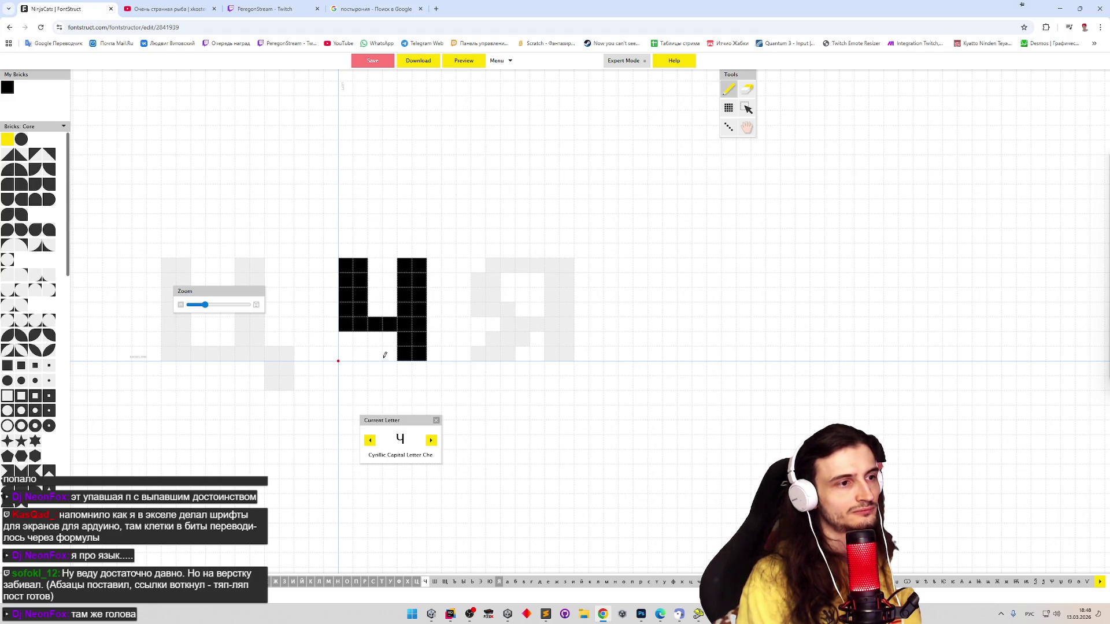
key(e)
mouse_move(355, 323)
mouse_down()
mouse_move(384, 323)
mouse_move(389, 309)
mouse_up()
click(389, 323)
key(p)
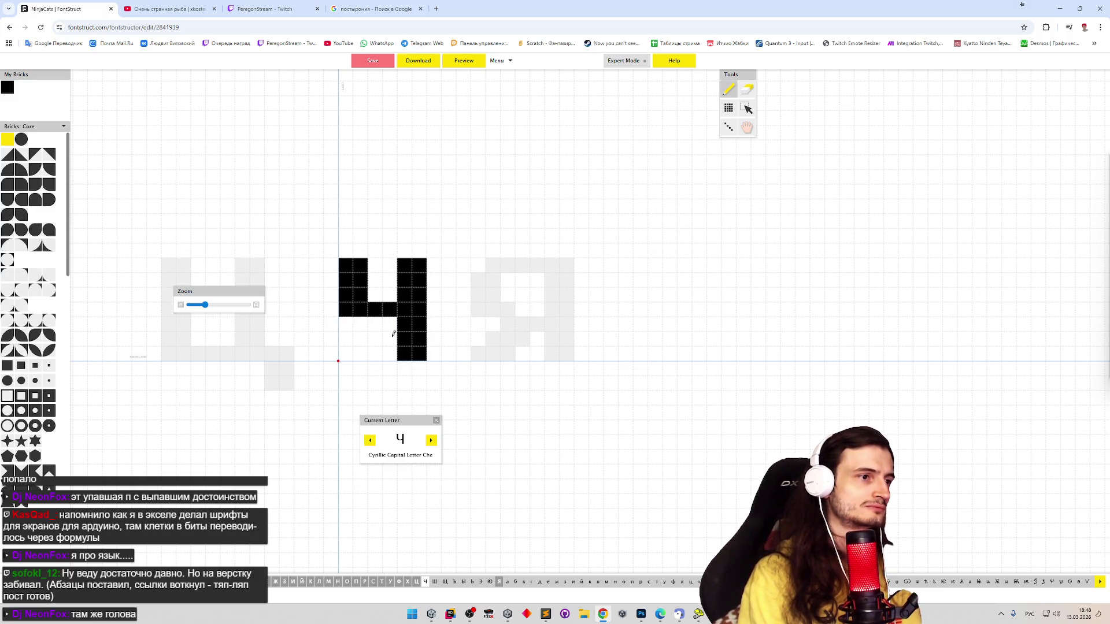
key(e)
click(350, 309)
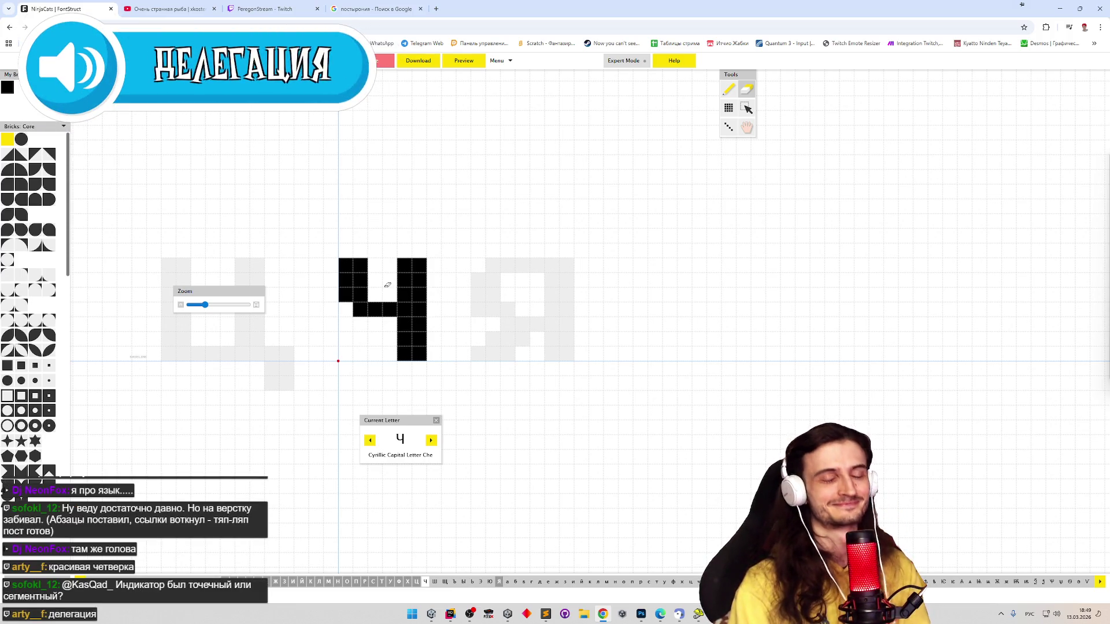
Step past the Ш glyph to the empty Щ
key(Right)
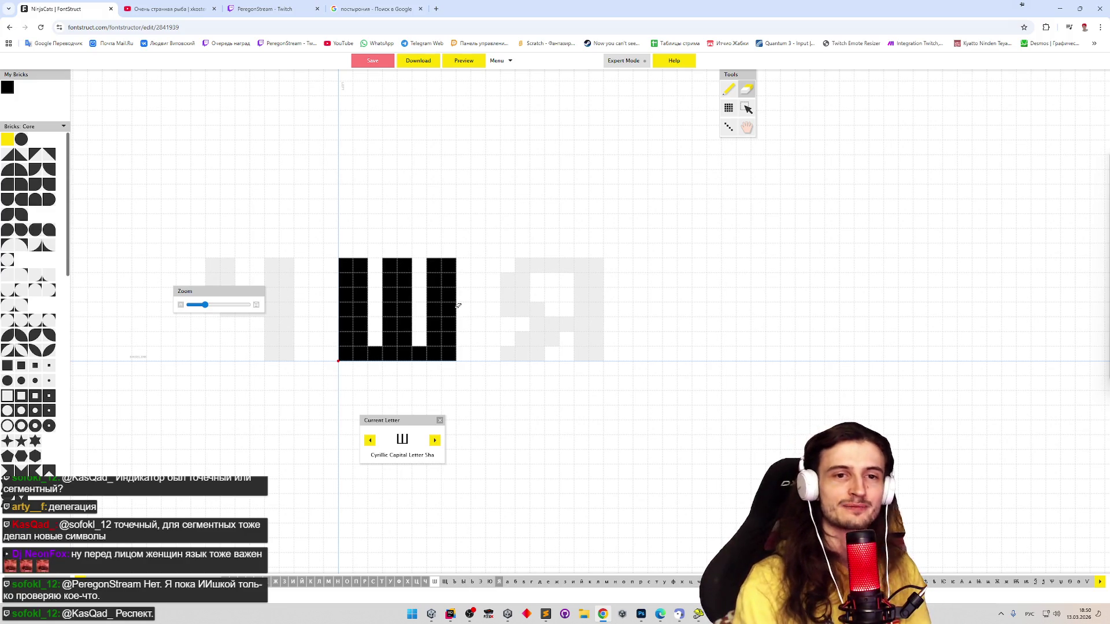
click(439, 440)
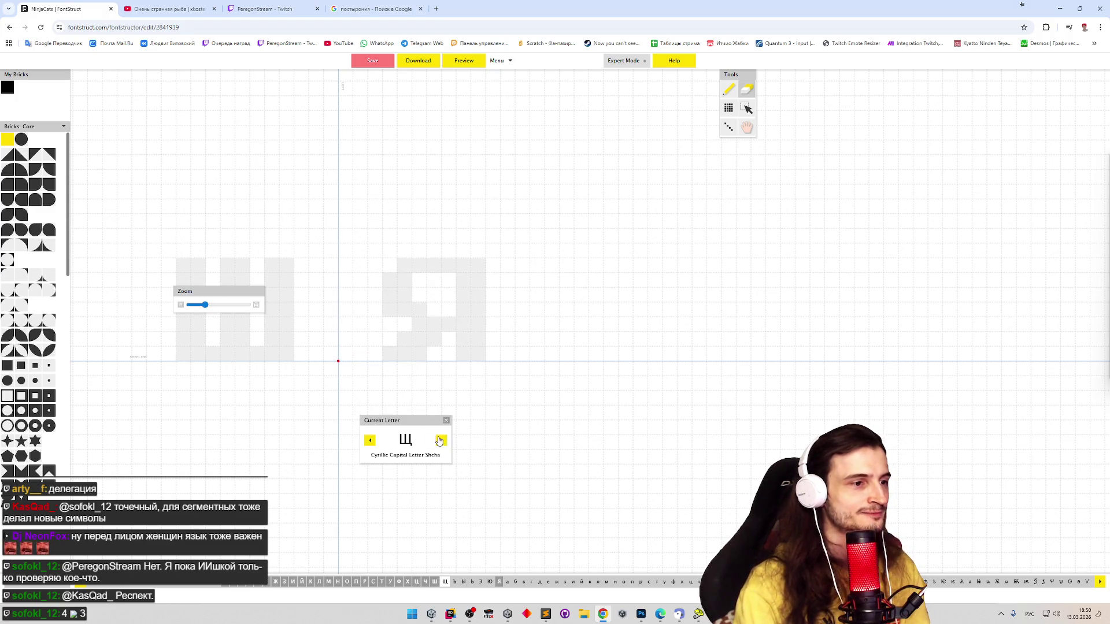
Paste the Ш shape into Щ and add a descender below its lower-right corner
click(370, 444)
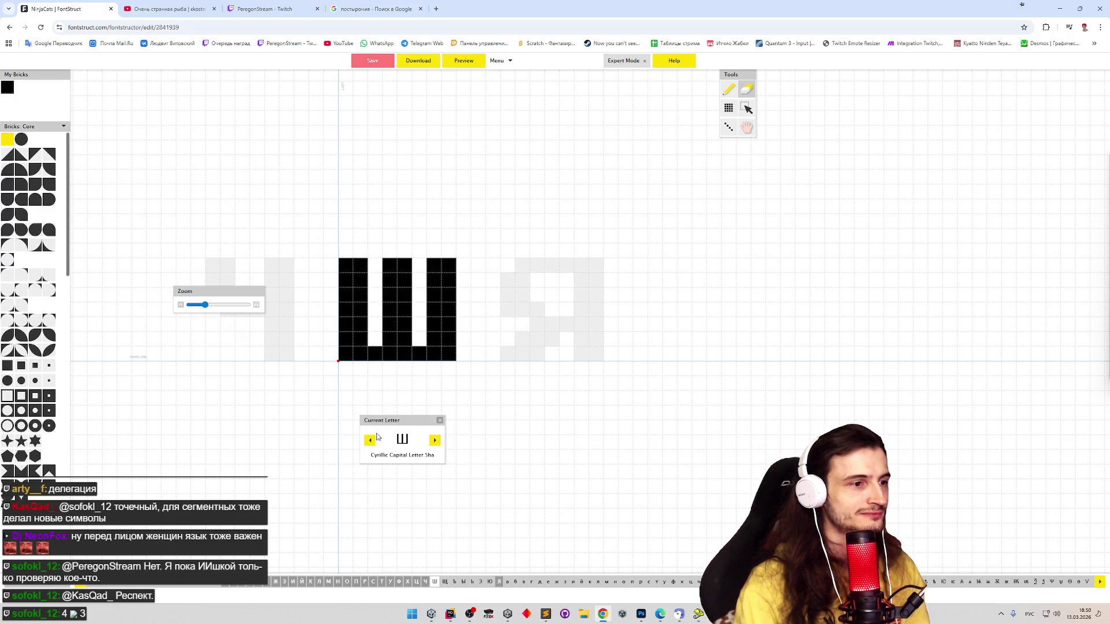
click(436, 440)
key(ctrl+v)
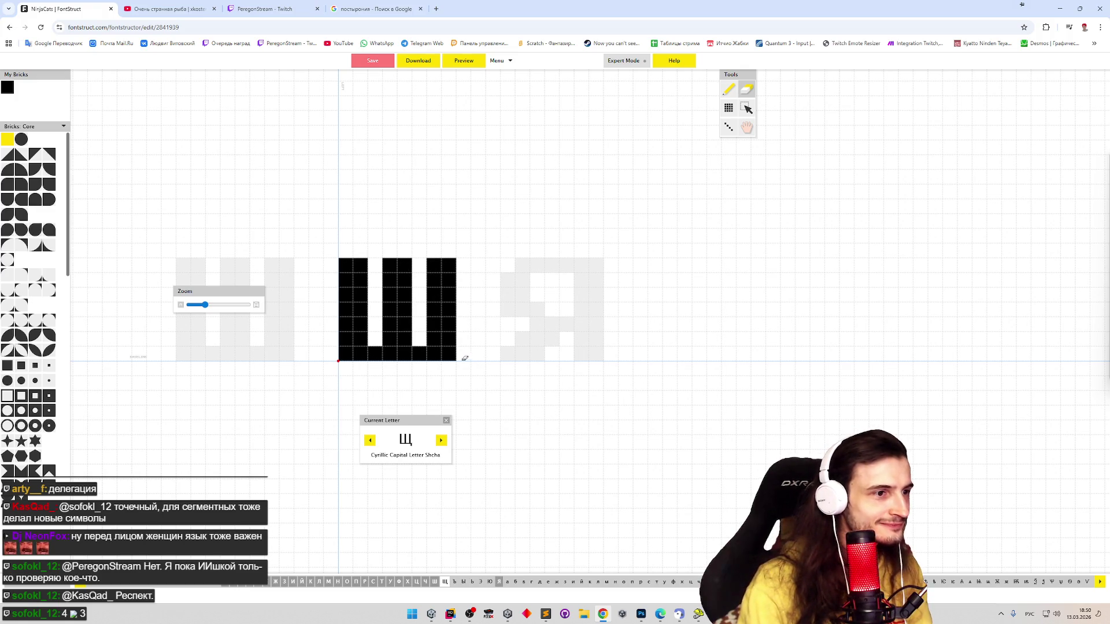
key(p)
mouse_move(465, 353)
mouse_down()
mouse_move(462, 381)
mouse_move(479, 351)
mouse_up()
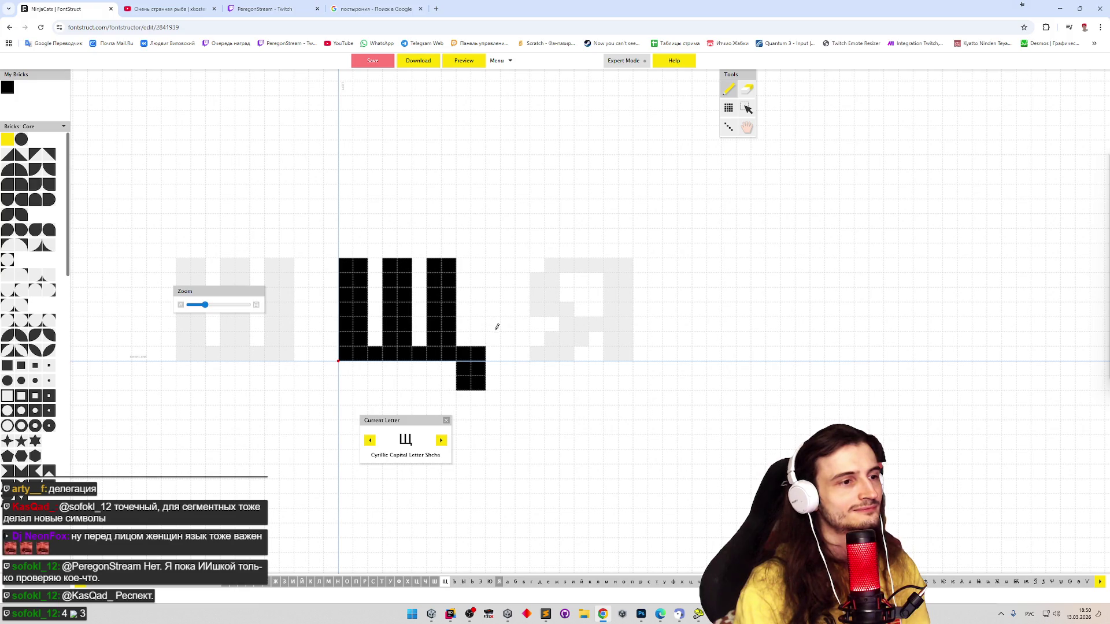
click(442, 440)
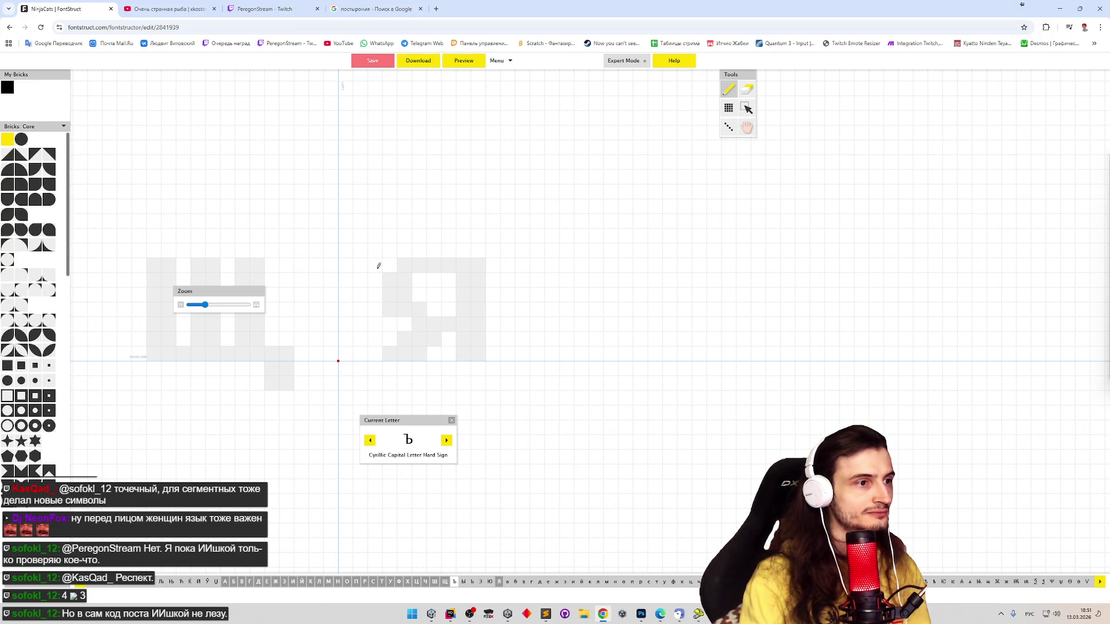
Draw the Ъ's stem with its top-left square and the bowl
mouse_move(377, 263)
mouse_down()
mouse_move(374, 341)
mouse_move(389, 266)
mouse_move(345, 265)
mouse_up()
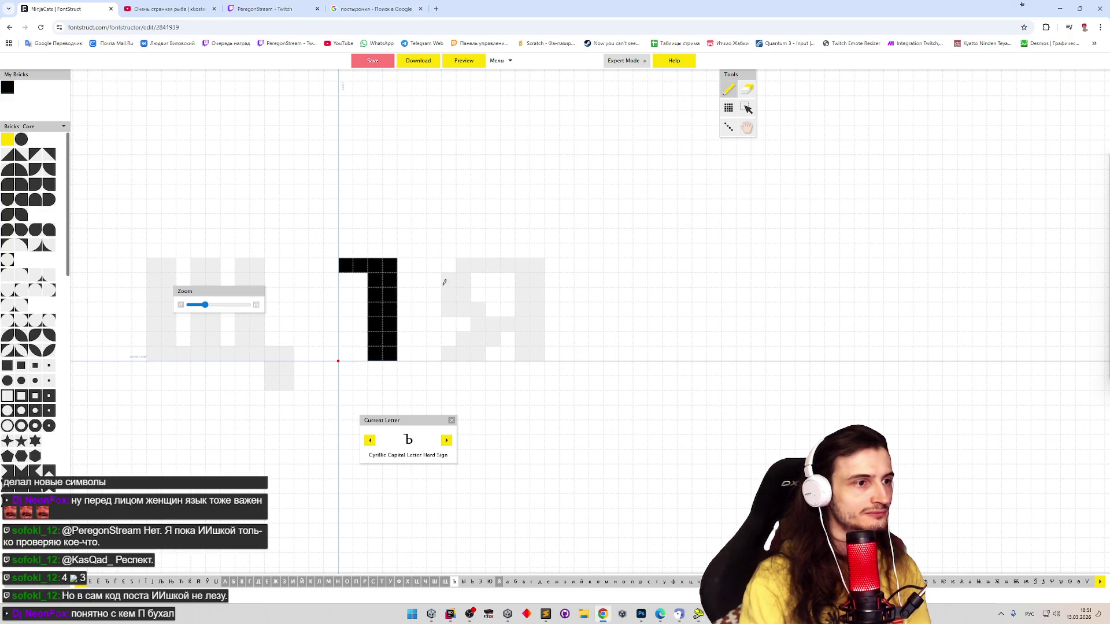
drag(411, 310, 421, 309)
mouse_move(405, 353)
mouse_down()
mouse_move(447, 340)
mouse_move(438, 347)
mouse_up()
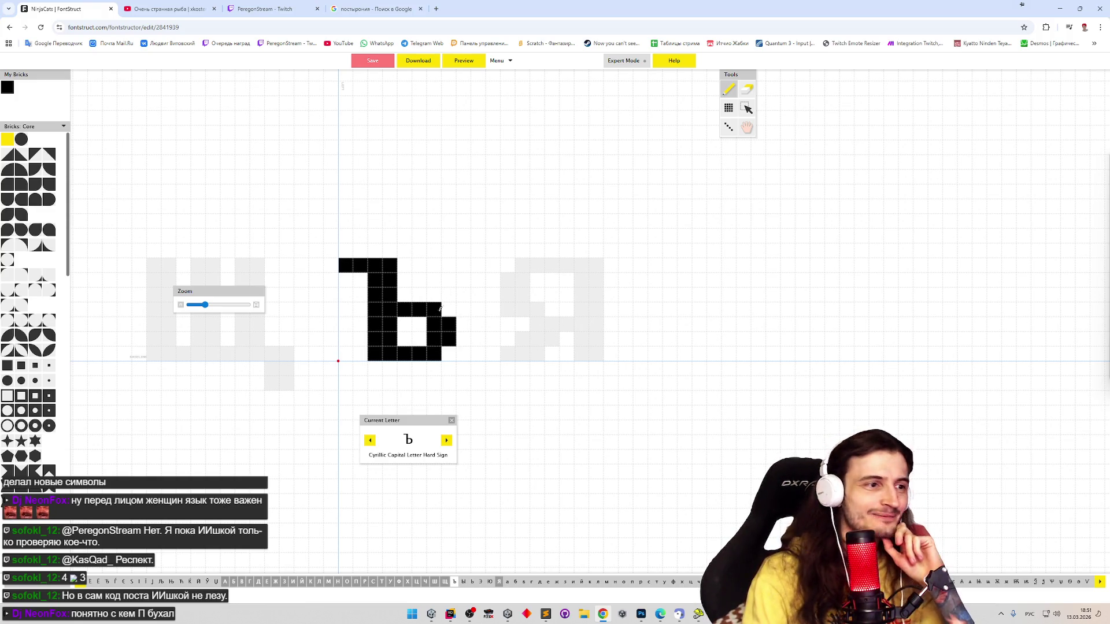
Review the neighbouring glyphs Щ, Ш and Ч, then advance to the empty Ы
click(369, 442)
click(370, 441)
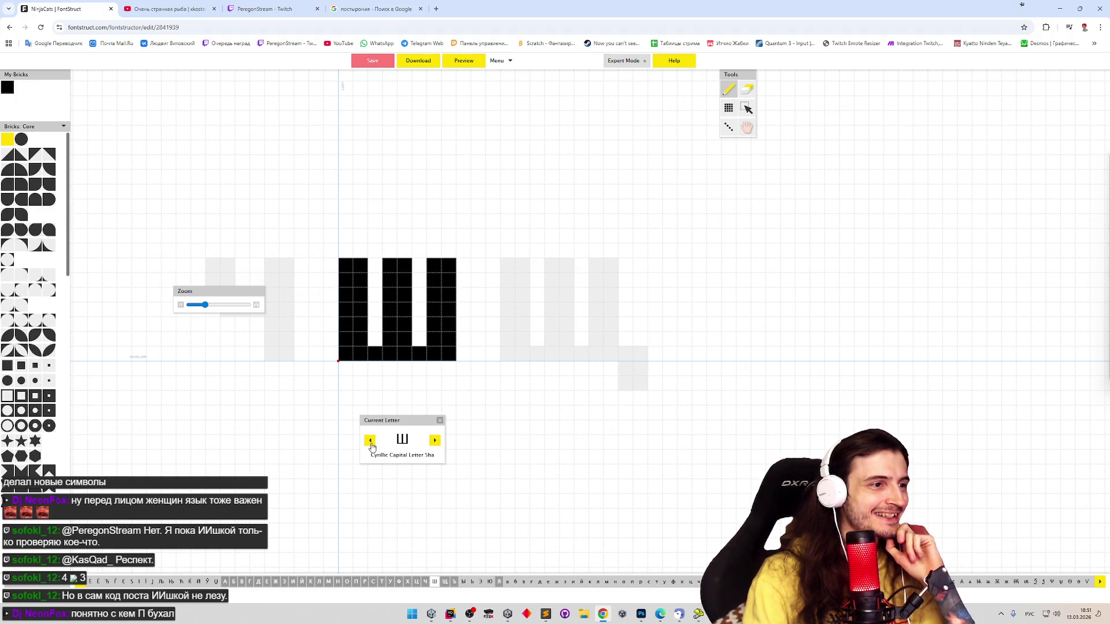
click(370, 441)
click(370, 441)
click(434, 442)
click(434, 442)
click(434, 442)
click(439, 444)
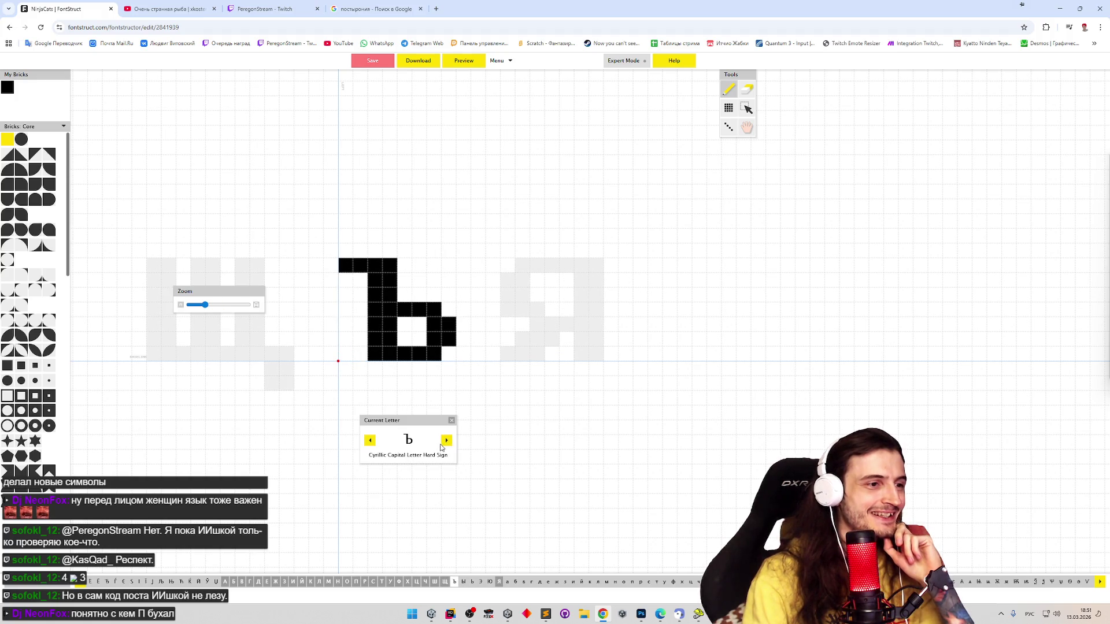
click(443, 444)
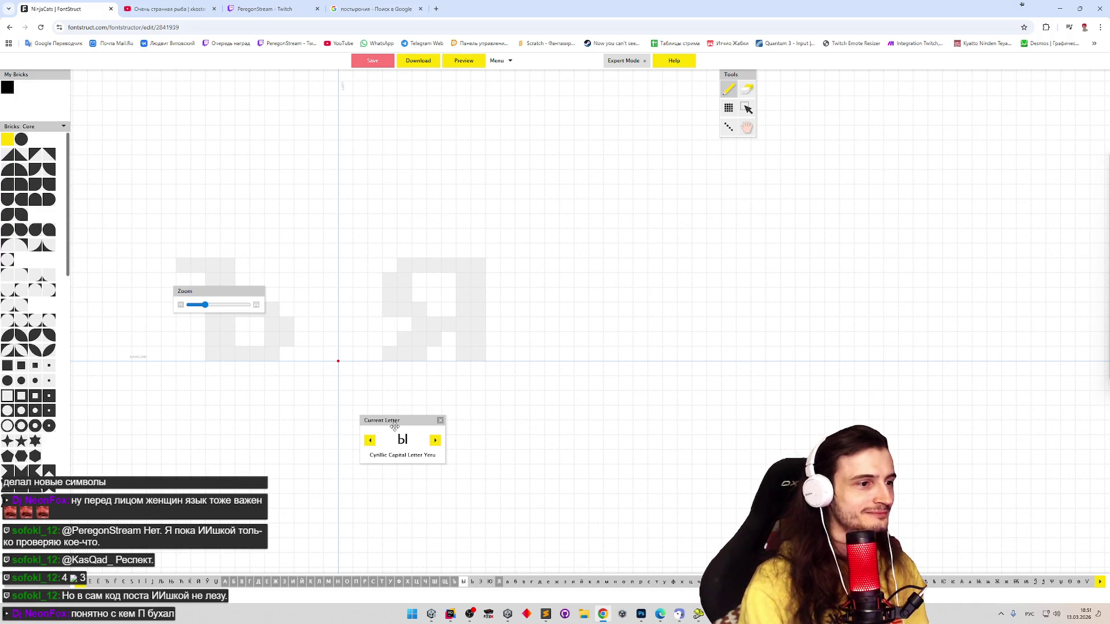
Build Ы from the pasted Ъ: remove the serif, shift it left, add a tall right column
click(370, 441)
click(443, 440)
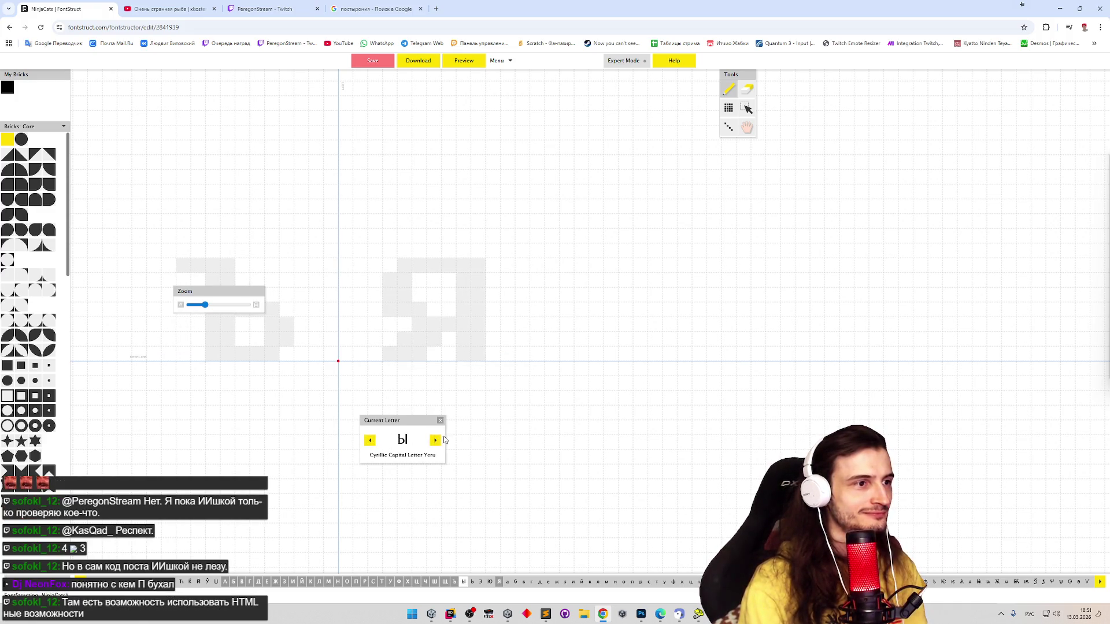
click(370, 441)
click(433, 440)
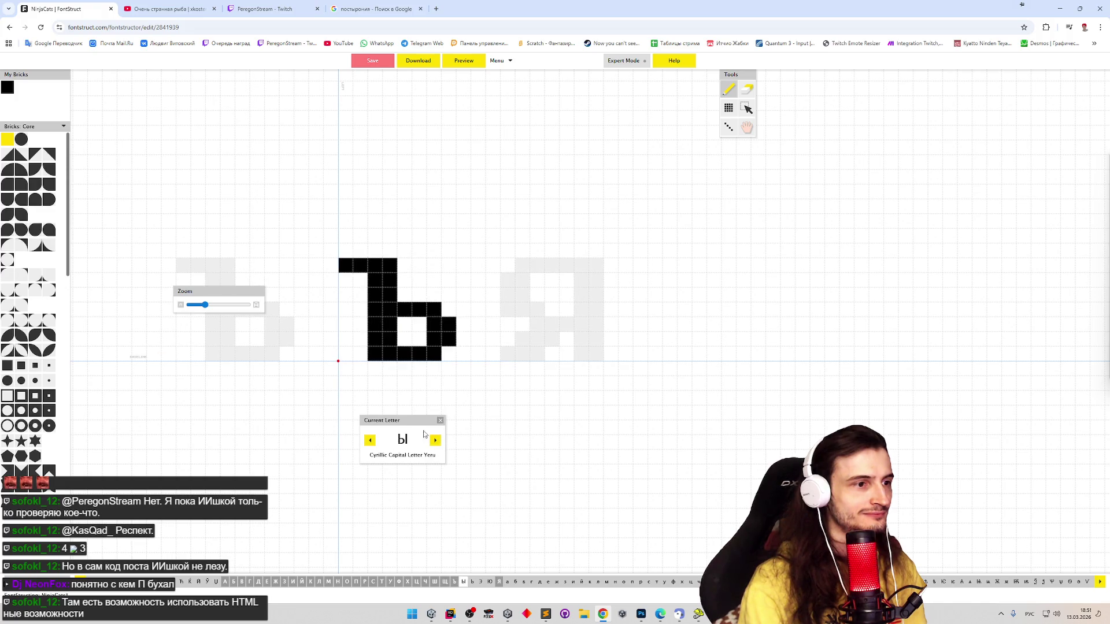
key(ctrl+v)
shift+click(345, 265)
shift+click(361, 265)
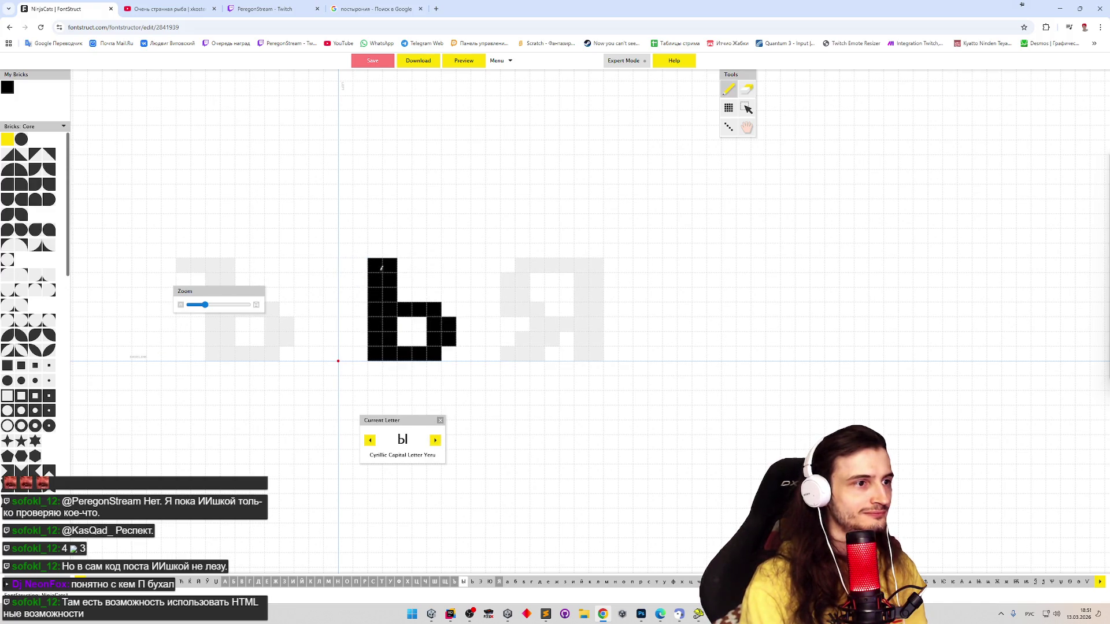
key(s)
mouse_move(372, 265)
mouse_down()
mouse_move(429, 341)
mouse_move(457, 360)
mouse_up()
drag(399, 339, 371, 339)
key(p)
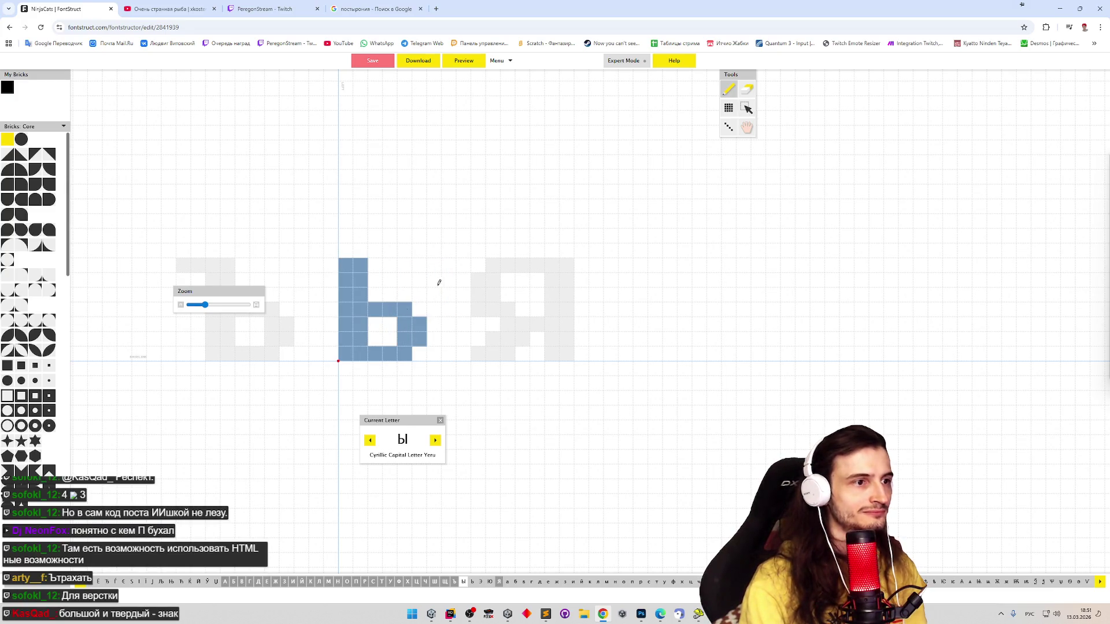
mouse_move(445, 266)
mouse_down()
mouse_move(449, 352)
mouse_move(463, 264)
mouse_move(456, 297)
mouse_up()
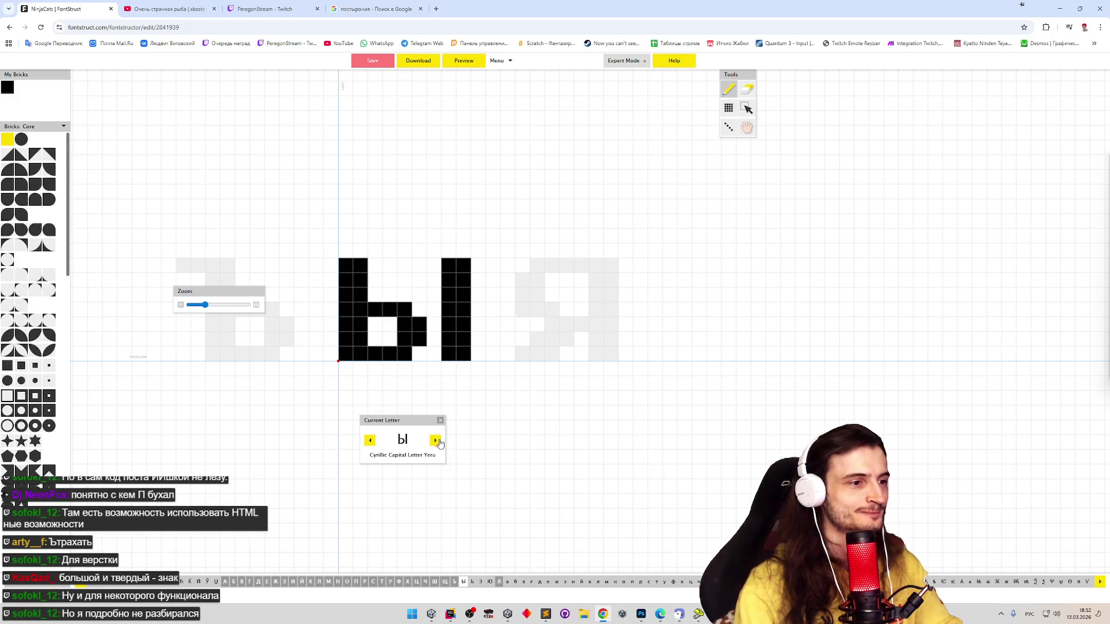
Paste the Ы shape into Ь and erase its right bar to leave the soft sign
click(436, 441)
key(ctrl+v)
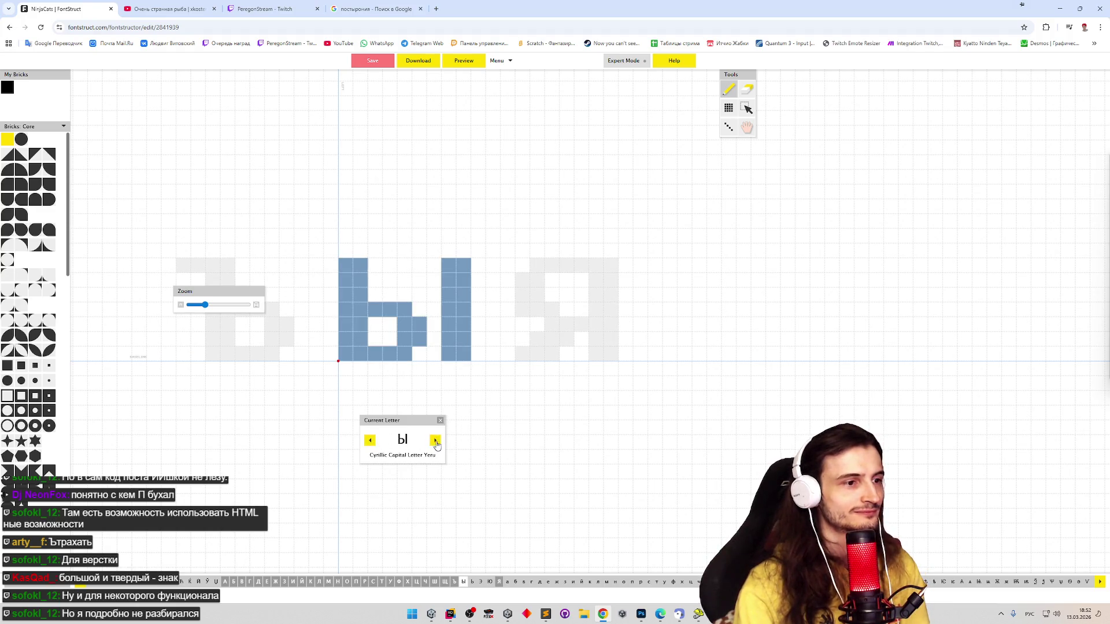
key(e)
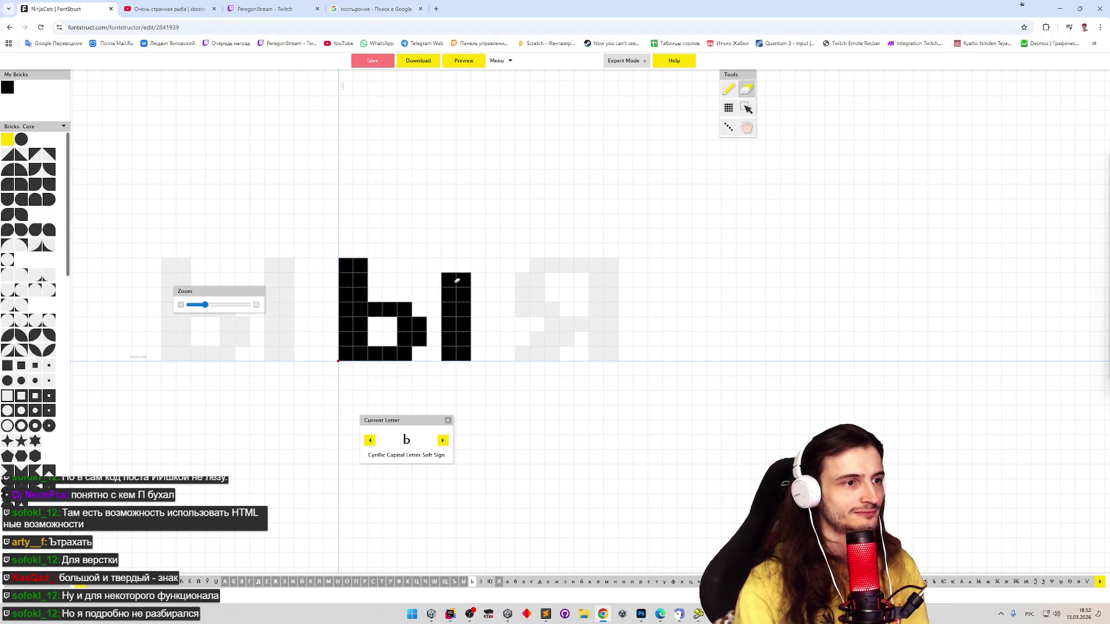
drag(460, 281, 457, 354)
key(p)
click(442, 441)
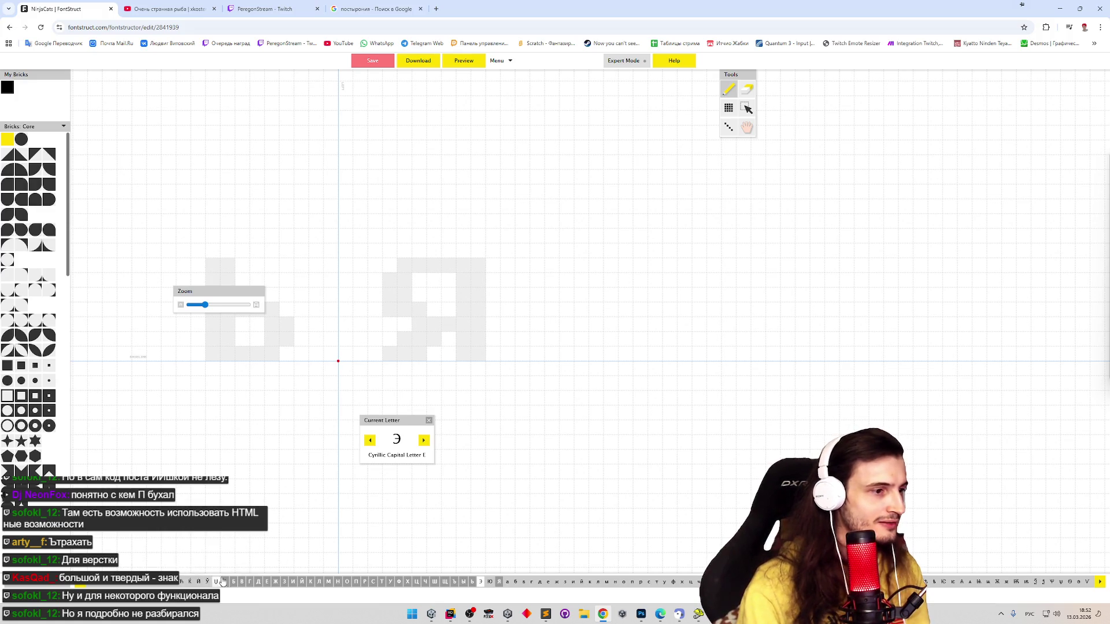
click(373, 580)
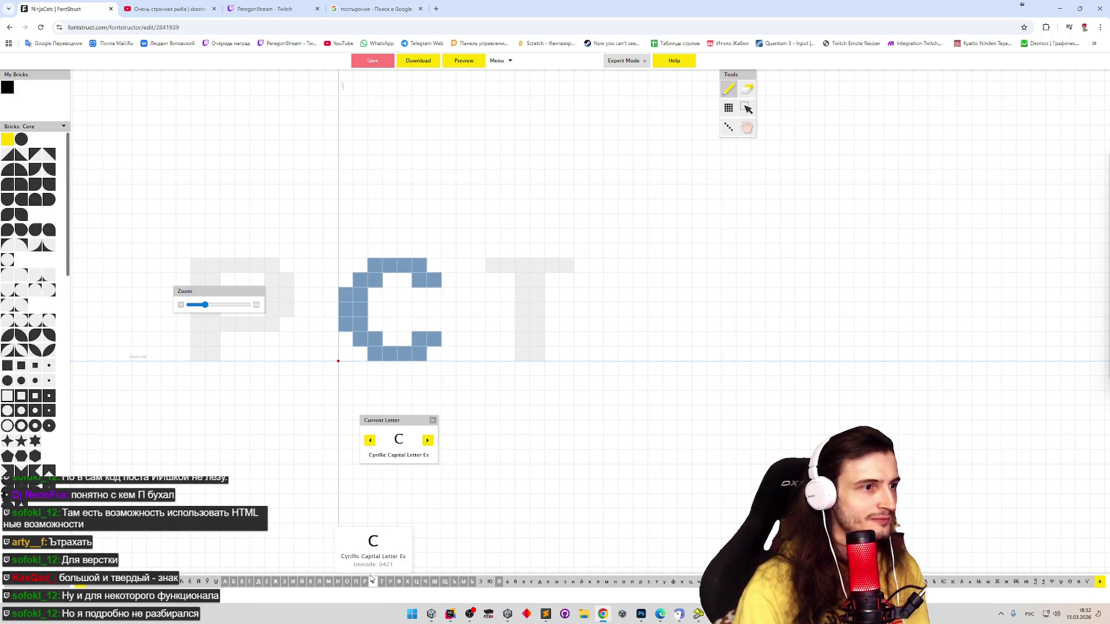
Paste the С into Э, flip it horizontally, and draw a short middle bar
click(480, 583)
key(ctrl+v)
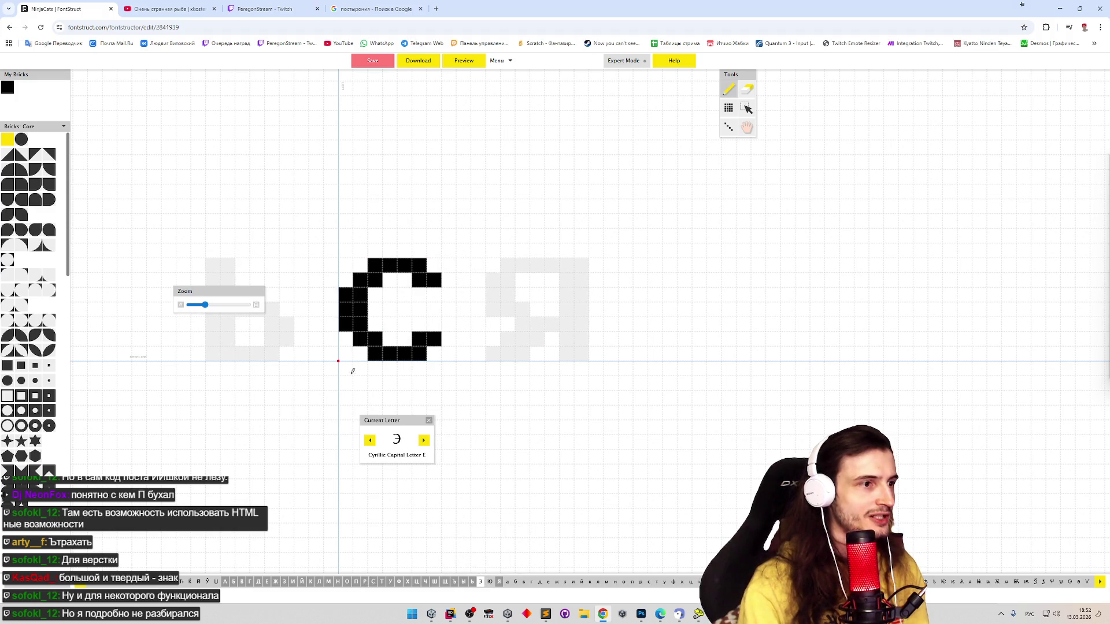
click(511, 62)
mouse_move(523, 88)
click(623, 60)
click(498, 60)
mouse_move(532, 103)
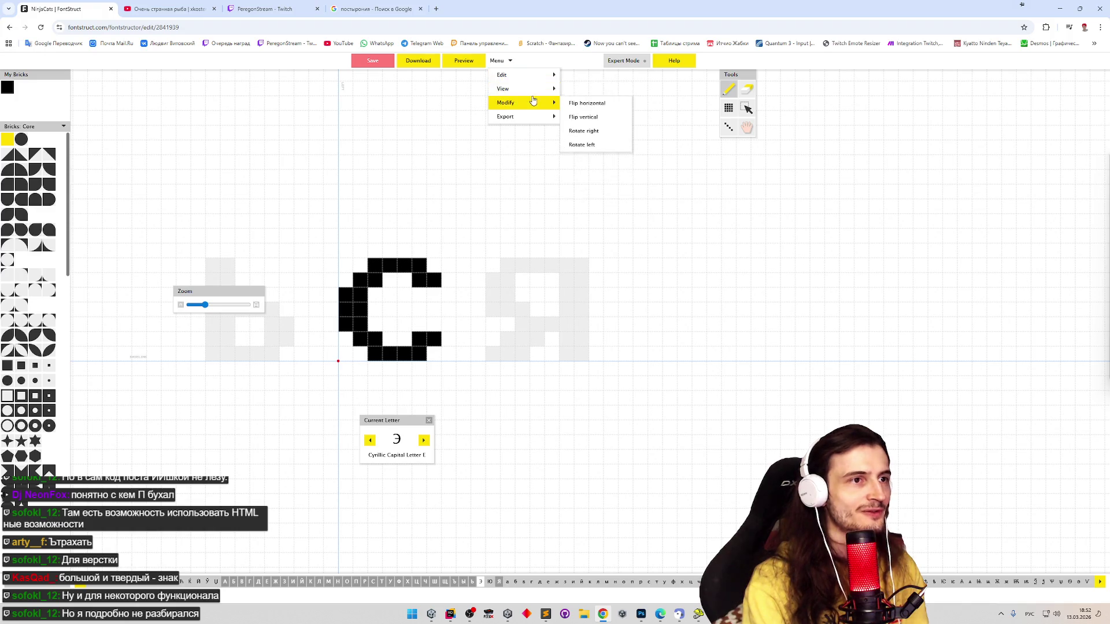
click(585, 105)
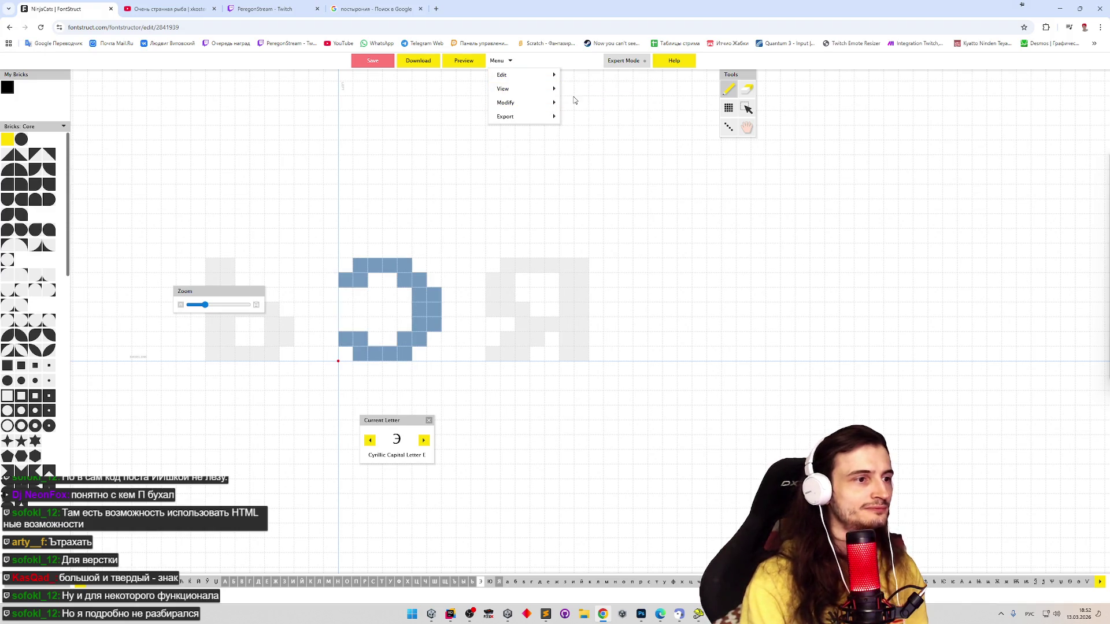
drag(387, 303, 405, 309)
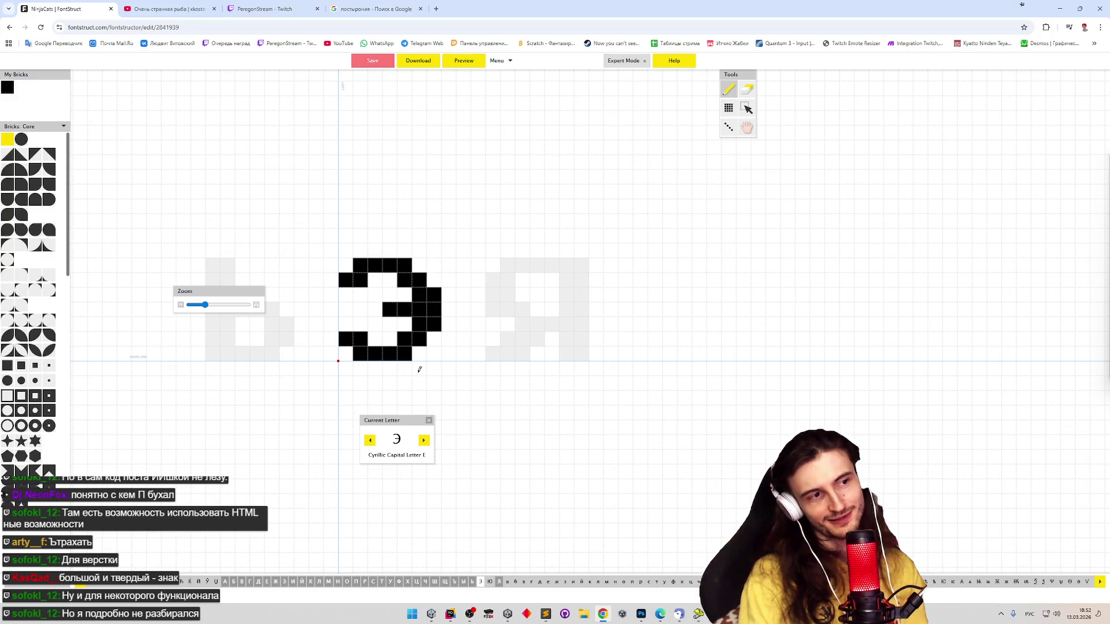
click(374, 309)
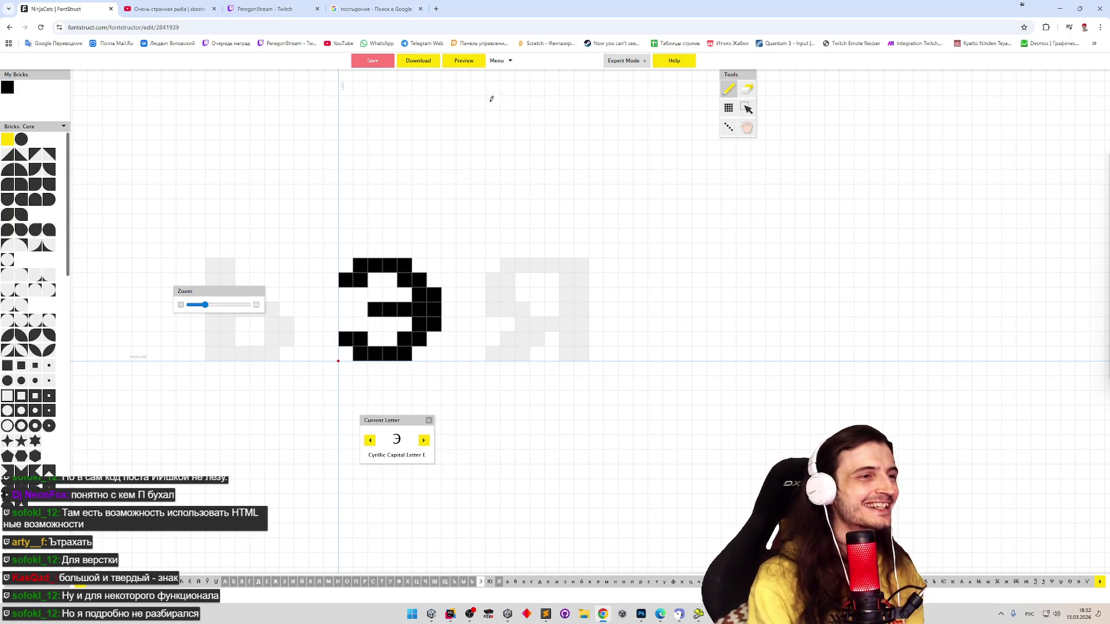
Preview the font with the Cyrillic sample text ЭДВФАРД
click(467, 64)
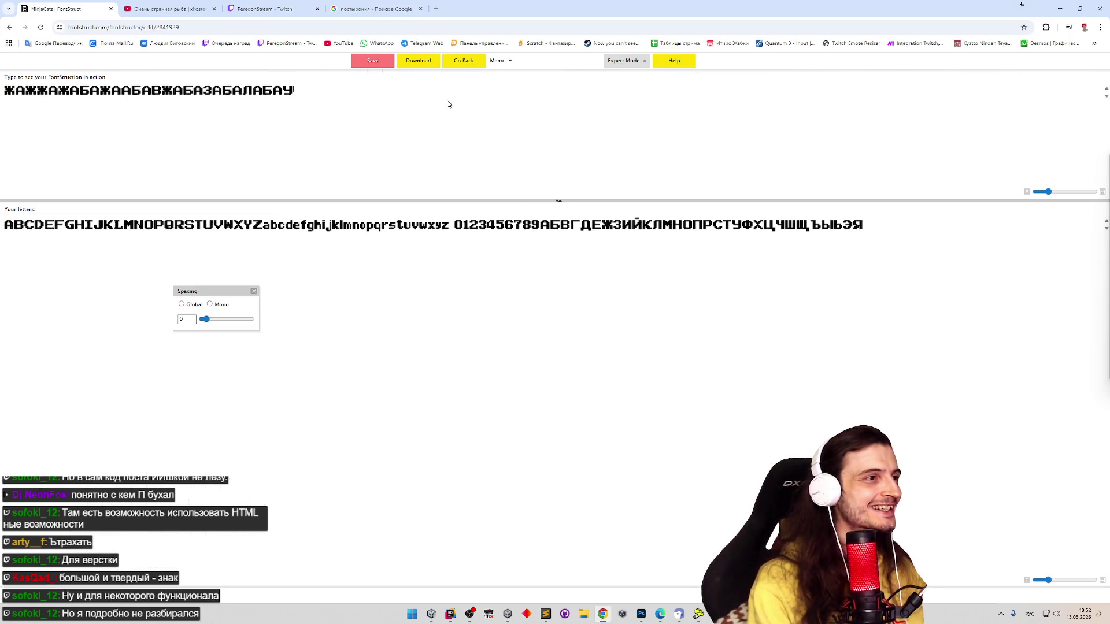
text(ЭЖ)
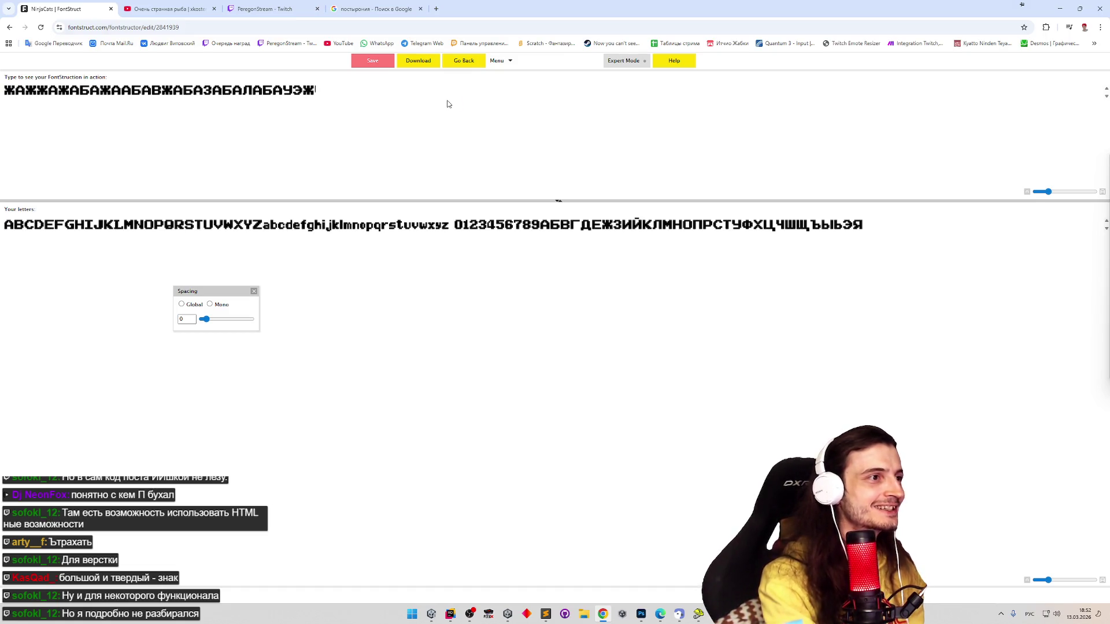
key(BackSpace)
text(ДВФАРД)
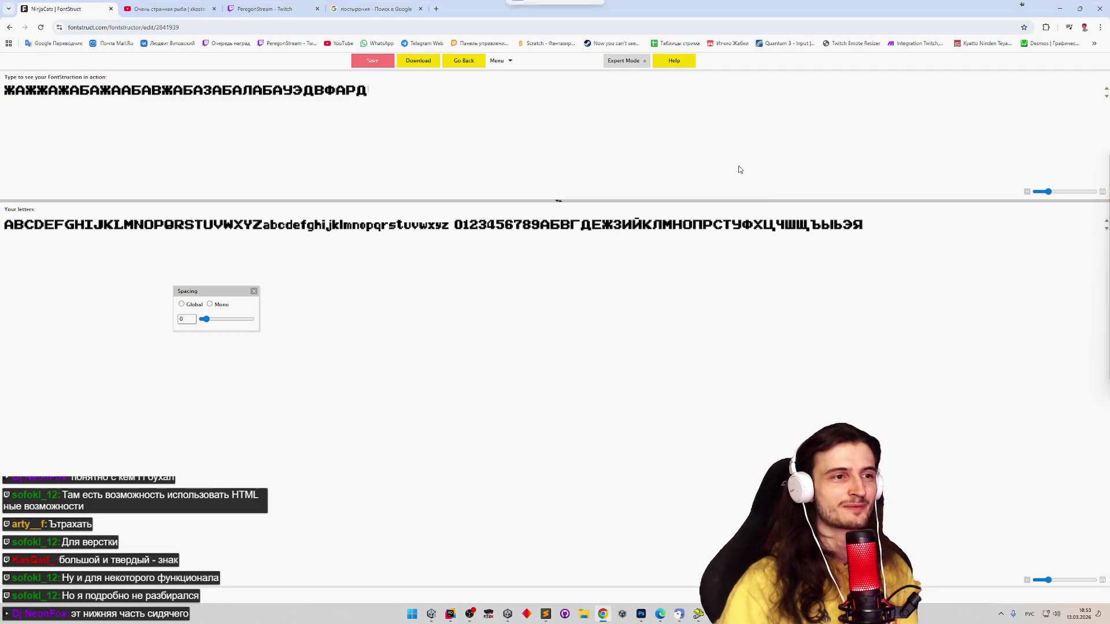
Snip a screenshot of the Cyrillic letters in the preview's 'Your letters' row
key(super+shift+s)
mouse_move(598, 184)
mouse_down()
mouse_move(899, 278)
mouse_move(877, 282)
mouse_up()
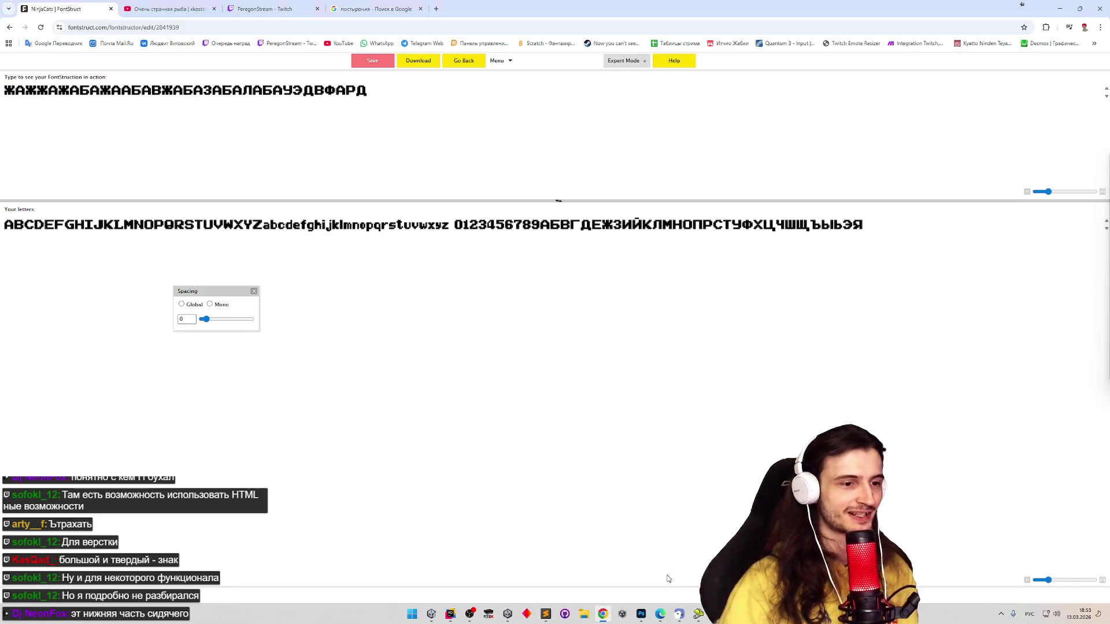
click(411, 614)
Launch Paint from Start search and paste the snipped Cyrillic letters
text(зфшт)
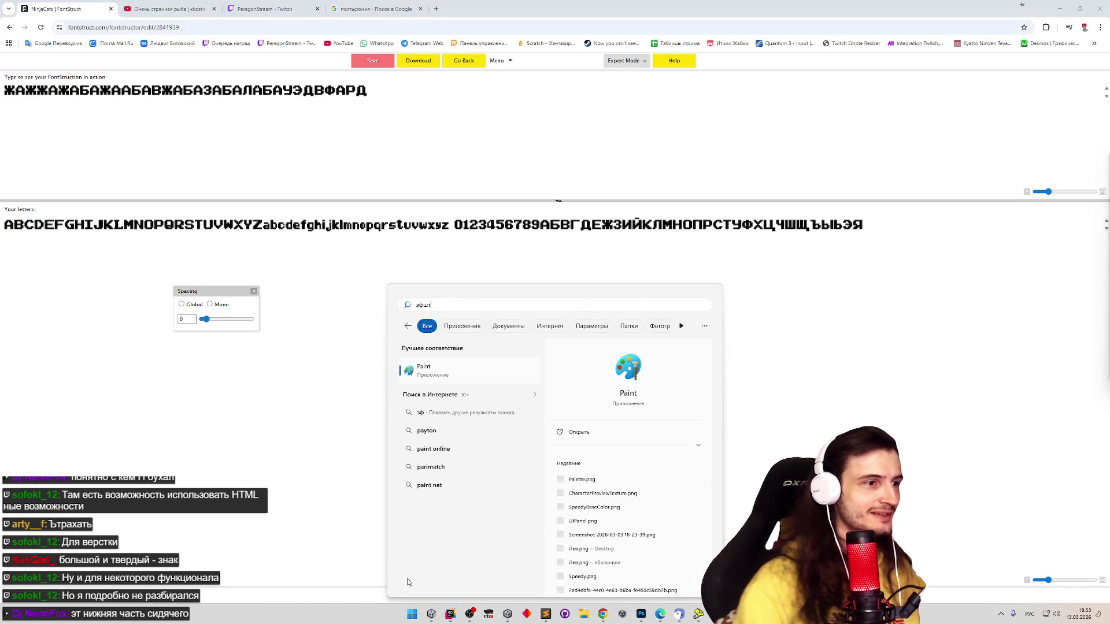
key(Return)
key(ctrl+v)
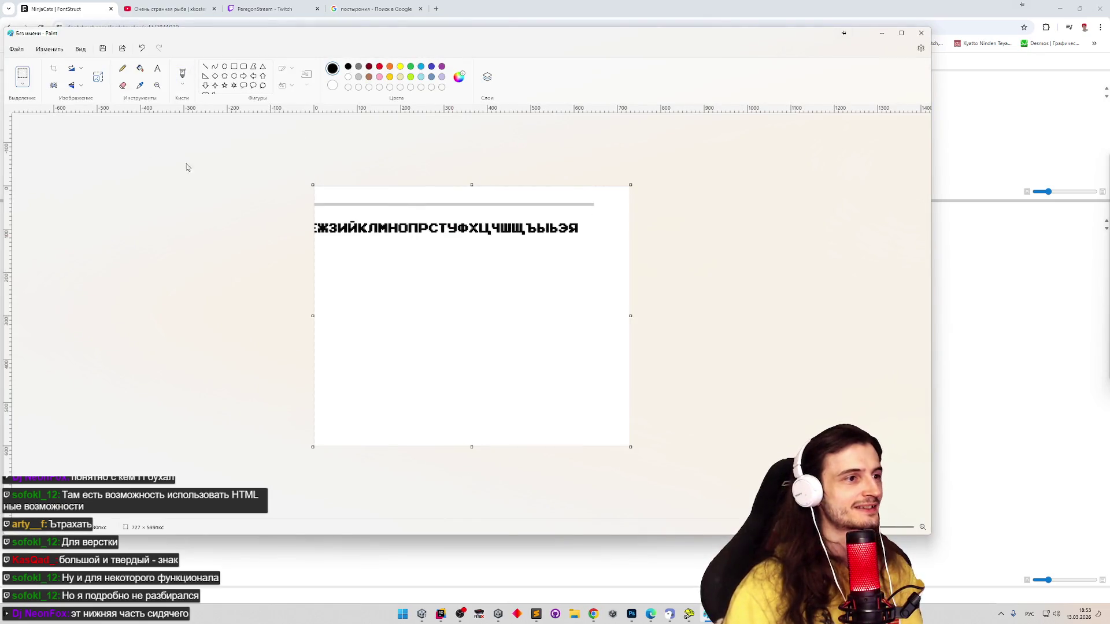
Set up a white, solid-filled rectangle with the thickest outline
click(235, 68)
click(333, 86)
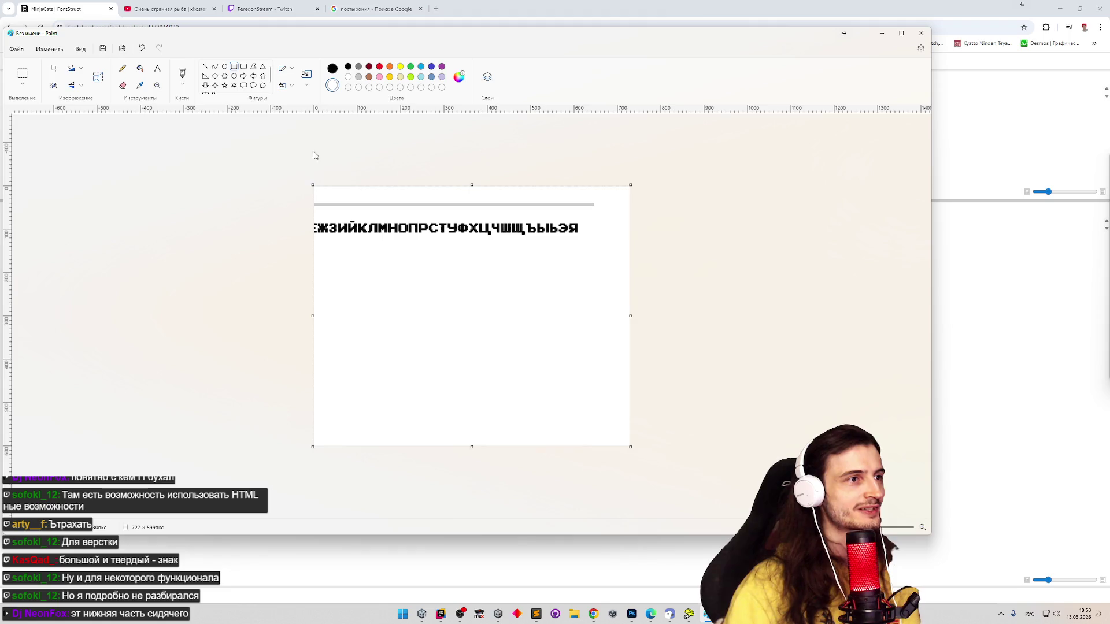
click(332, 68)
click(348, 76)
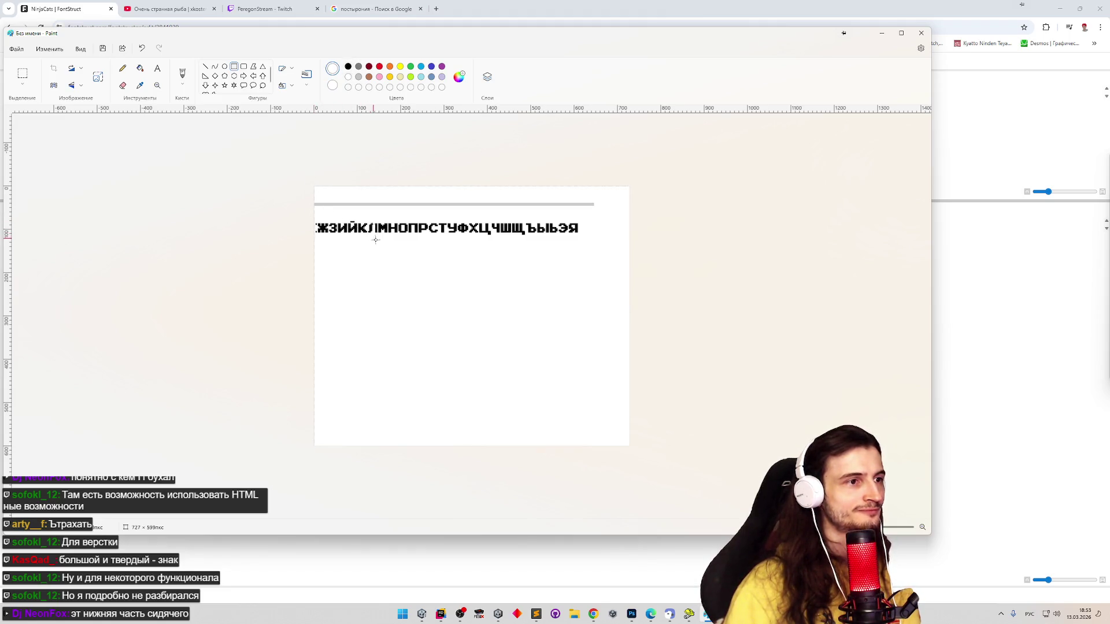
key(ctrl+z)
click(307, 78)
click(305, 160)
click(292, 86)
click(300, 123)
White out every letter except ПРСТУ, Ц and Я, then minimise Paint
mouse_move(321, 214)
mouse_down()
mouse_move(347, 248)
mouse_move(416, 264)
mouse_up()
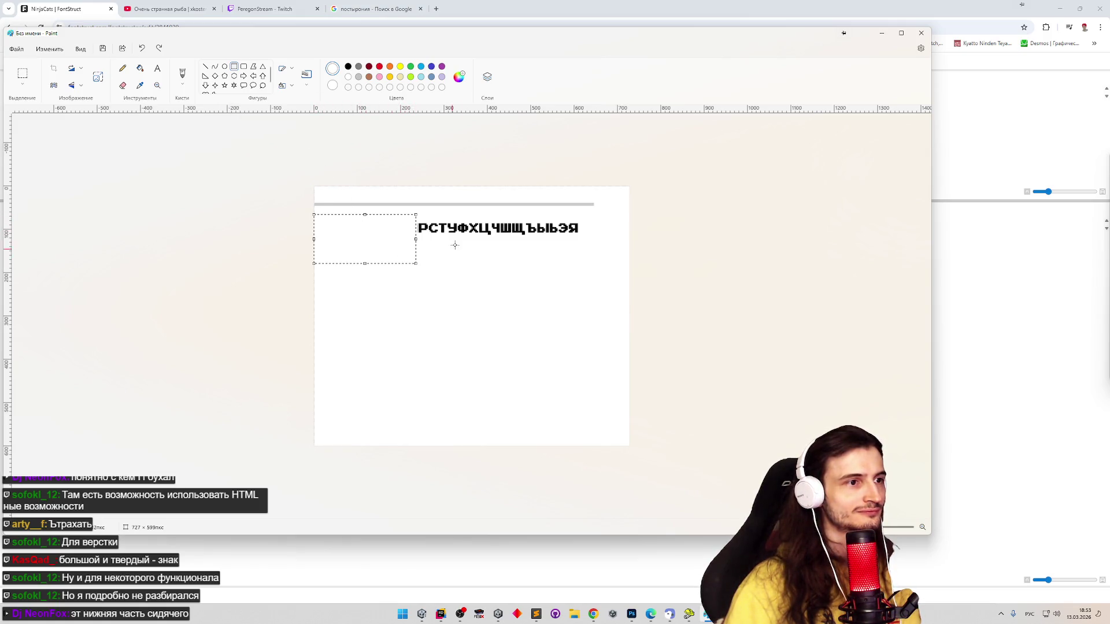
mouse_move(456, 215)
mouse_down()
mouse_move(474, 250)
mouse_move(498, 227)
mouse_move(569, 250)
mouse_up()
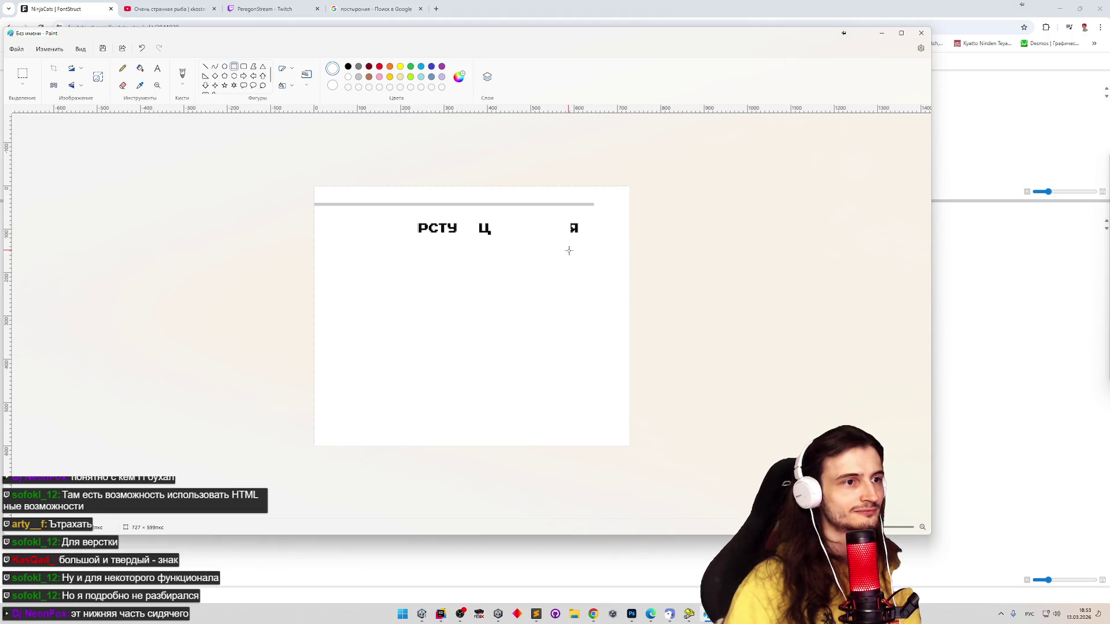
key(ctrl+z)
key(ctrl+z)
key(ctrl+z)
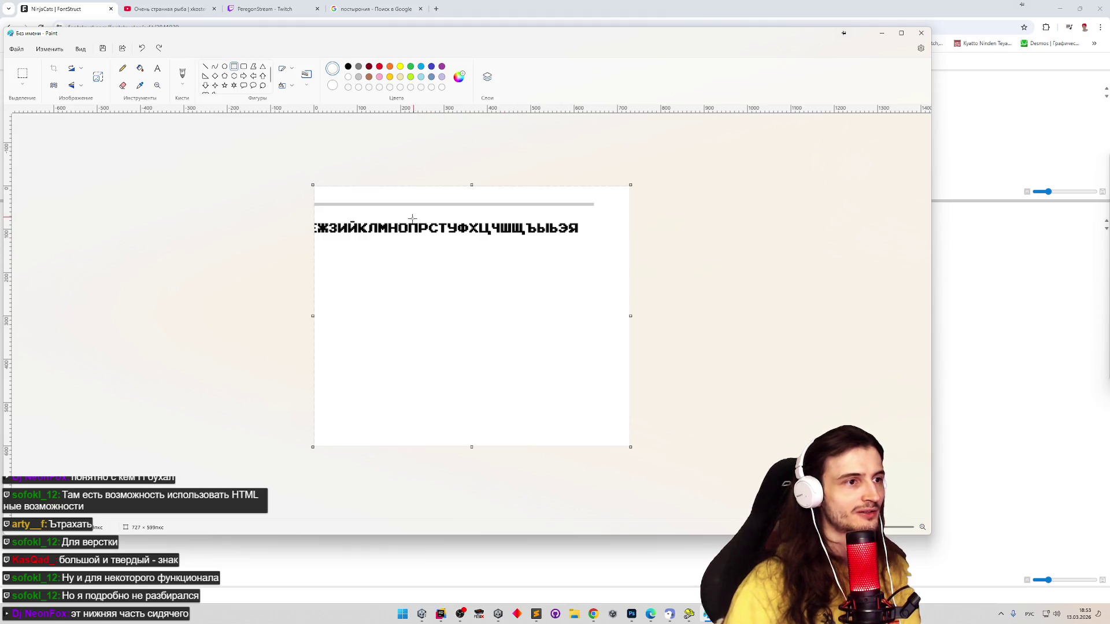
drag(408, 219, 253, 247)
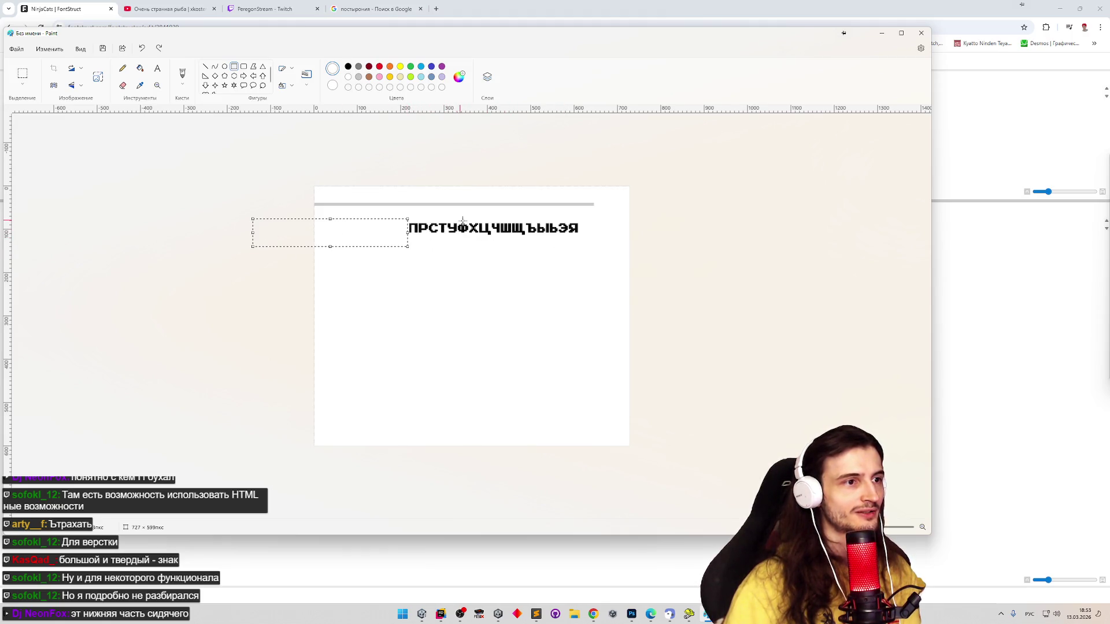
mouse_move(459, 222)
mouse_down()
mouse_move(480, 245)
mouse_move(470, 238)
mouse_move(566, 243)
mouse_up()
click(516, 174)
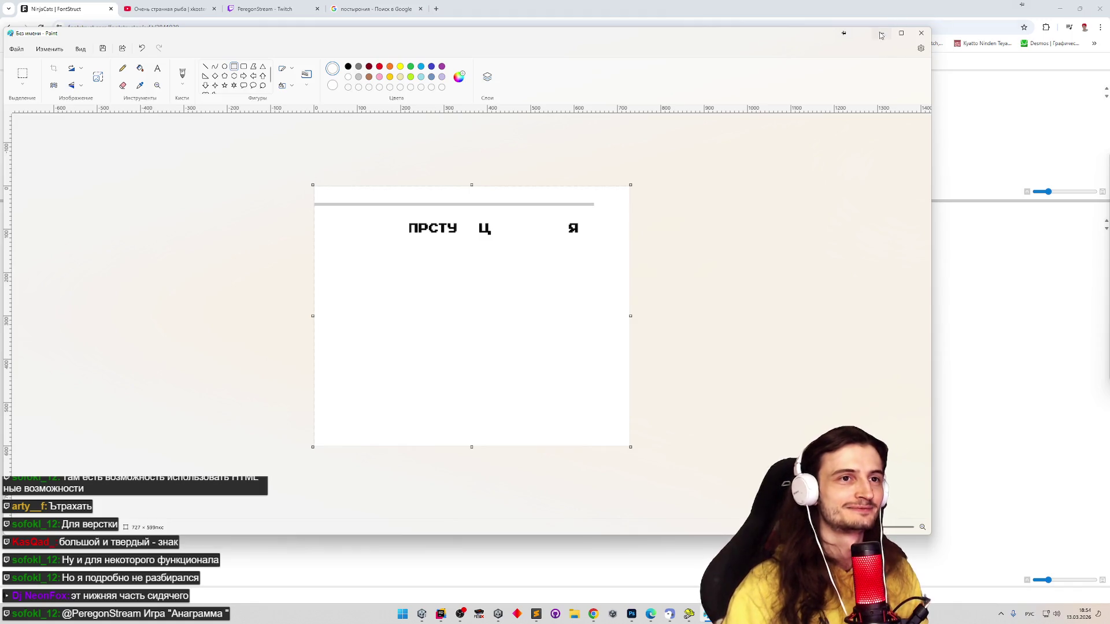
click(883, 36)
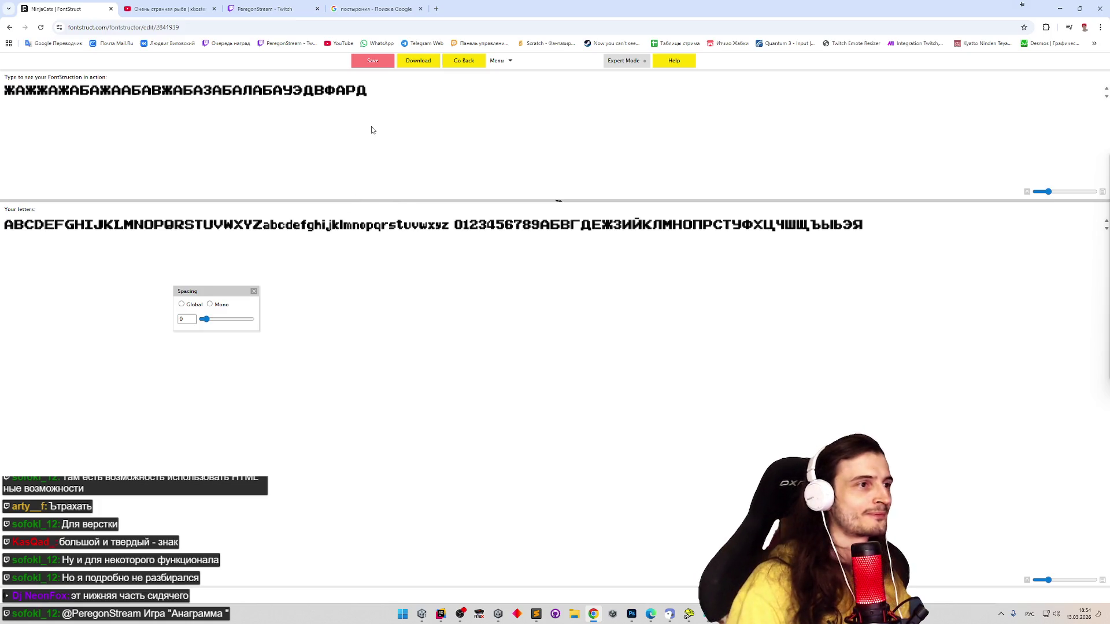
Return to glyph editing and build Ю from bricks: left stem, short crossbar and oval ring
click(471, 61)
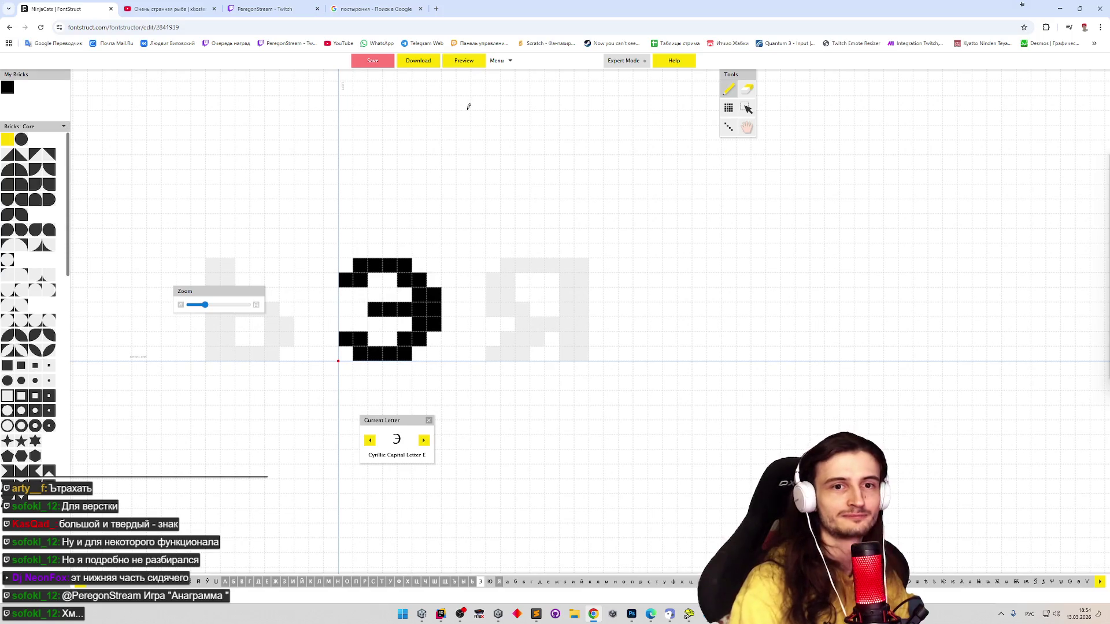
click(426, 441)
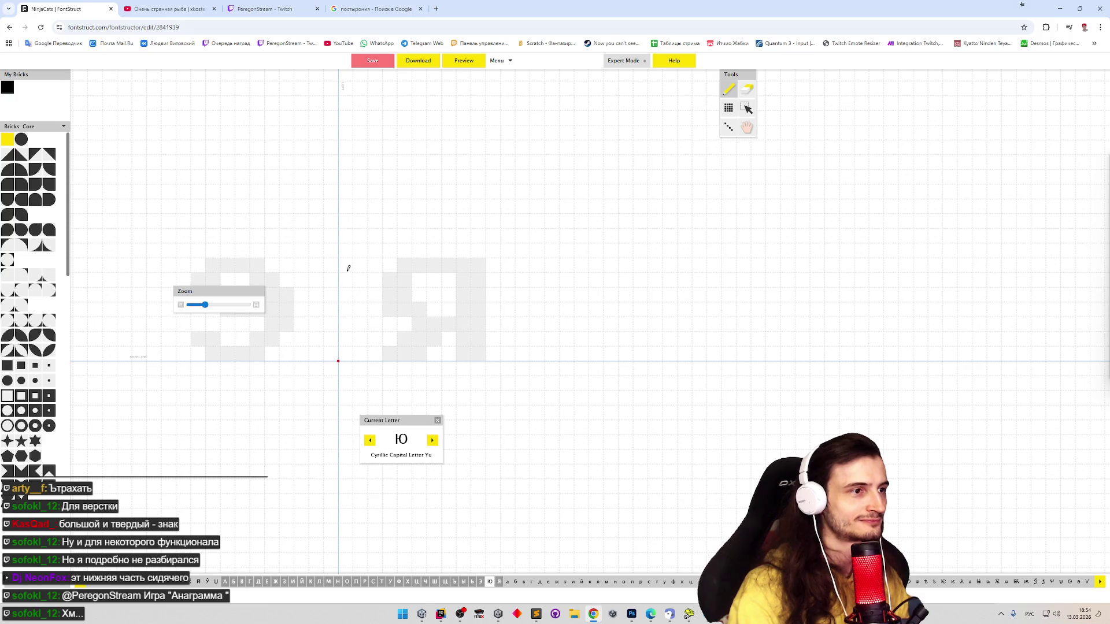
mouse_move(345, 263)
mouse_down()
mouse_move(345, 354)
mouse_move(358, 263)
mouse_up()
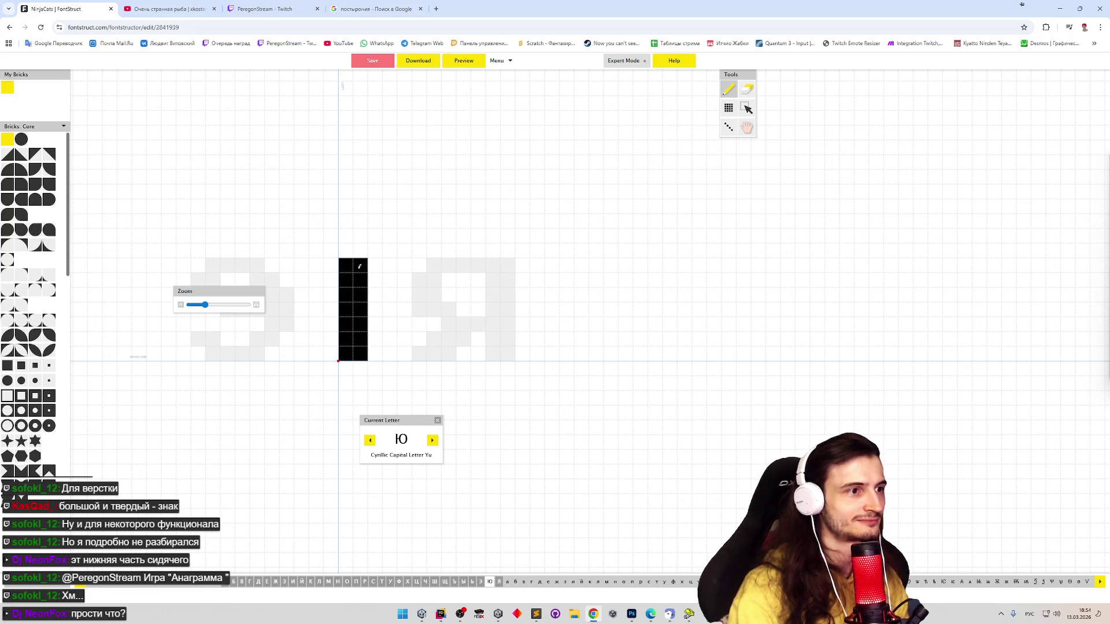
click(376, 308)
mouse_move(383, 306)
mouse_down()
mouse_move(393, 305)
mouse_move(389, 281)
mouse_move(410, 291)
mouse_up()
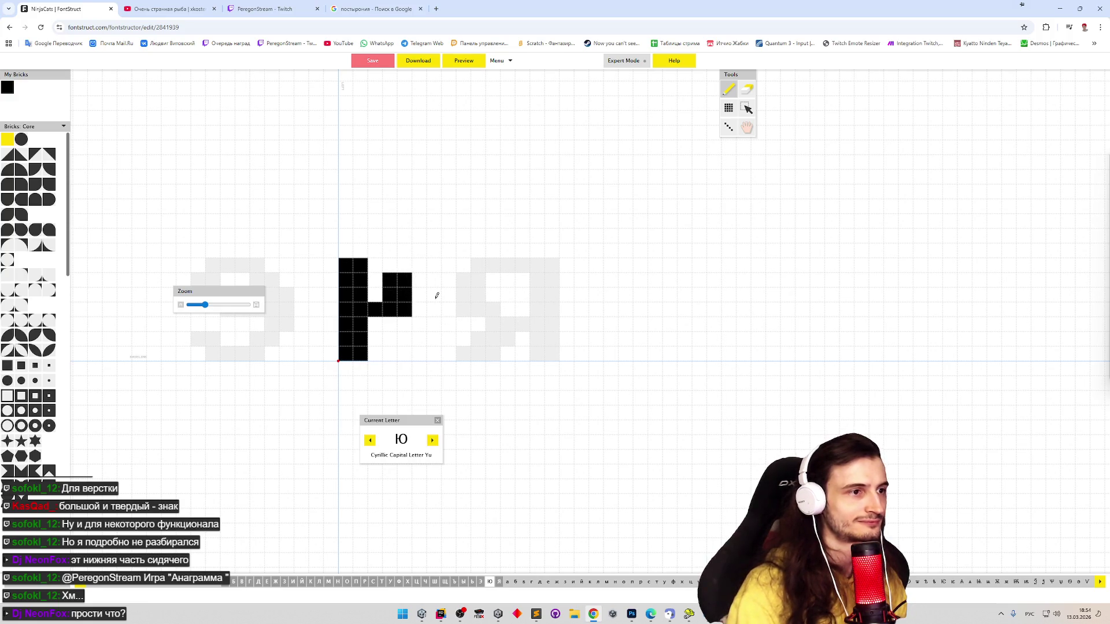
drag(446, 279, 462, 340)
mouse_move(390, 321)
mouse_down()
mouse_move(416, 351)
mouse_move(436, 353)
mouse_up()
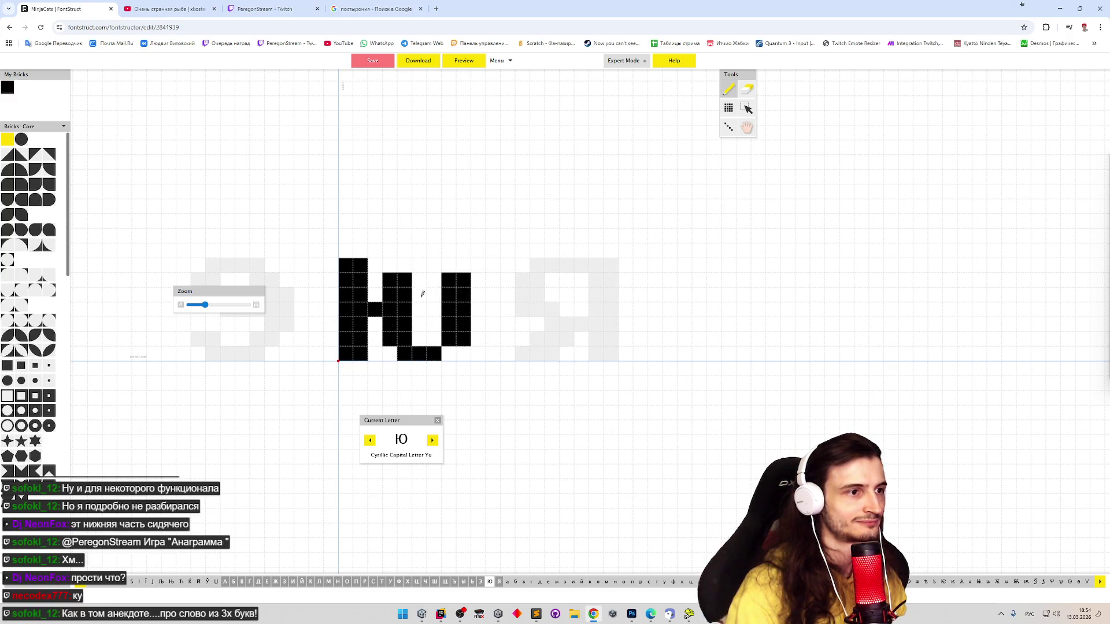
mouse_move(405, 264)
mouse_down()
mouse_move(449, 265)
mouse_move(453, 353)
mouse_up()
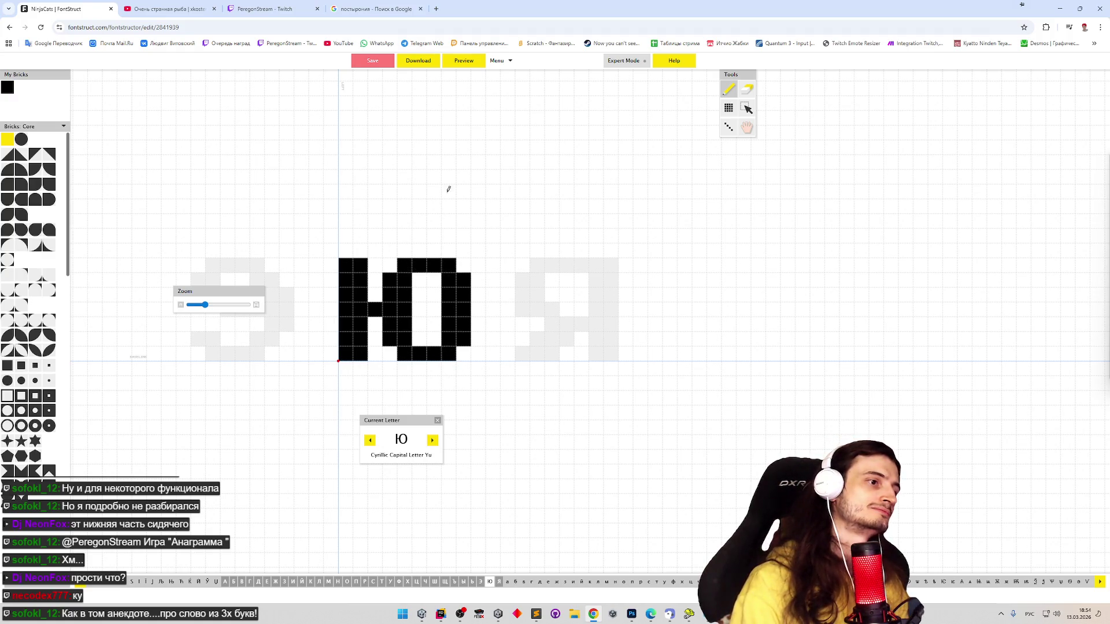
Step back through the Cyrillic capitals to the extra letters, then forward from Џ to Г
click(431, 445)
click(371, 442)
click(371, 442)
click(372, 443)
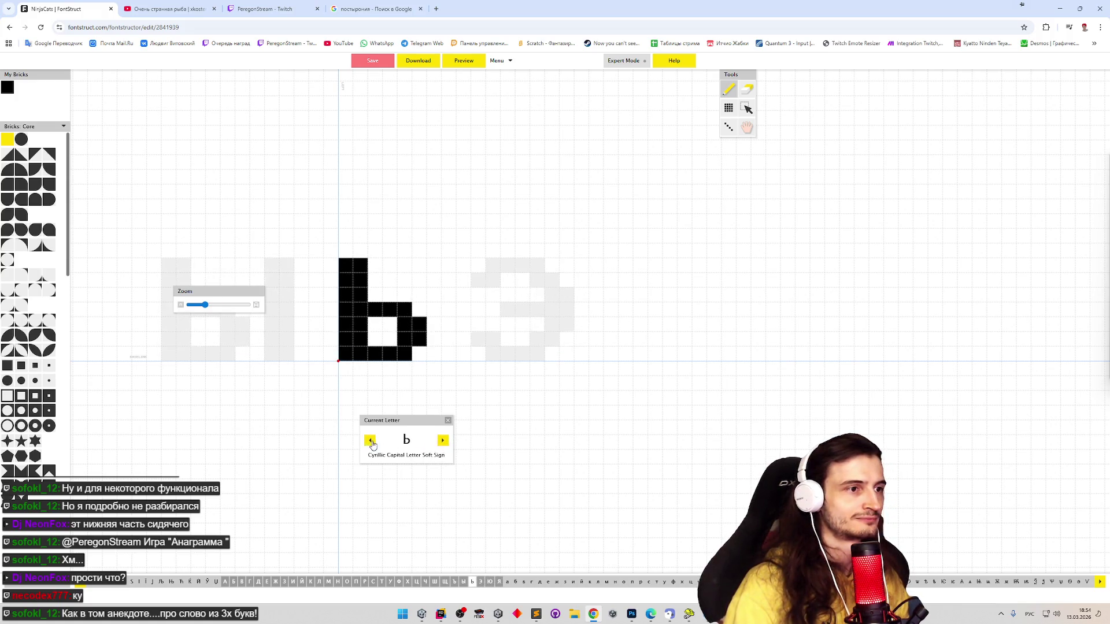
triple_click(372, 443)
triple_click(372, 443)
triple_click(372, 442)
double_click(372, 442)
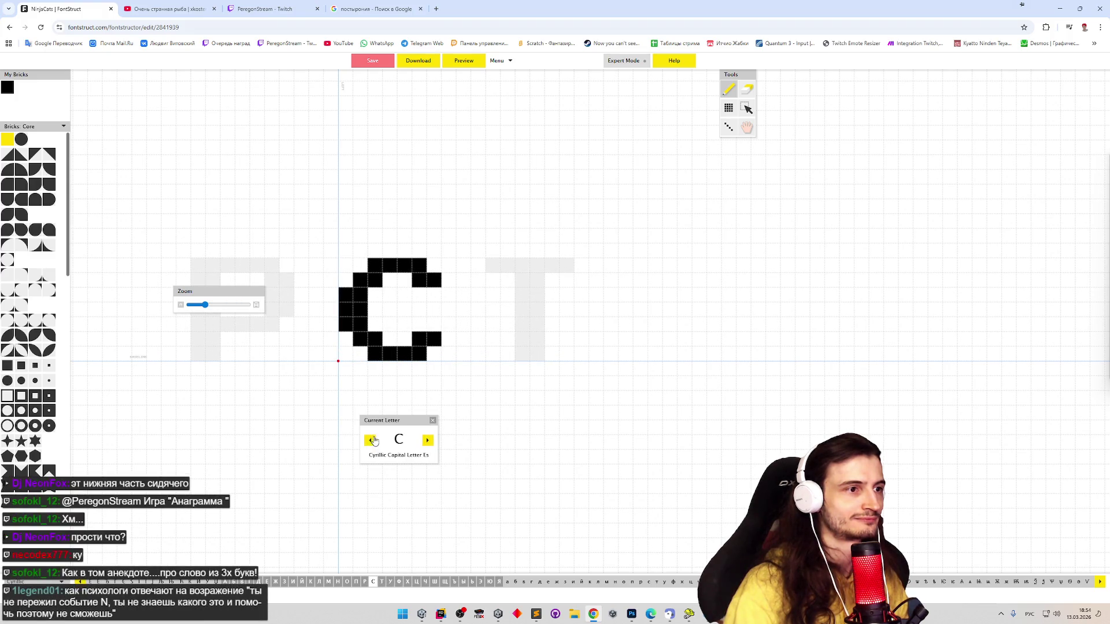
double_click(372, 442)
double_click(373, 442)
triple_click(372, 442)
triple_click(372, 443)
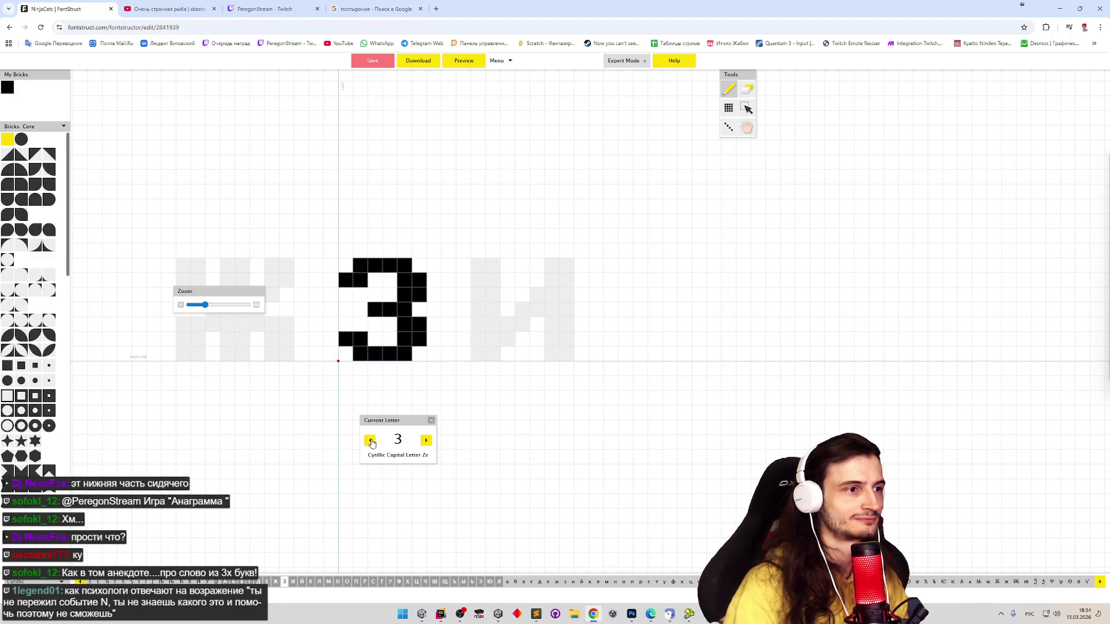
triple_click(372, 443)
double_click(372, 443)
double_click(371, 443)
click(371, 443)
click(429, 440)
click(437, 440)
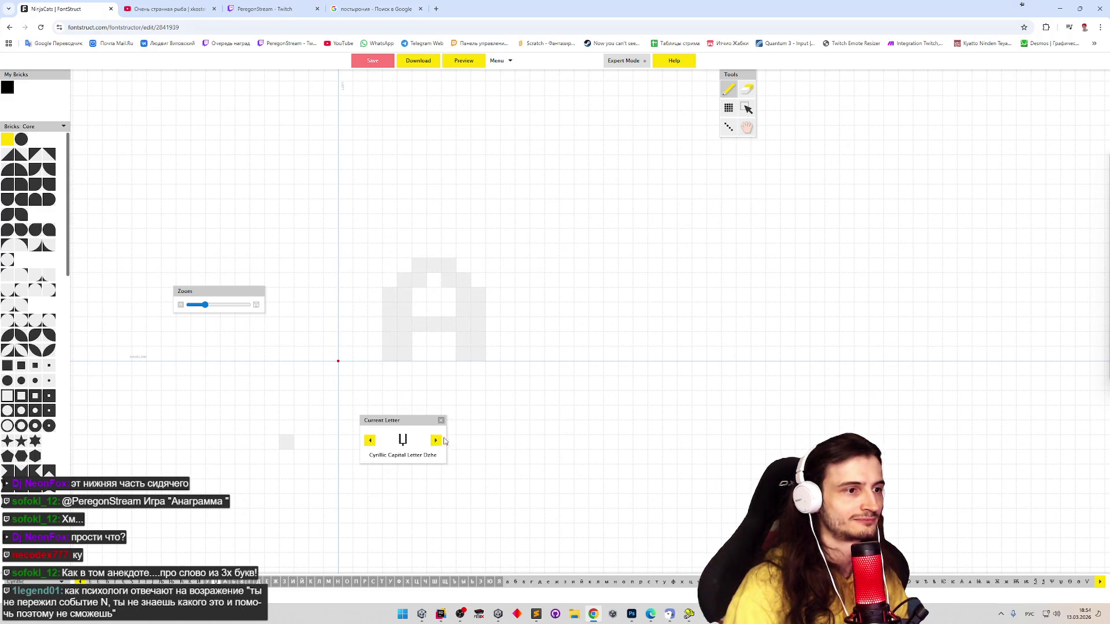
click(438, 440)
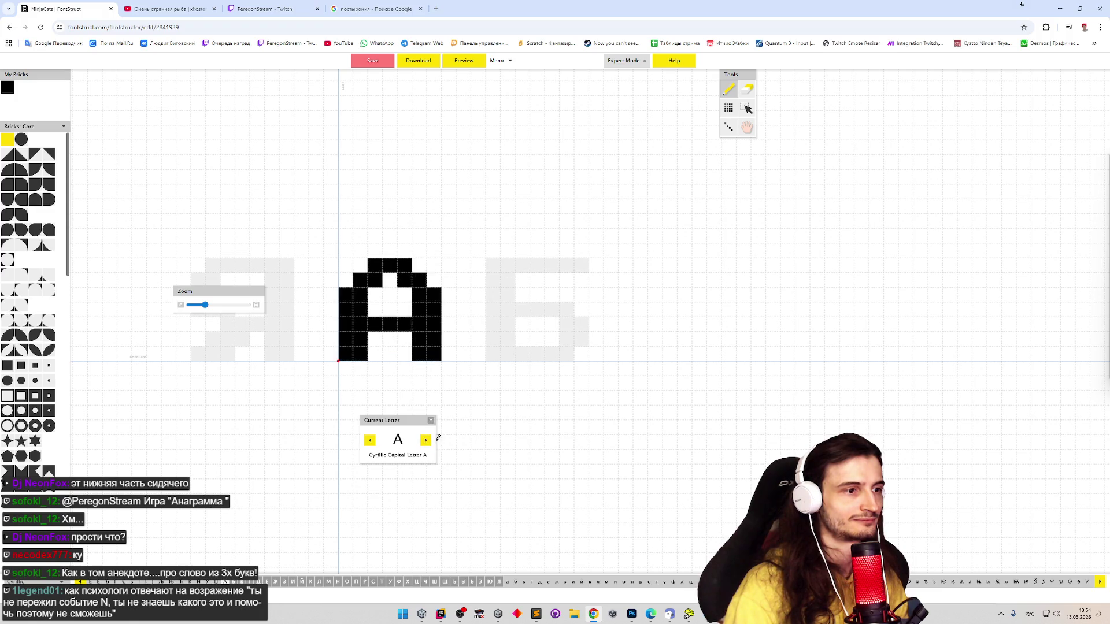
click(429, 443)
click(430, 443)
click(429, 443)
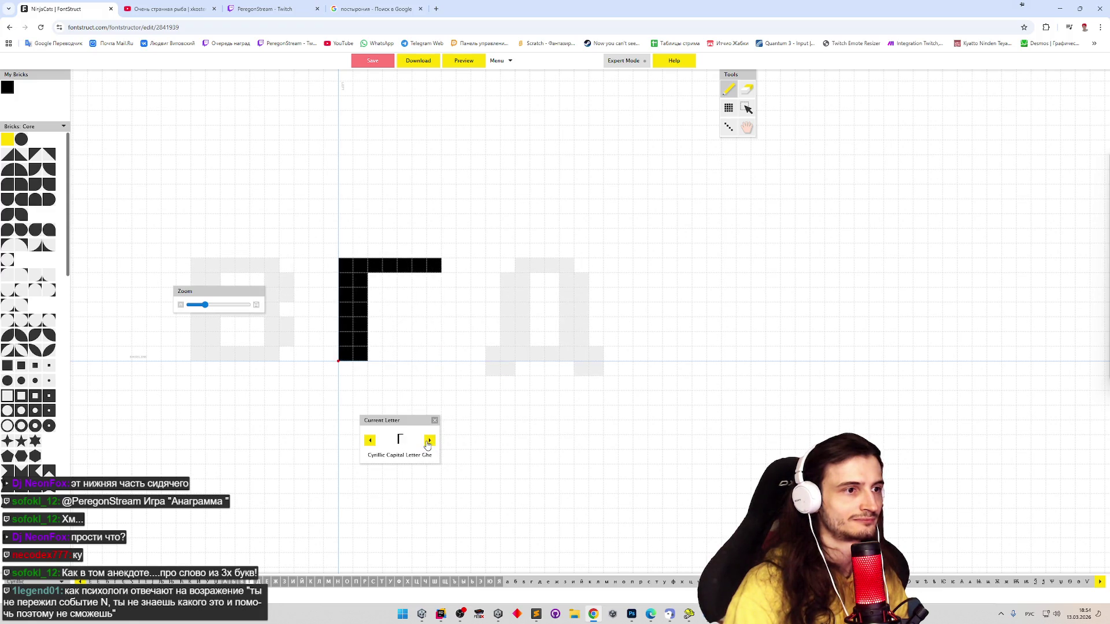
Save the font at the unsaved-changes warning, then check Е through З and back to Д
click(576, 358)
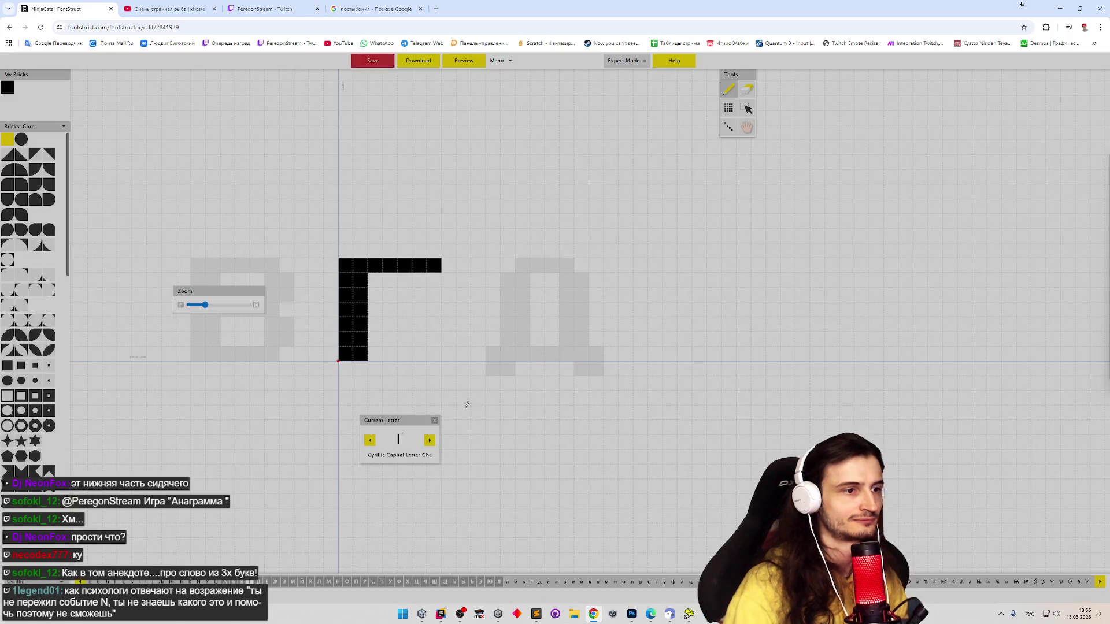
click(431, 441)
click(431, 442)
click(431, 442)
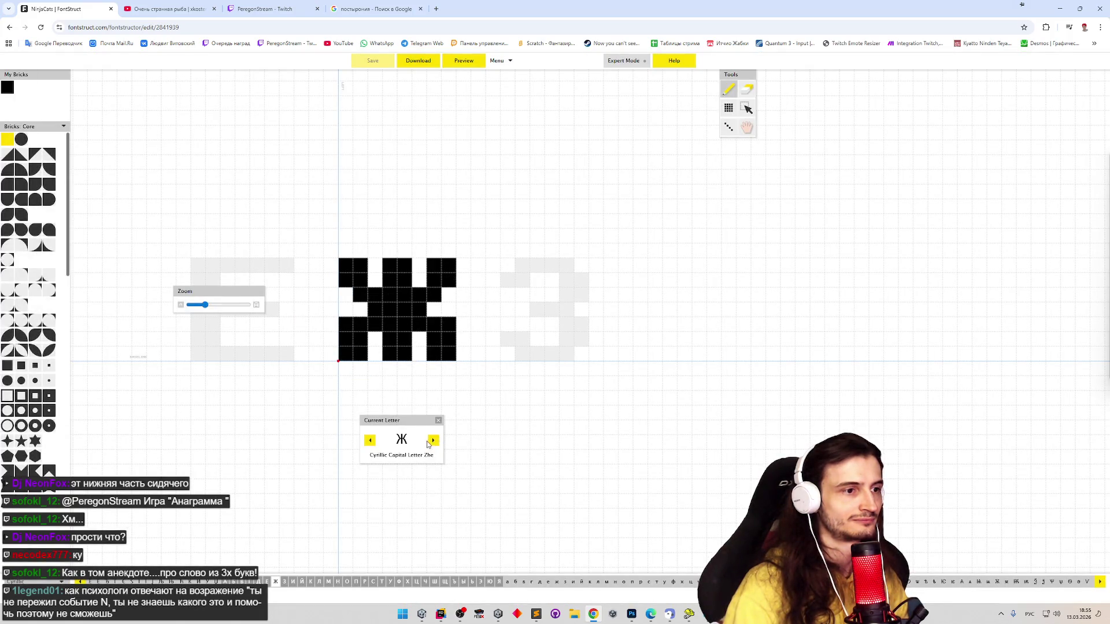
click(433, 442)
click(370, 441)
click(370, 442)
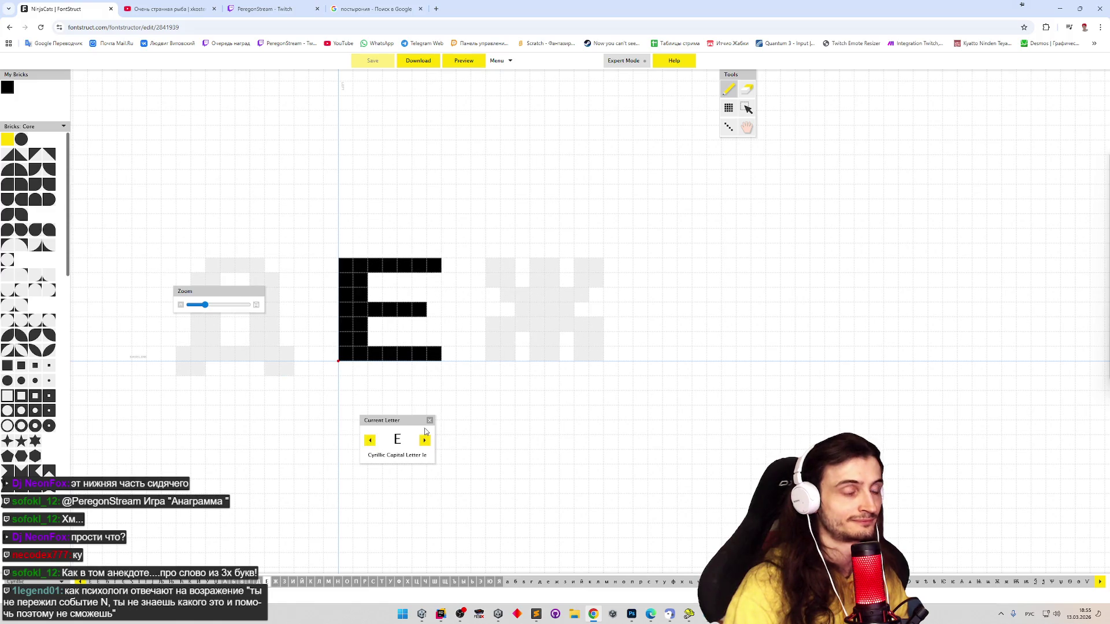
click(370, 441)
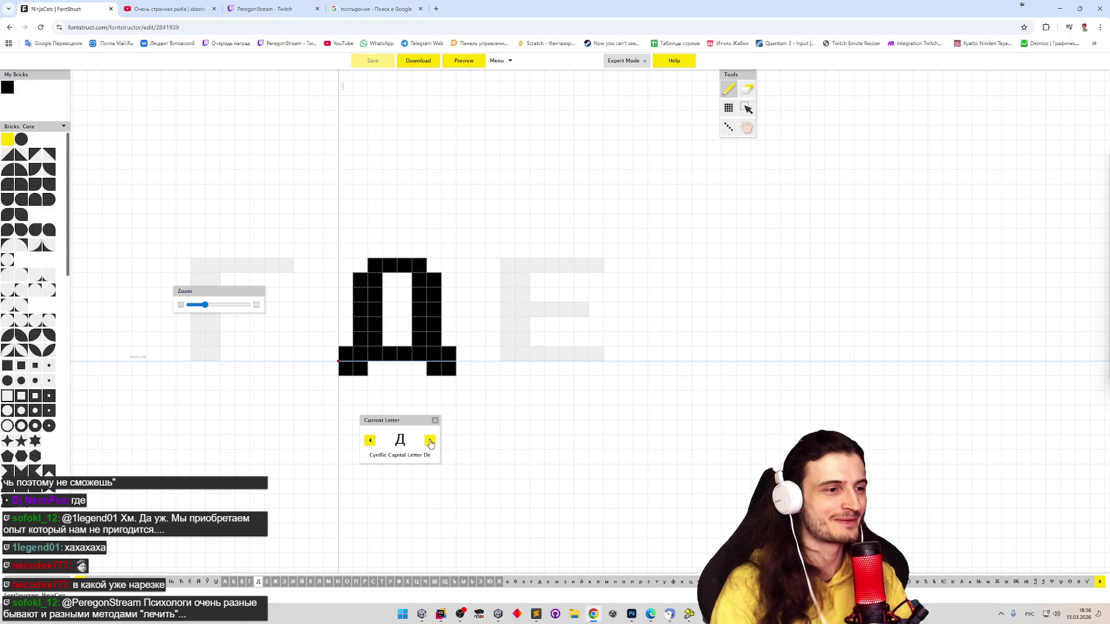
Step forward from И through the following Cyrillic capitals
click(430, 442)
click(429, 442)
click(429, 442)
click(428, 442)
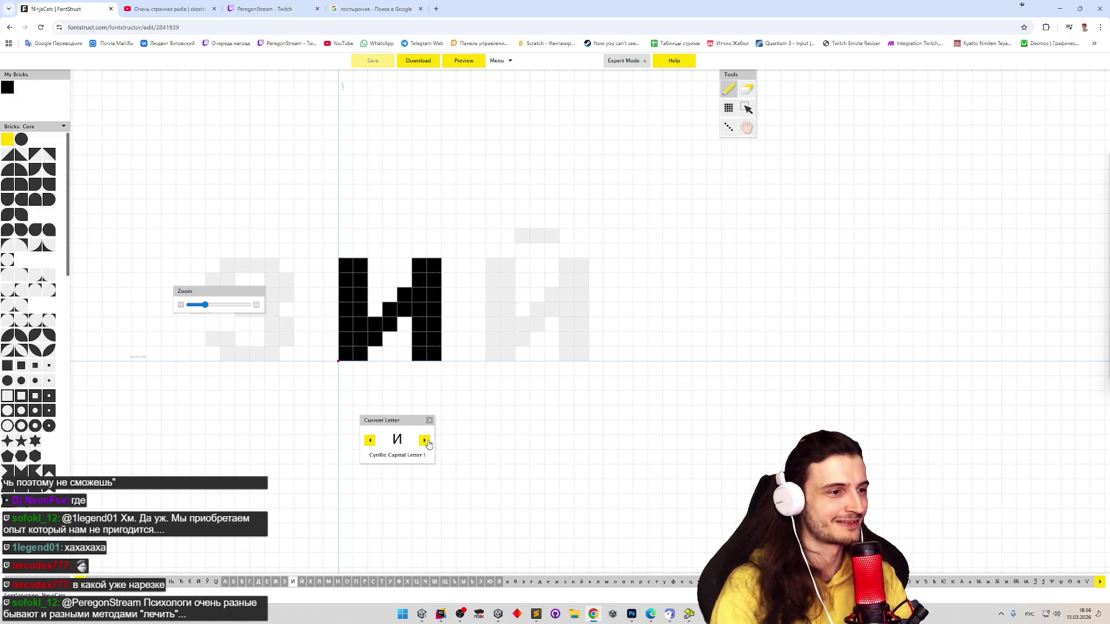
click(428, 442)
click(428, 442)
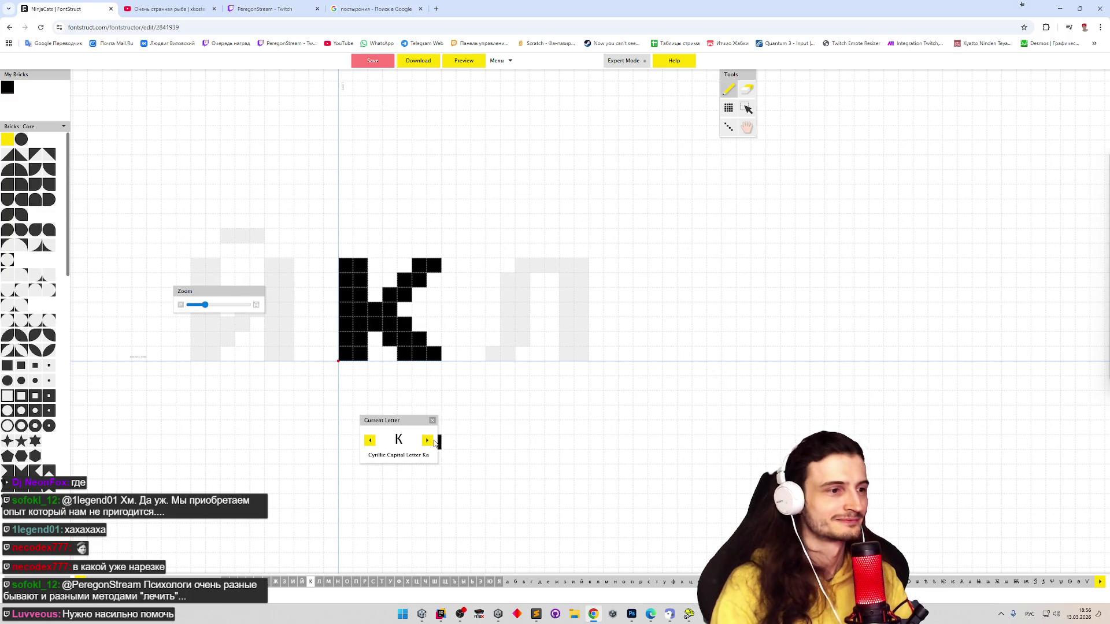
click(429, 442)
click(429, 442)
click(429, 442)
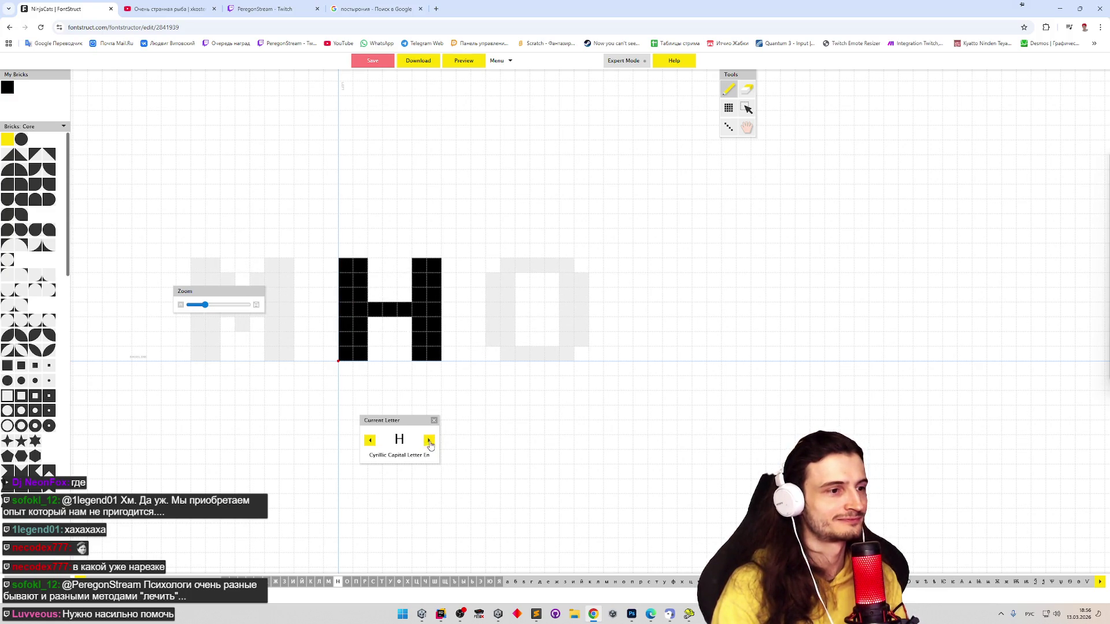
click(429, 442)
click(428, 443)
click(429, 442)
click(429, 442)
double_click(428, 442)
click(428, 442)
click(428, 442)
click(429, 443)
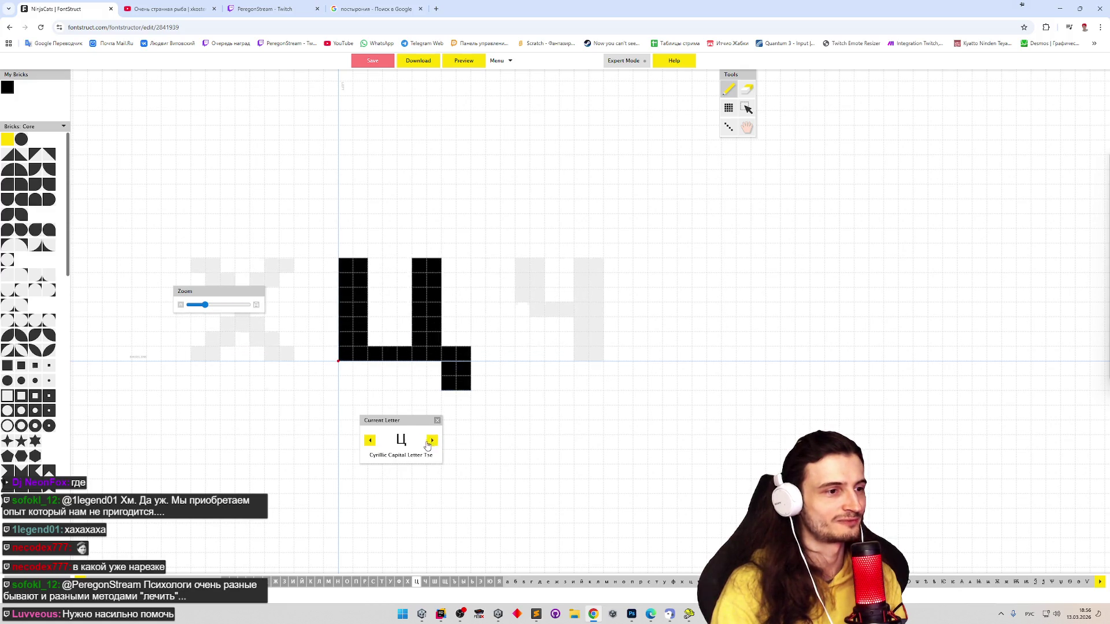
Continue past Ы, Э and Я, then open the Latin capital A and small a glyphs
click(429, 442)
click(429, 443)
click(429, 442)
click(430, 442)
click(433, 442)
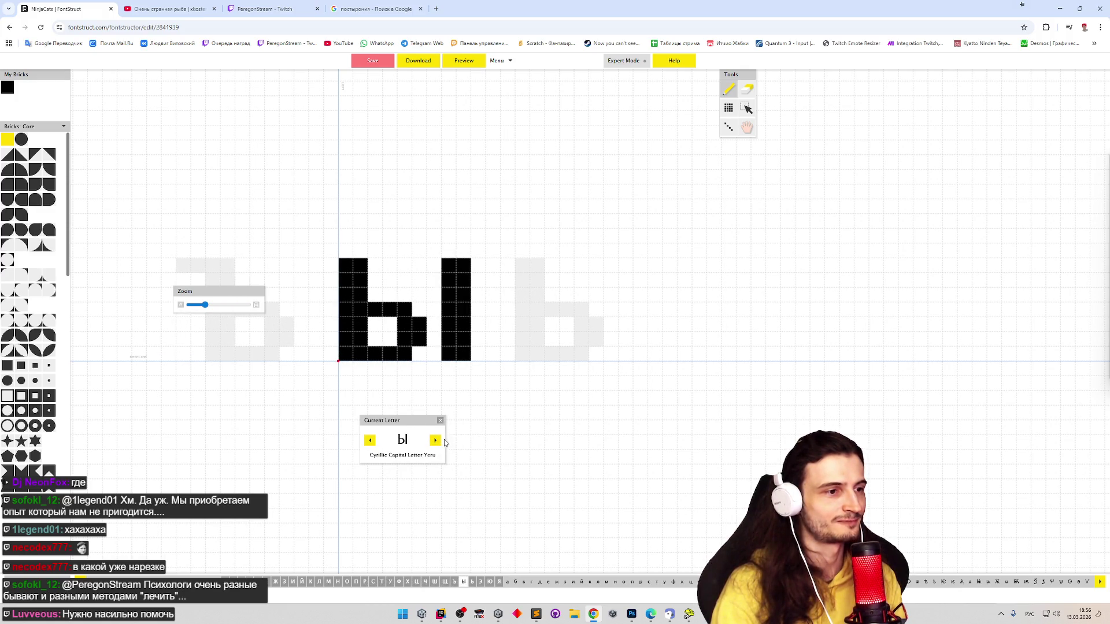
click(438, 441)
click(442, 439)
click(428, 443)
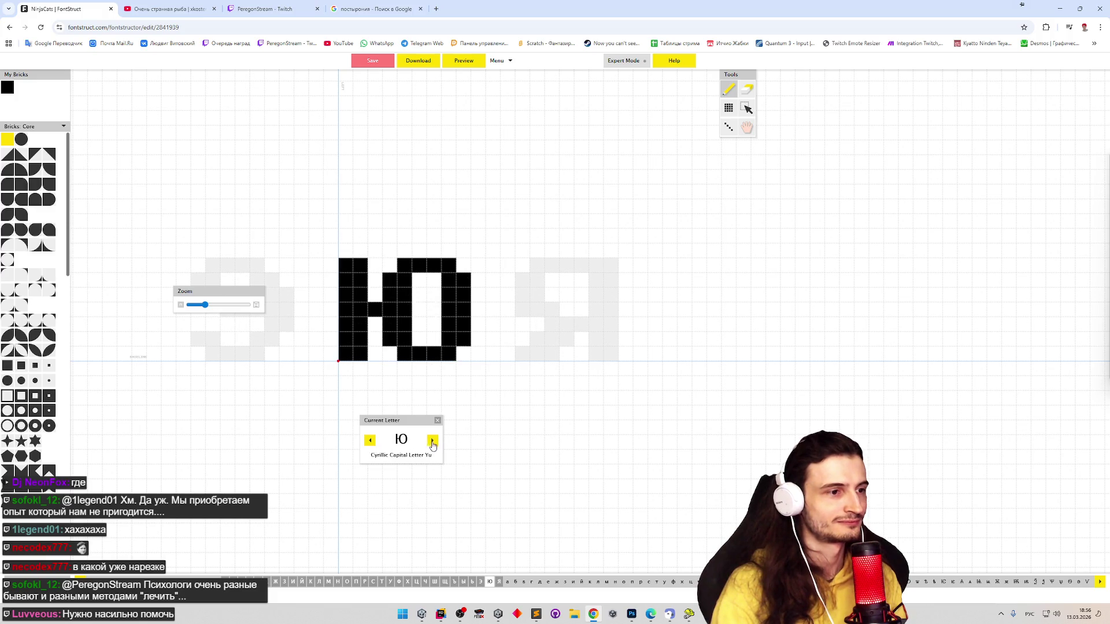
click(429, 443)
click(428, 443)
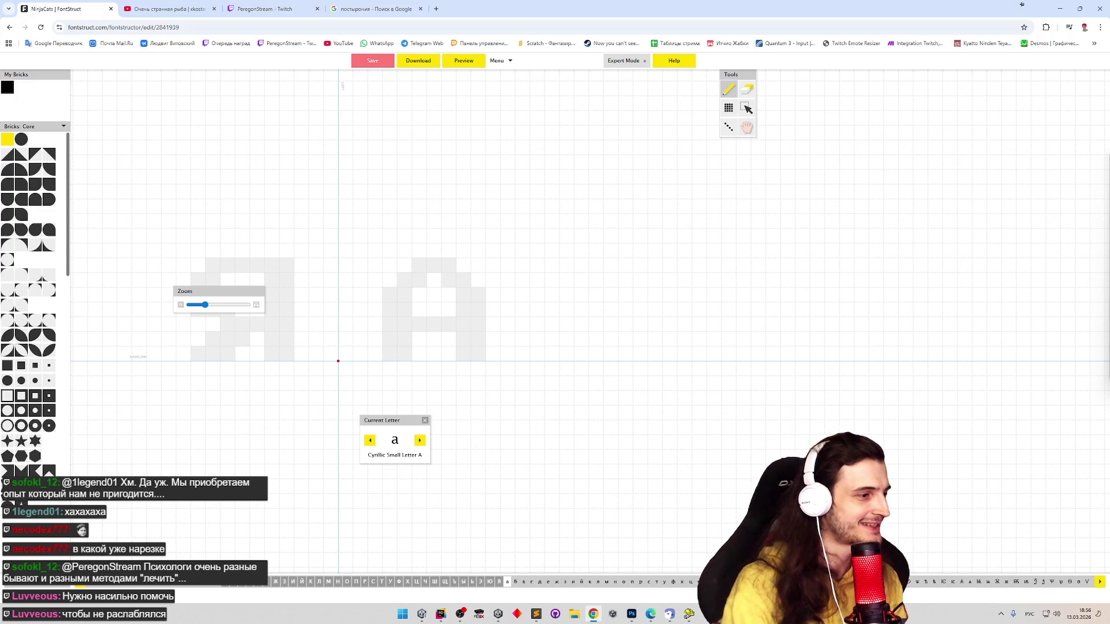
click(93, 581)
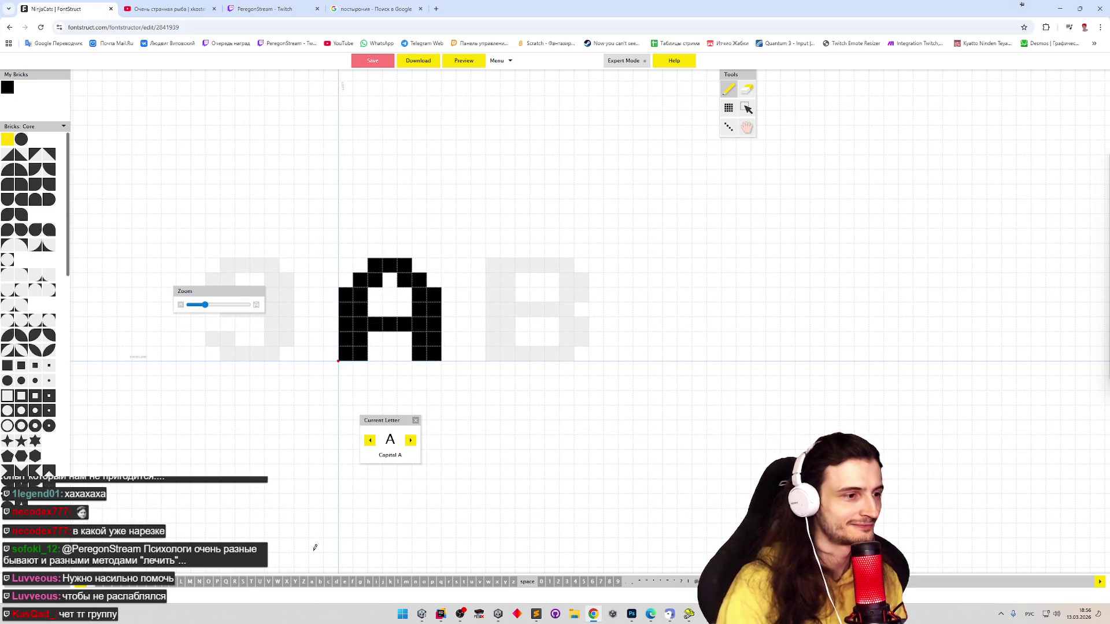
click(312, 581)
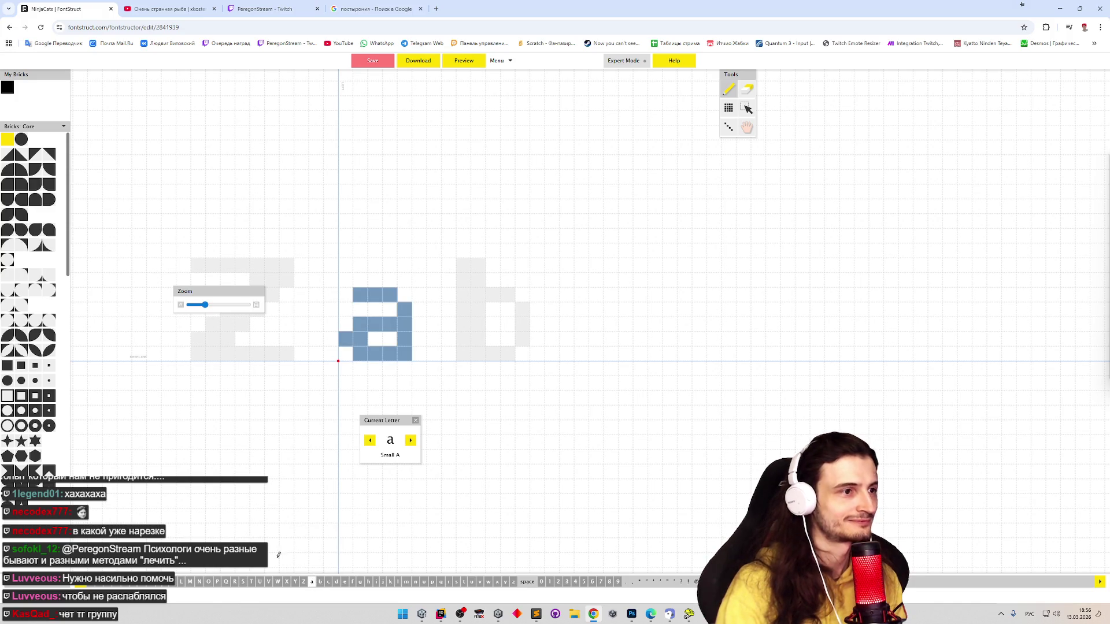
Open the character-set list, then load the Telegram Web bookmark in a background tab
click(77, 586)
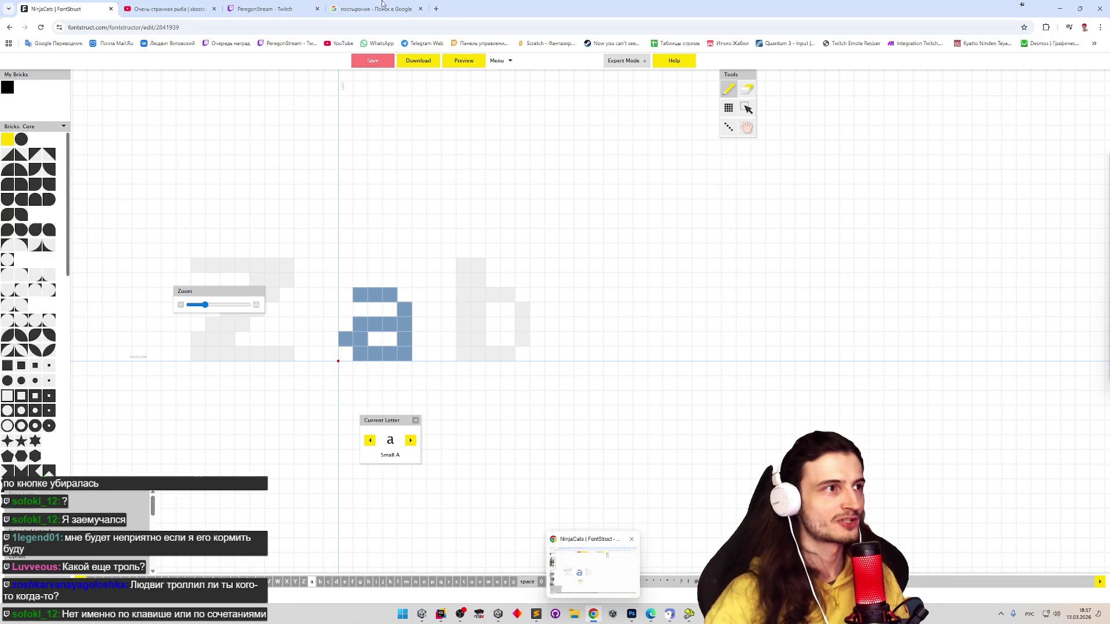
middle_click(423, 44)
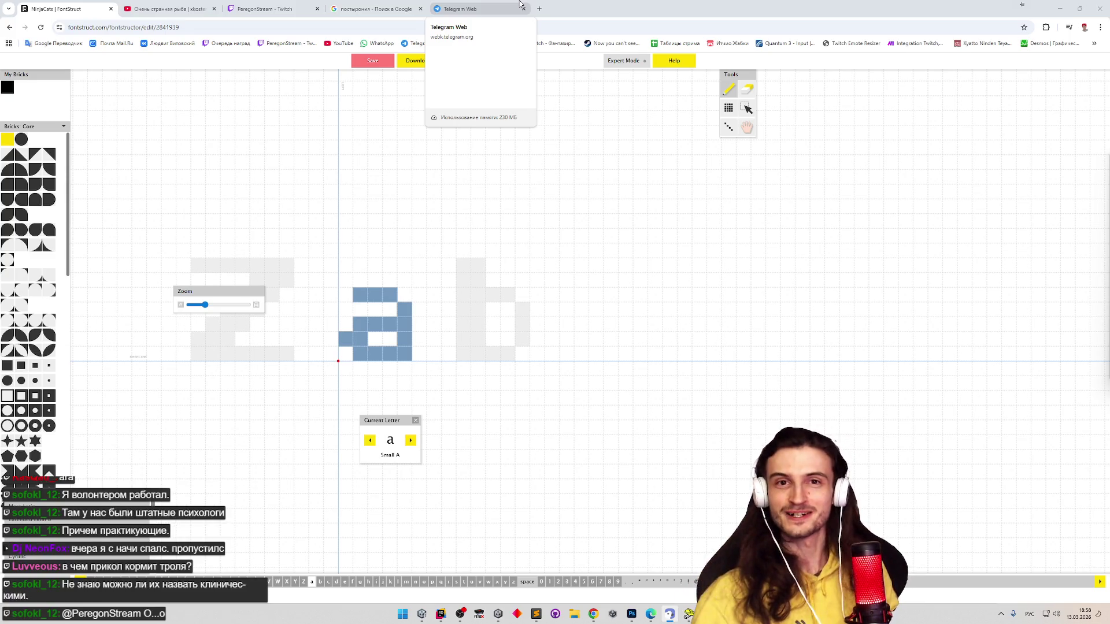
Switch to Telegram Web, open the ПерегонСтримляне chat and enlarge the heater display photo
click(520, 4)
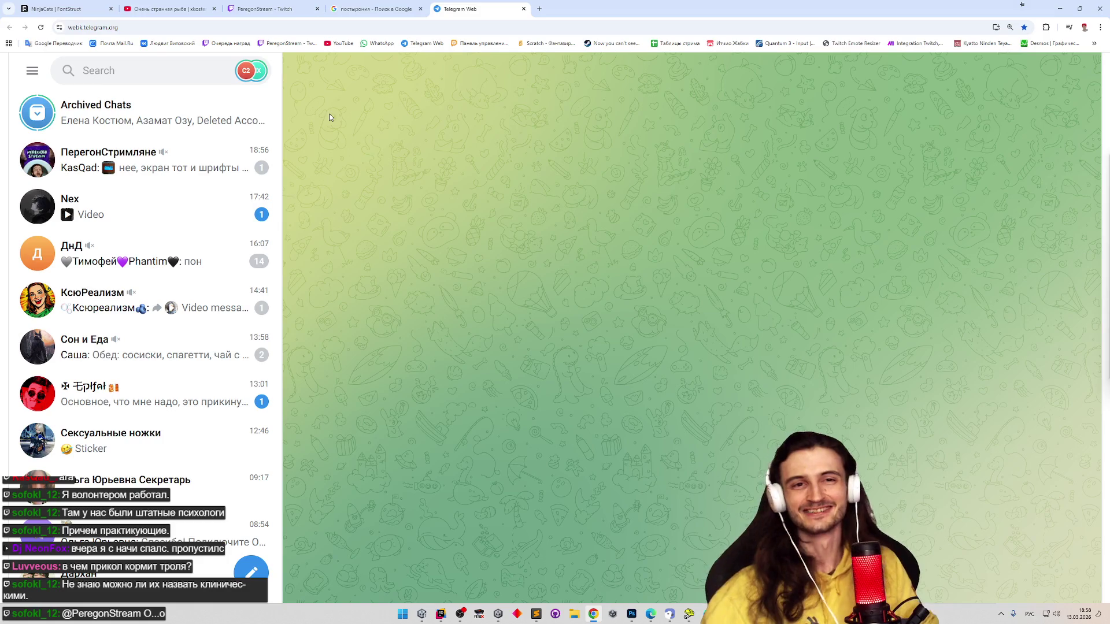
click(118, 152)
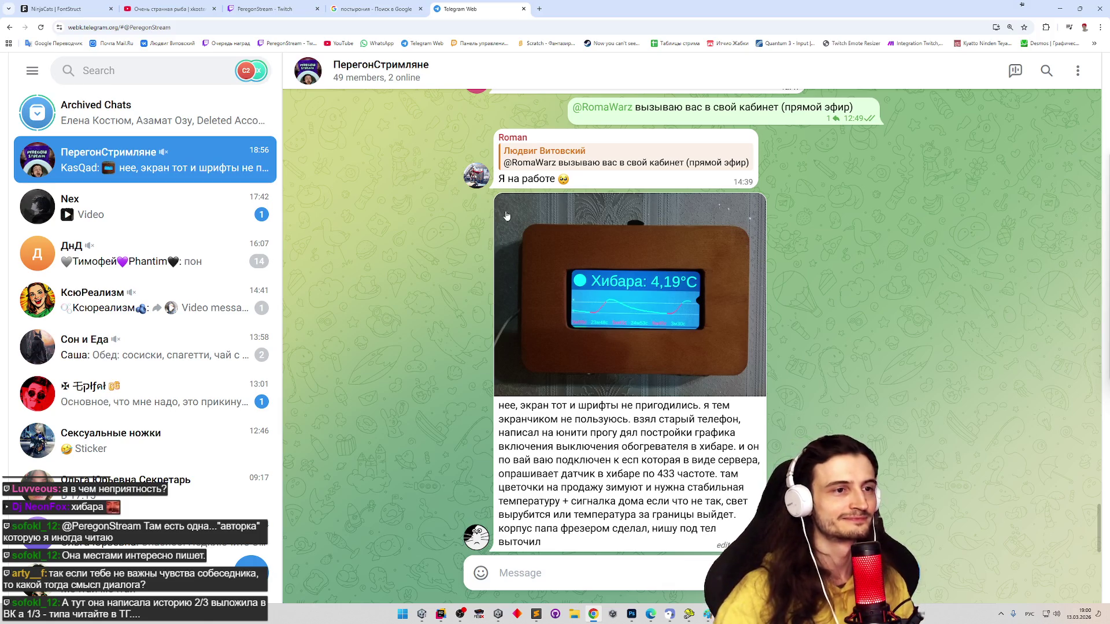
click(542, 225)
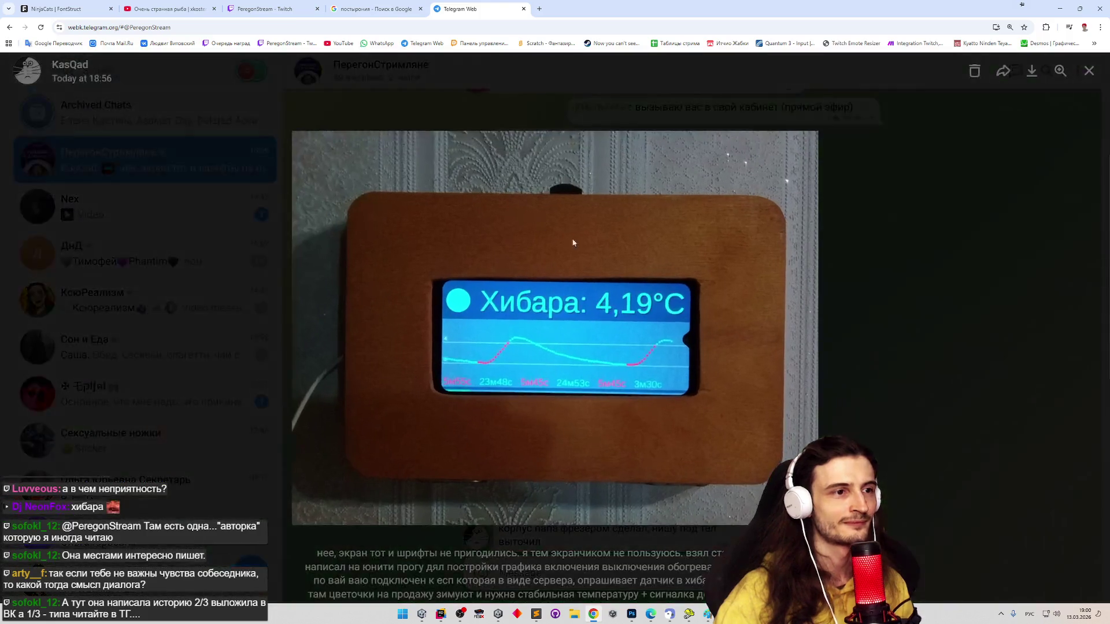
click(887, 389)
click(662, 330)
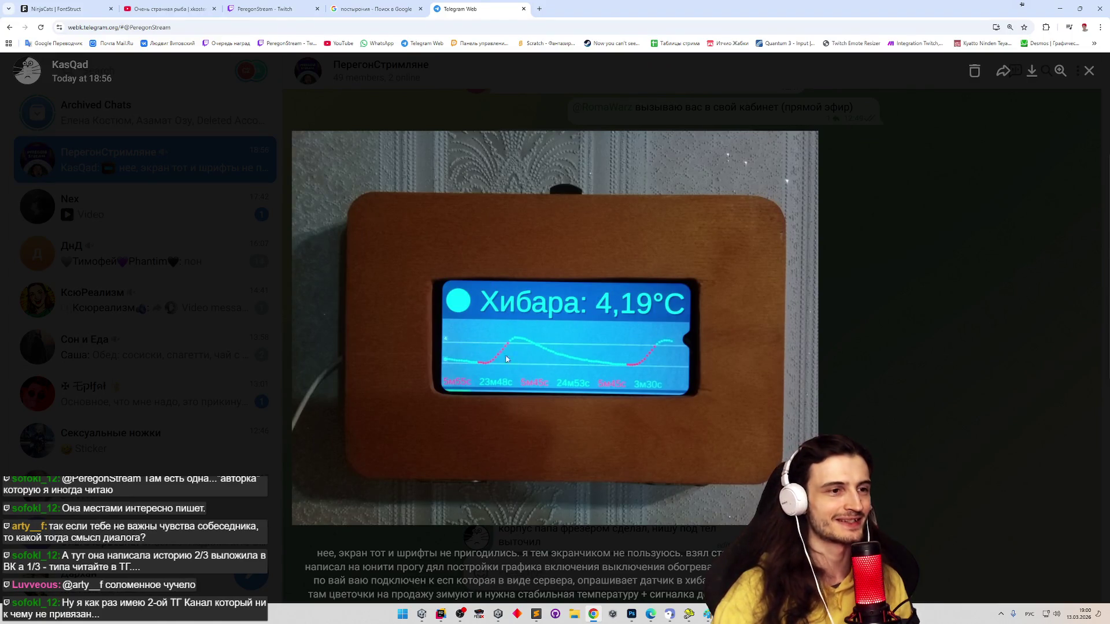
click(848, 381)
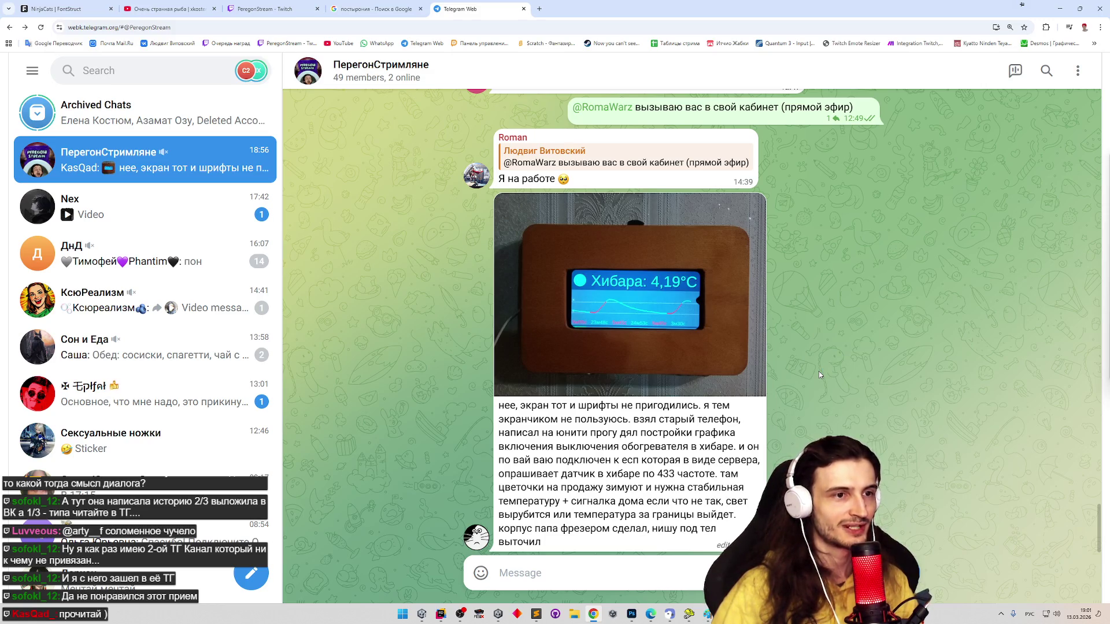
click(723, 371)
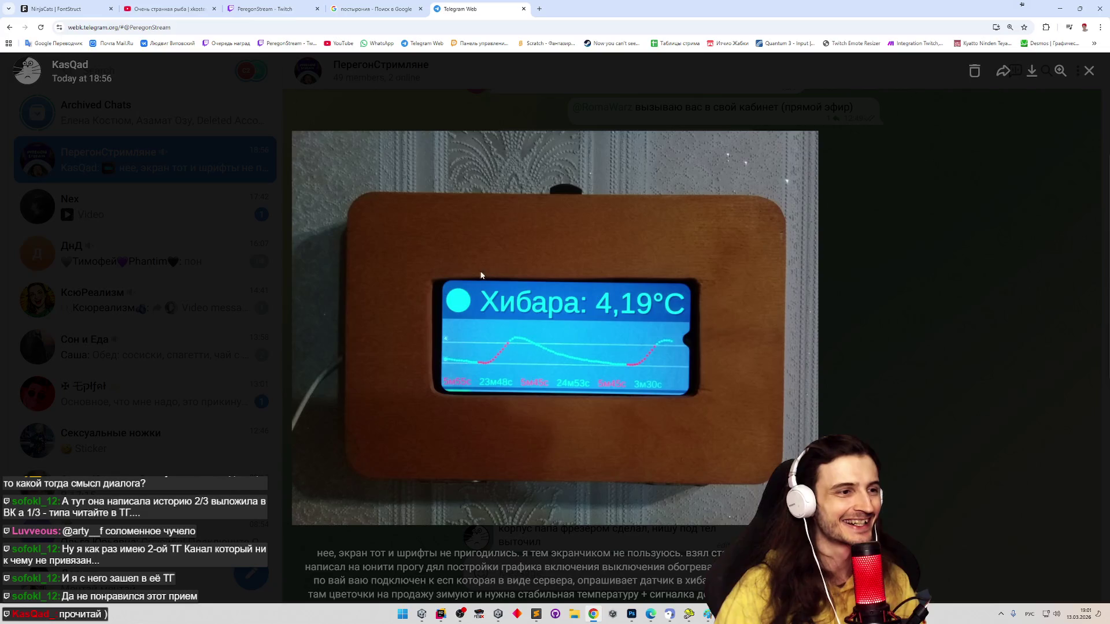
click(836, 363)
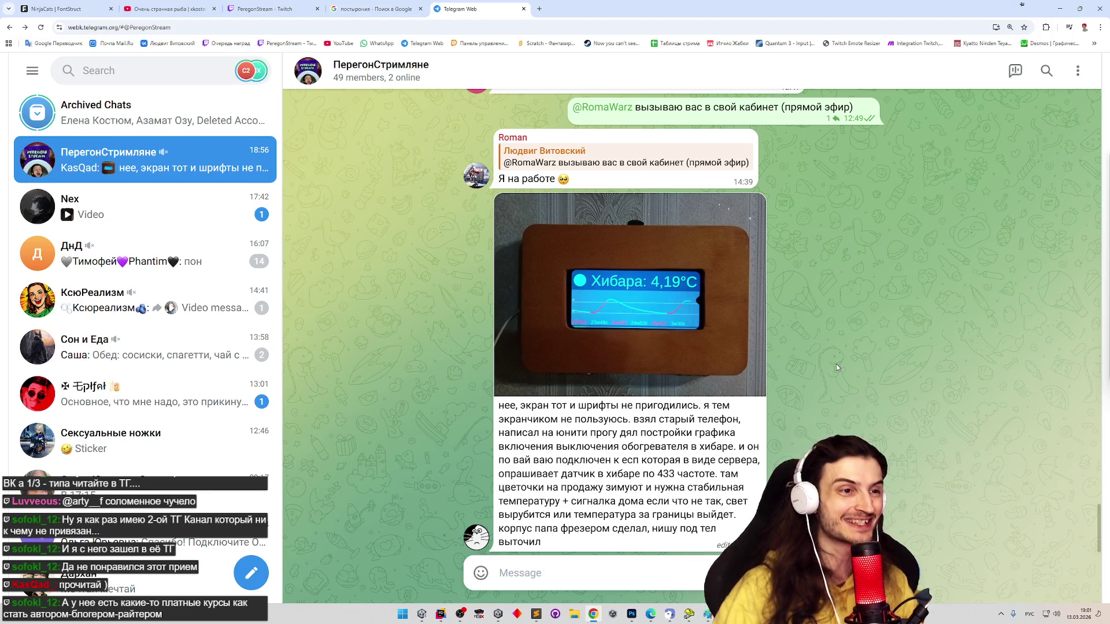
click(710, 314)
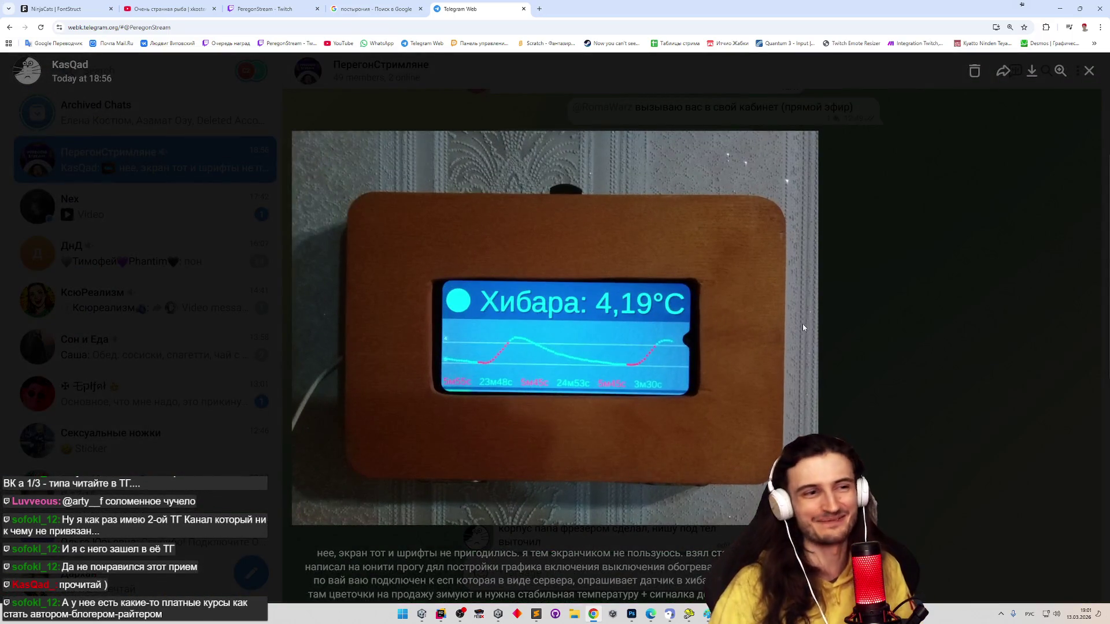
click(910, 328)
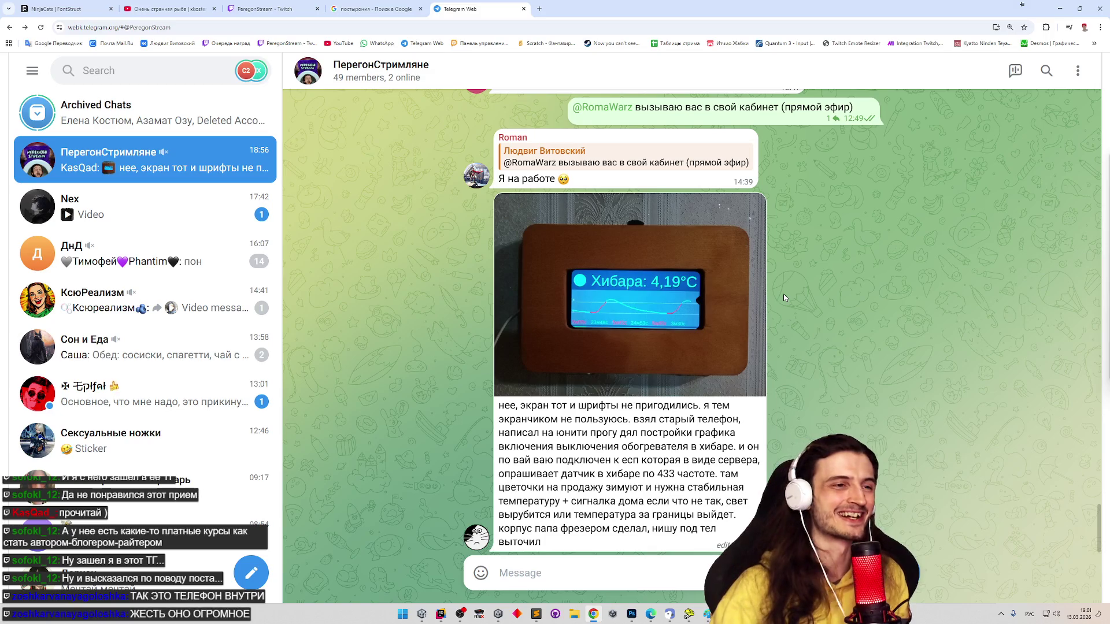
click(630, 281)
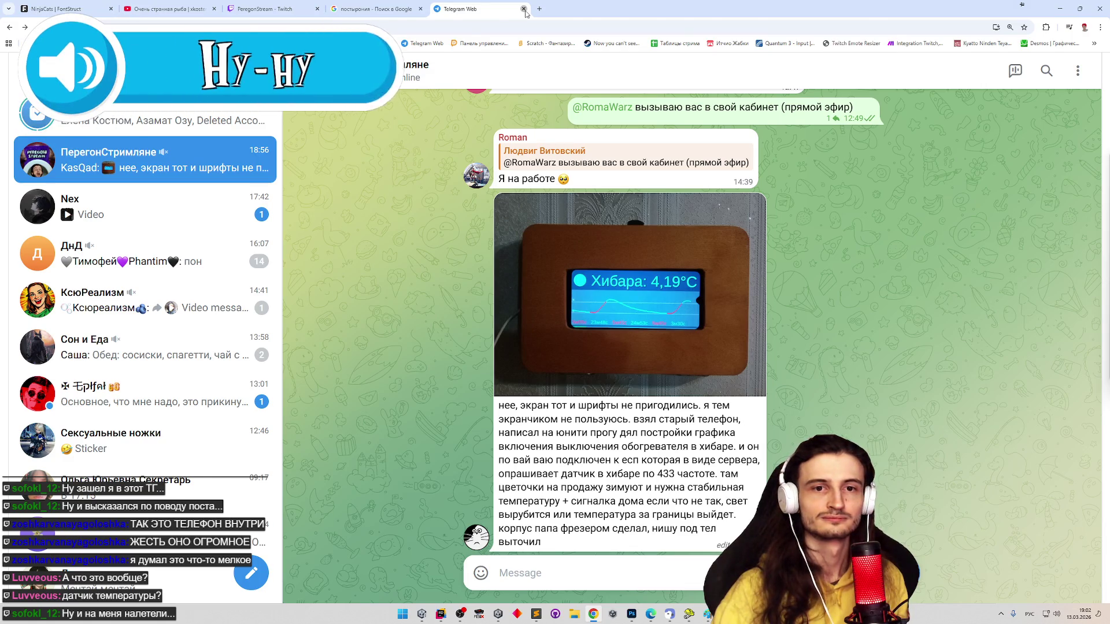
Close the Telegram Web tab and minimise the browser to reveal Tile Layer Pro
click(524, 9)
click(1059, 9)
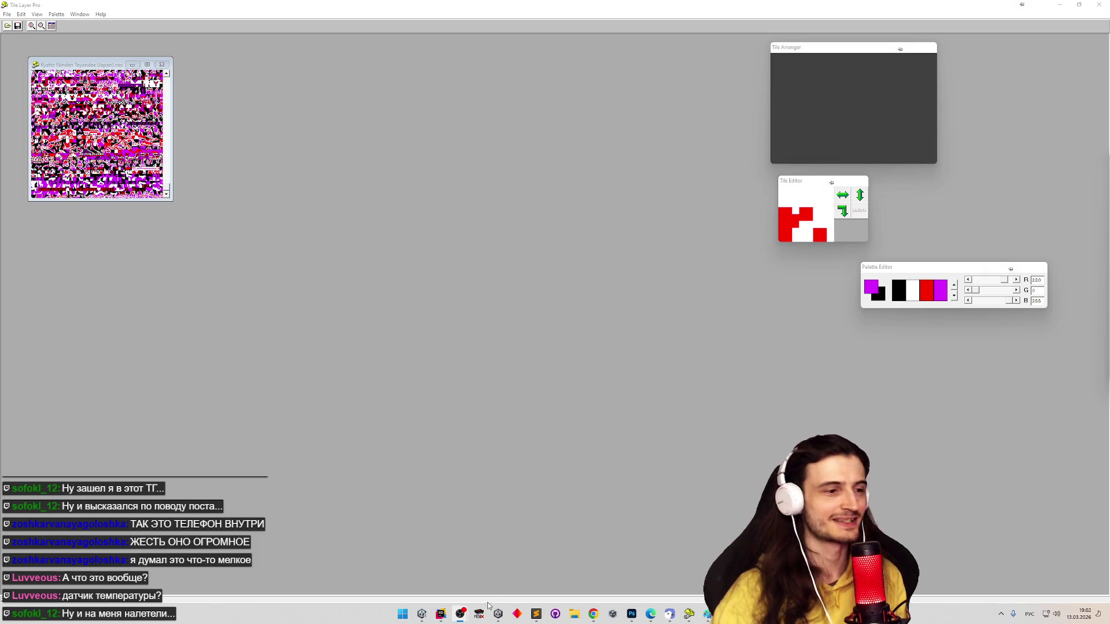
Return to Chrome and bring forward the FontStruct editor tab showing the small a
click(593, 614)
click(91, 13)
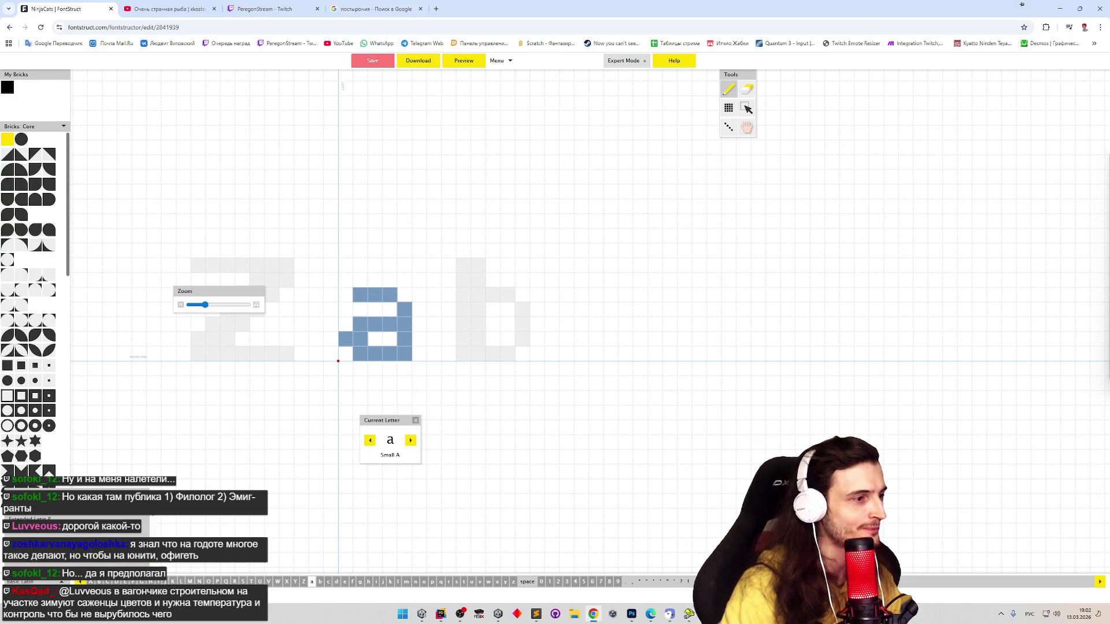
After checking small а and Latin b, switch to the Cyrillic set and open the small б
click(17, 555)
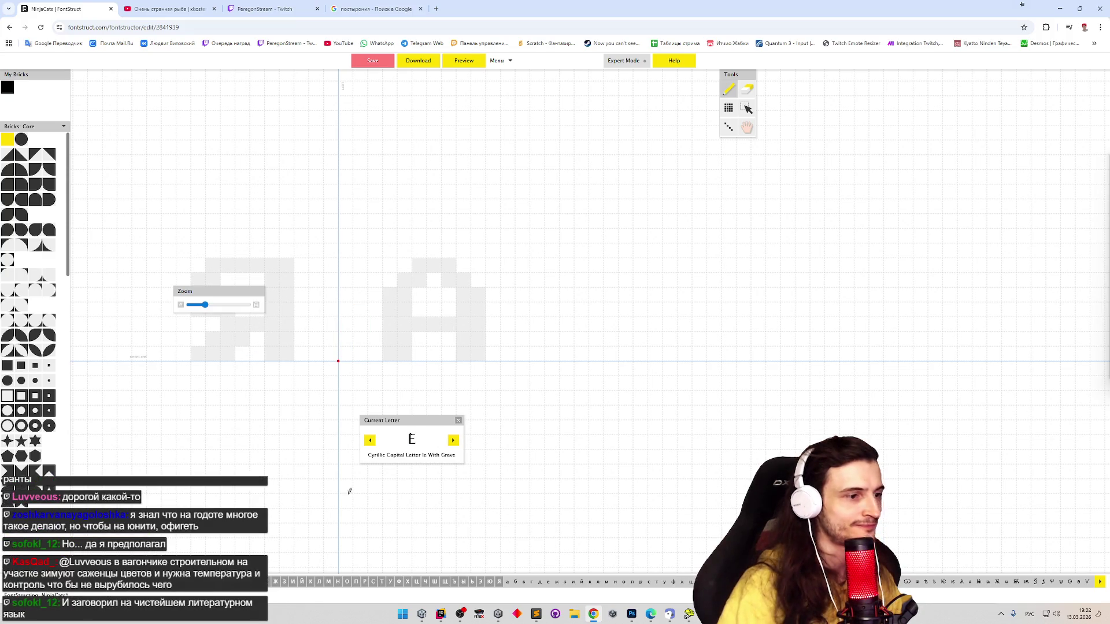
click(507, 581)
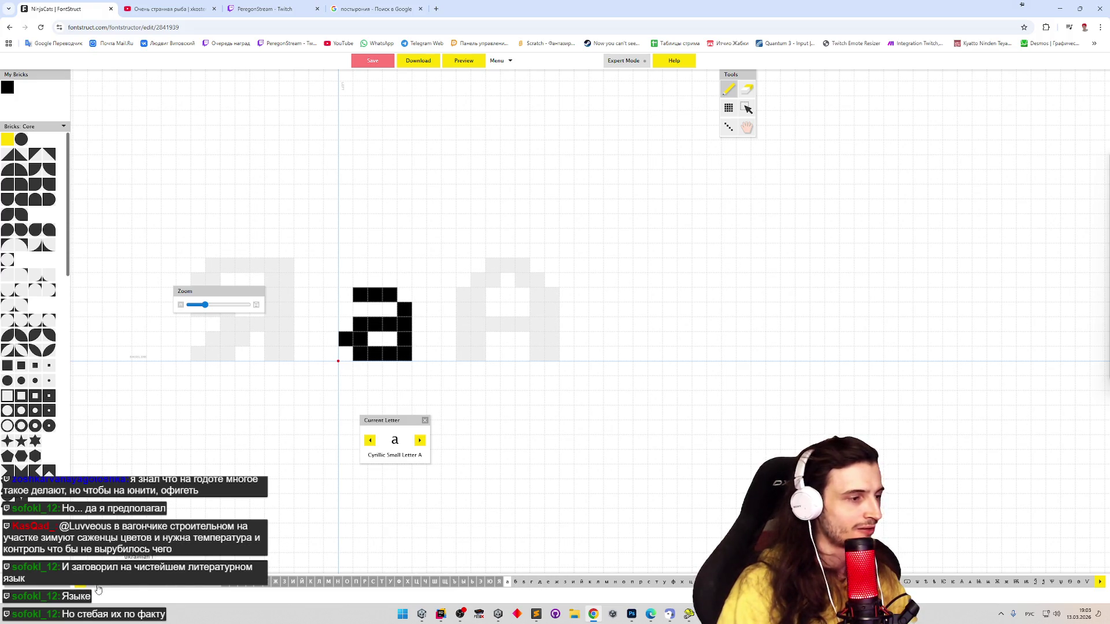
click(71, 500)
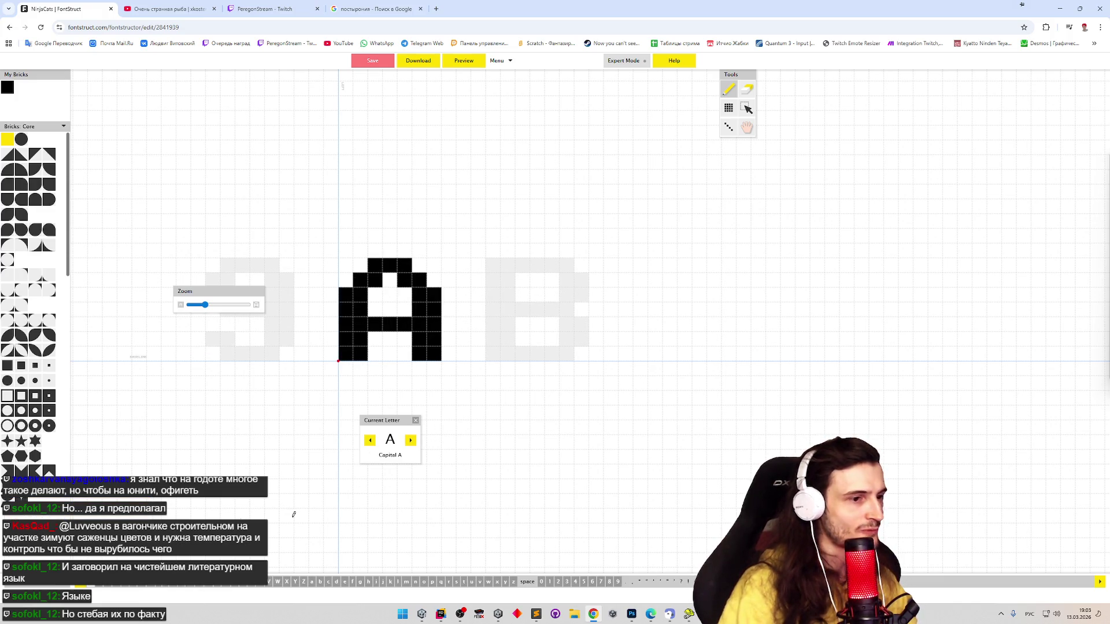
click(320, 581)
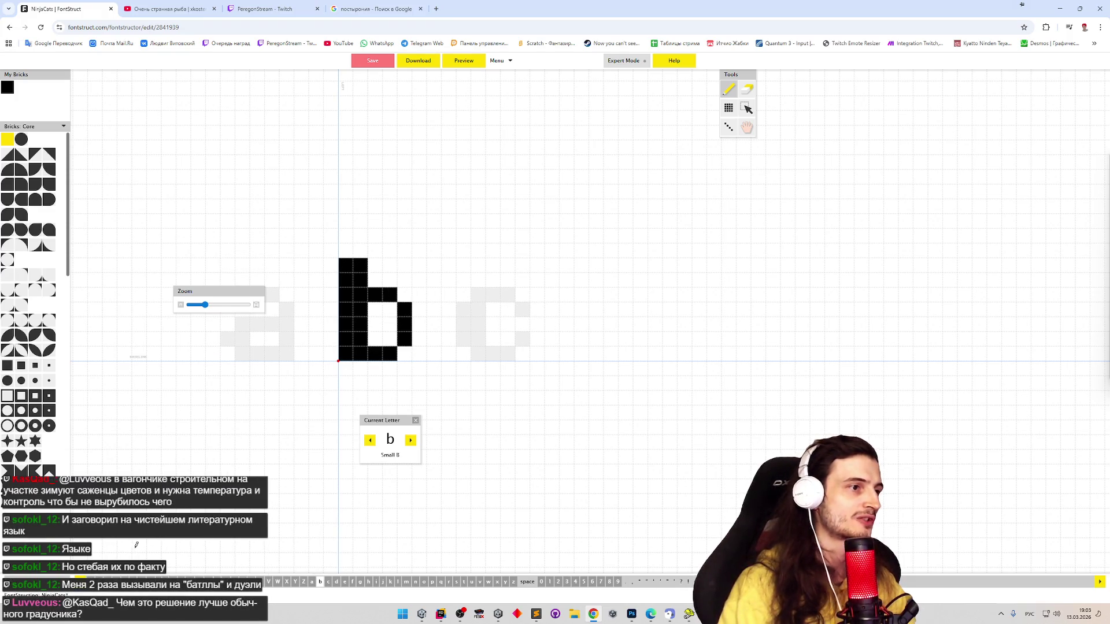
click(58, 577)
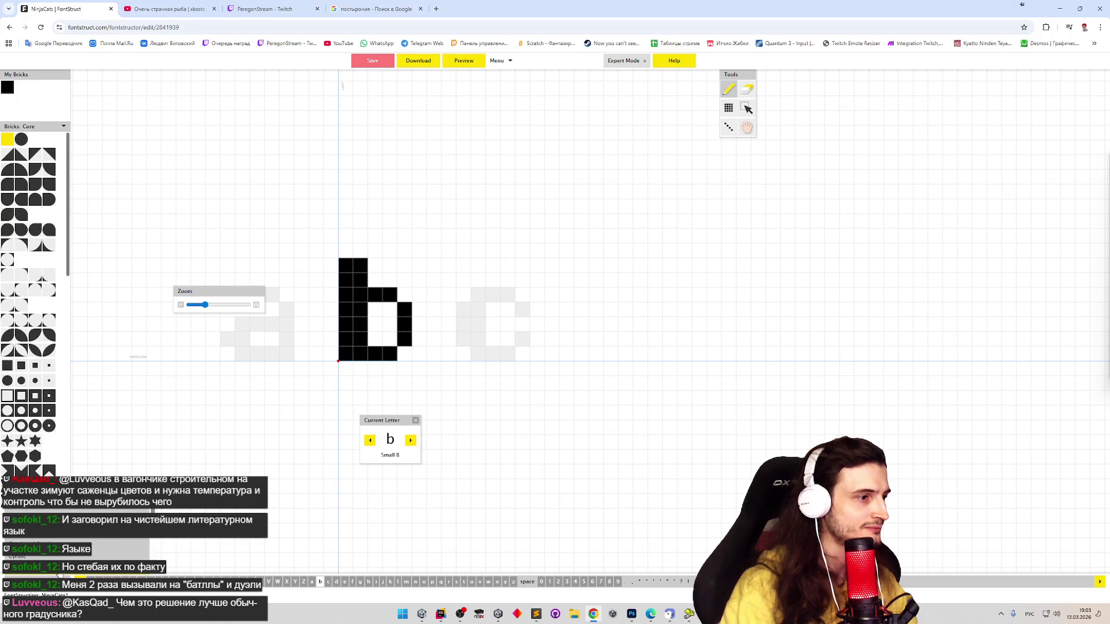
click(68, 557)
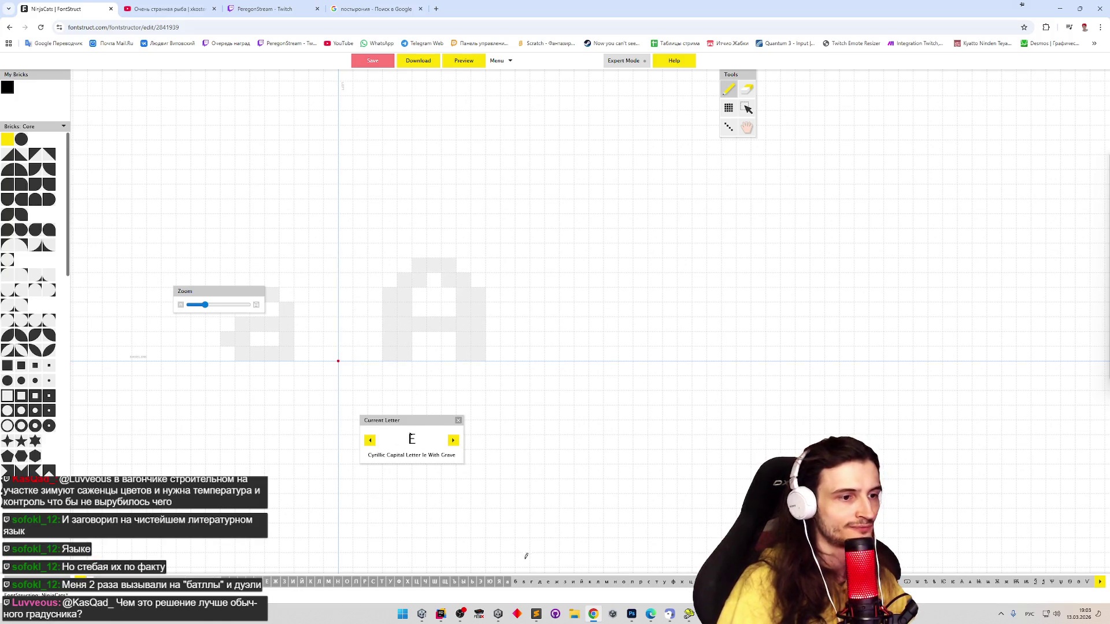
click(515, 582)
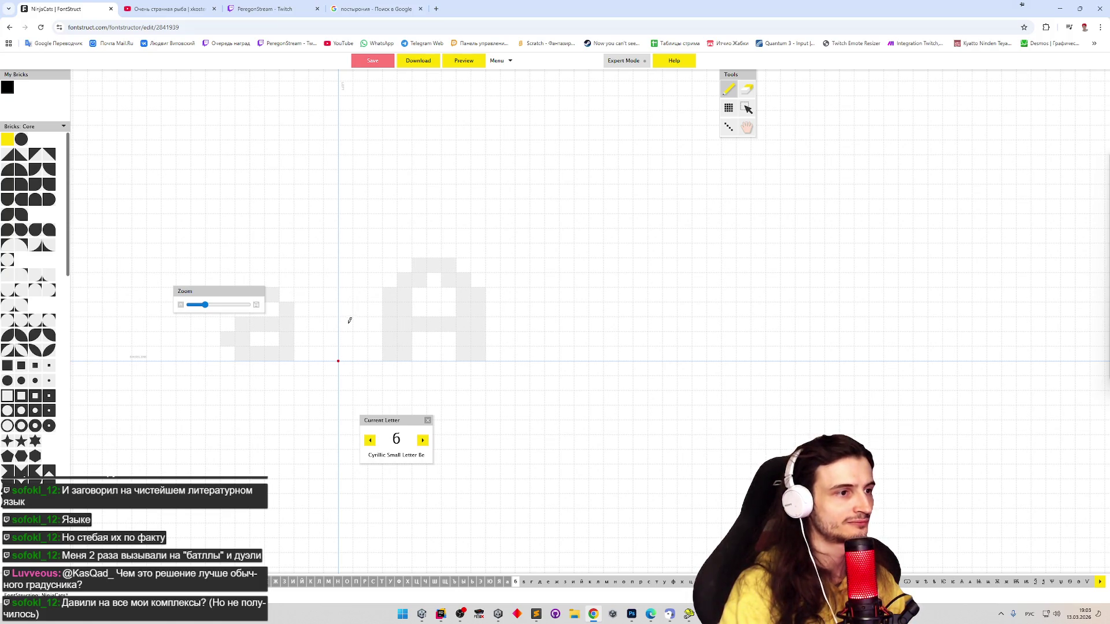
Try out a two-brick stem for the б, then paint its left stem
drag(349, 324, 348, 334)
click(349, 339)
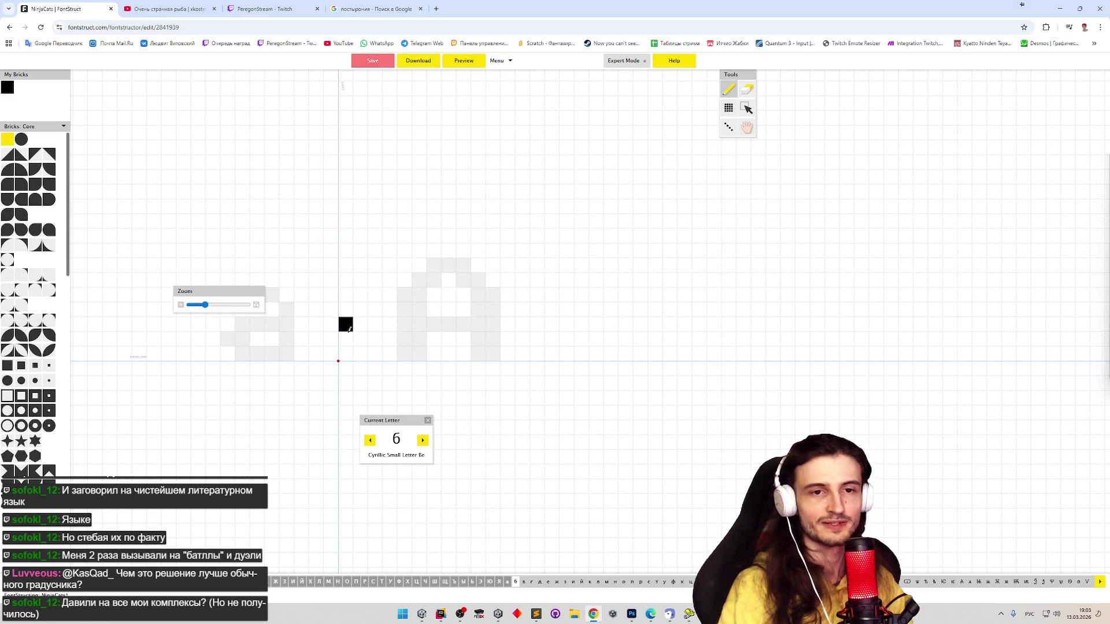
click(351, 324)
drag(349, 345, 350, 325)
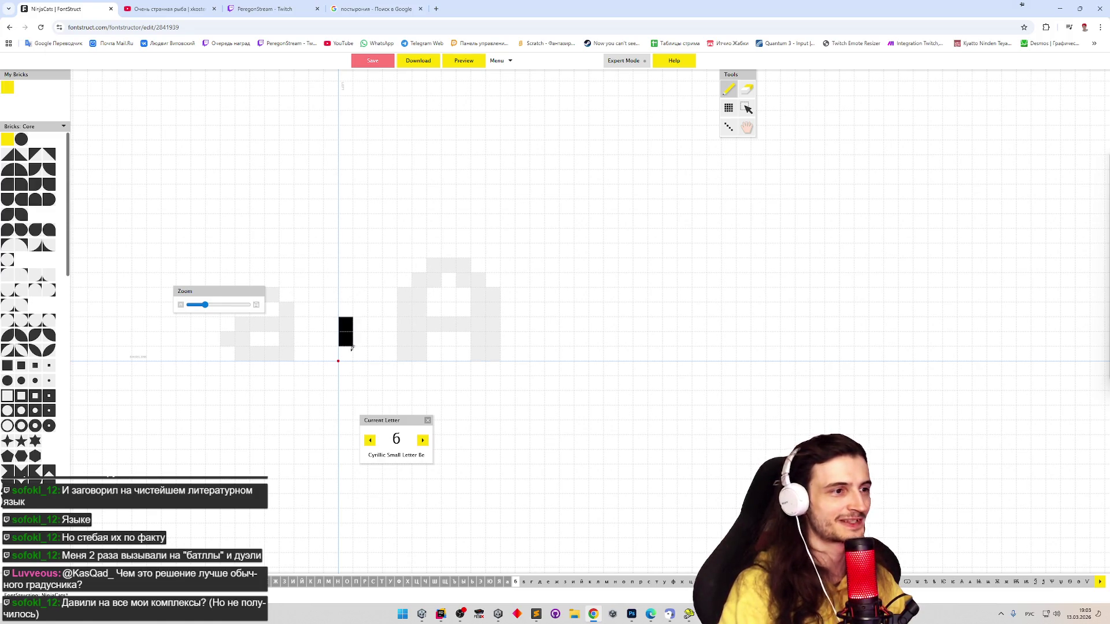
click(346, 340)
click(346, 325)
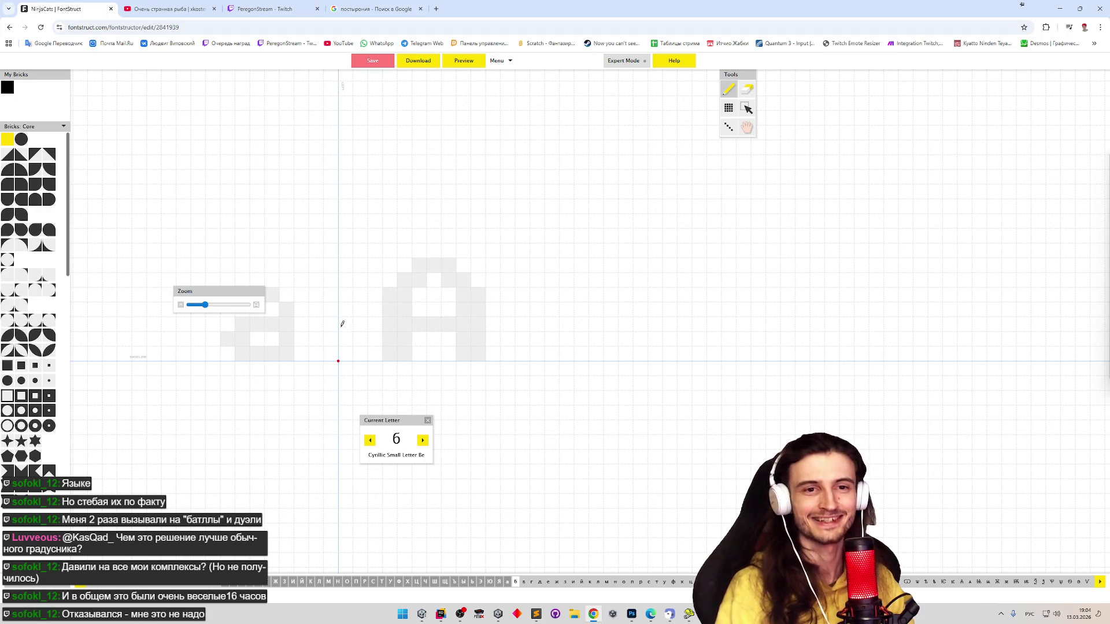
mouse_move(349, 322)
mouse_down()
mouse_move(346, 356)
mouse_move(350, 318)
mouse_move(355, 335)
mouse_up()
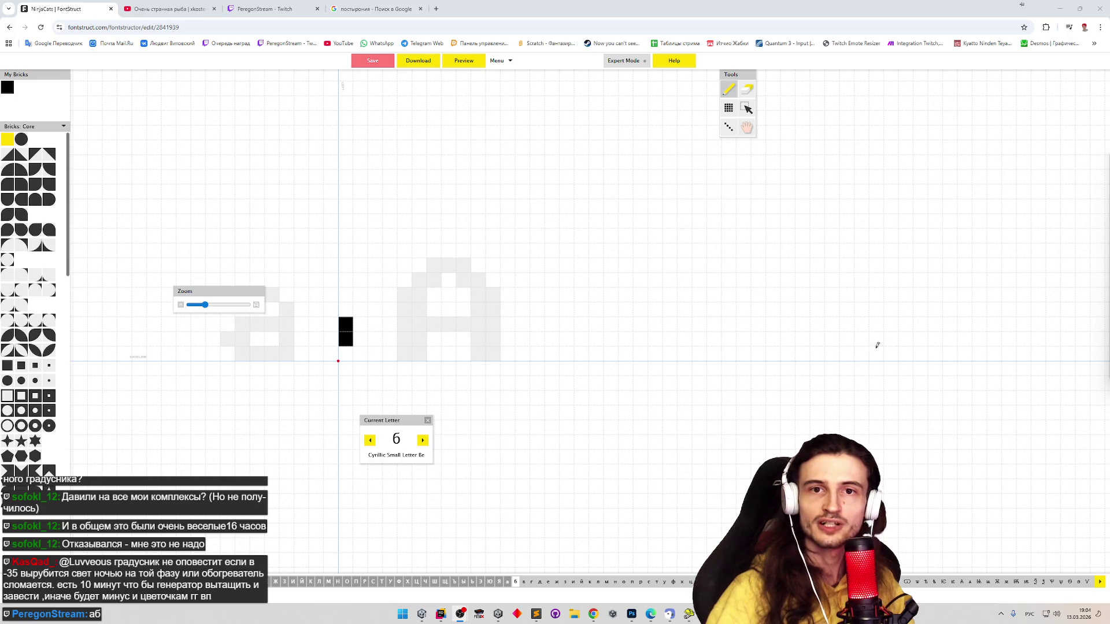
click(793, 349)
key(ctrl+z)
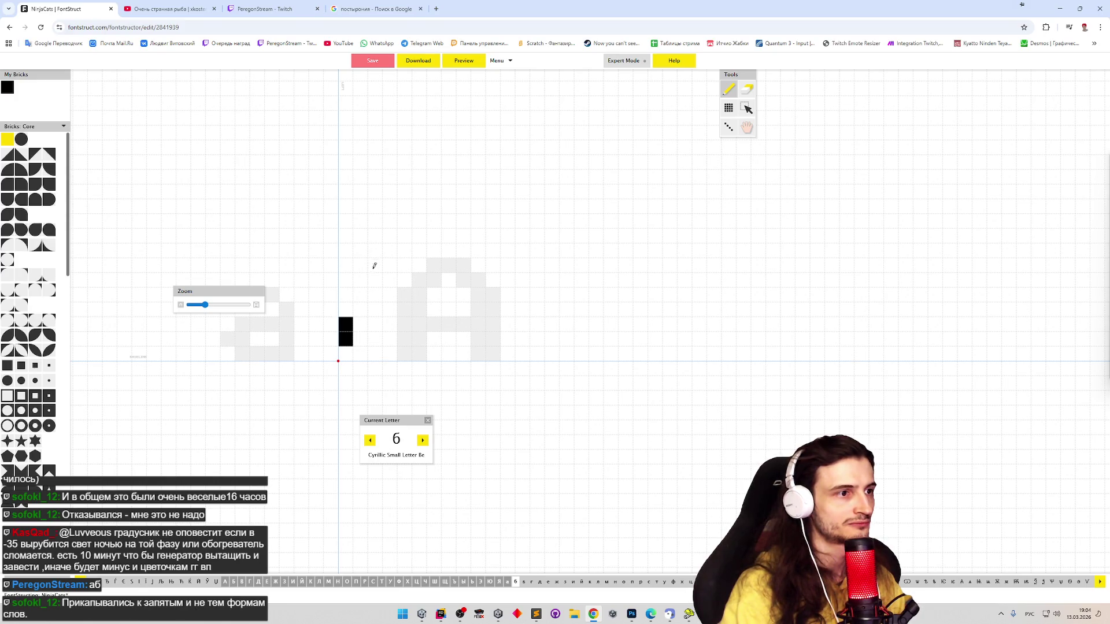
Paint the б's top bar and extend the stem up to meet it
click(361, 265)
click(375, 265)
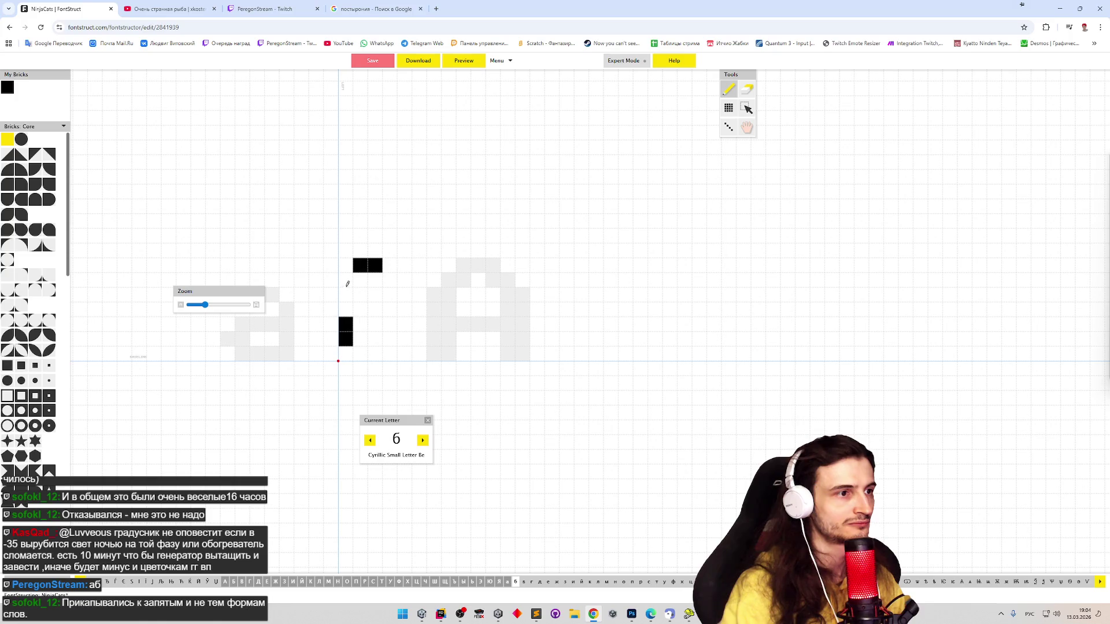
key(ctrl+z)
key(ctrl+z)
drag(376, 268, 350, 313)
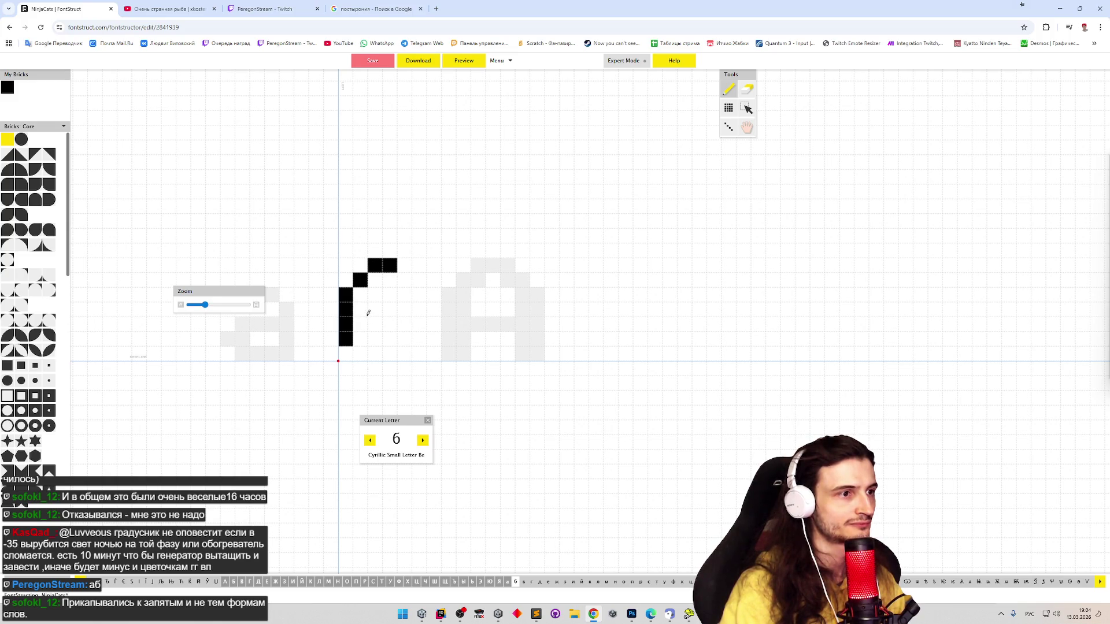
key(ctrl+z)
key(ctrl+z)
key(ctrl+z)
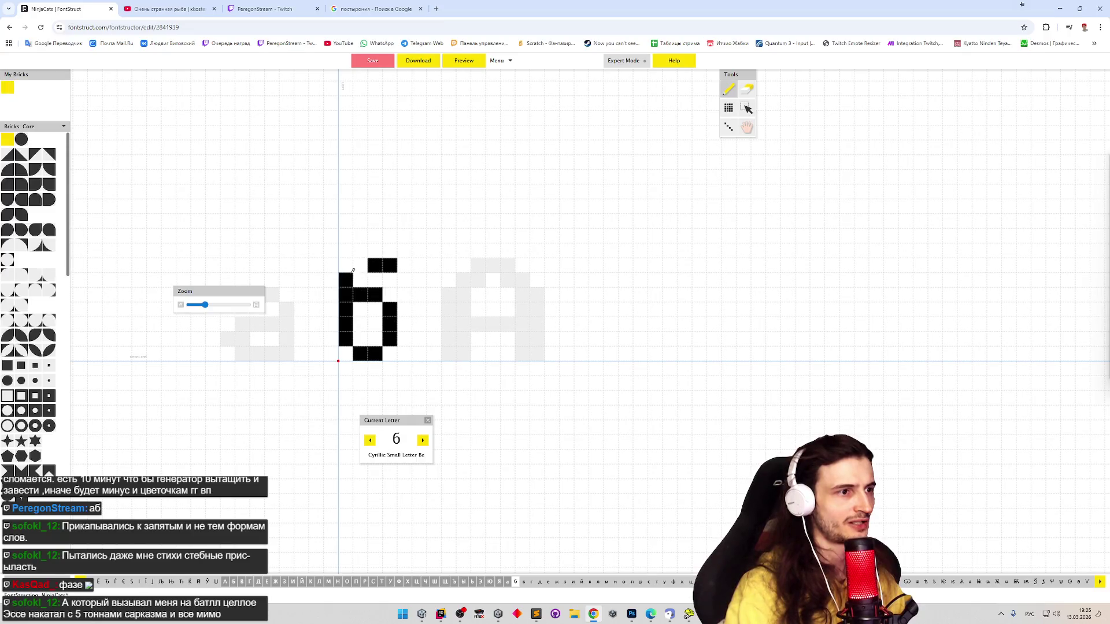
Test lowering the б's middle bar one row, then move it back up
key(e)
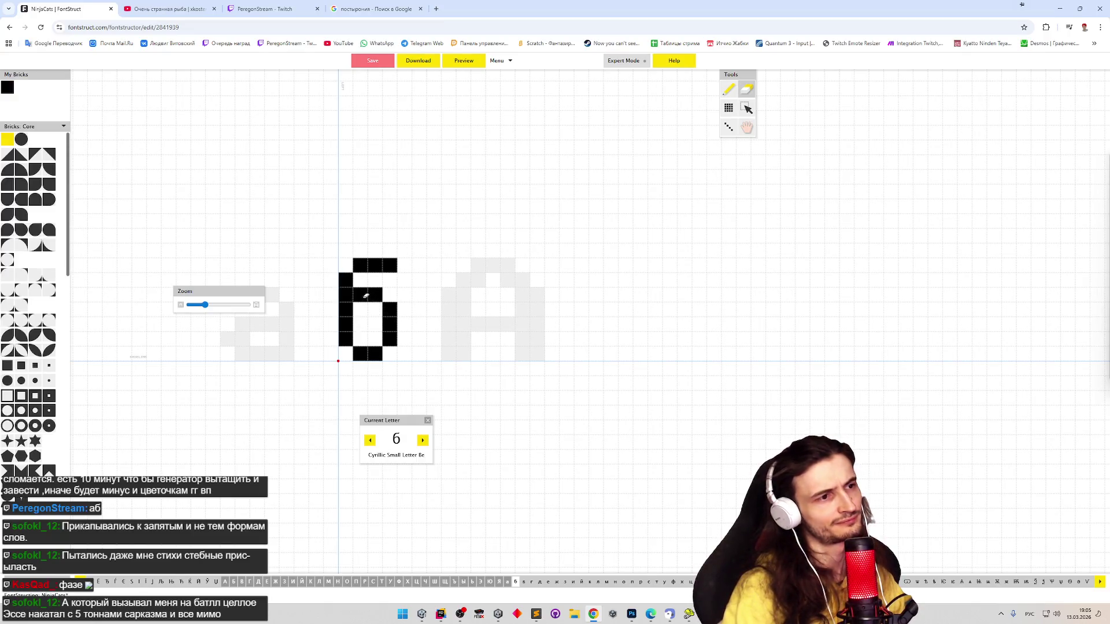
key(p)
mouse_move(369, 294)
mouse_down()
mouse_move(375, 309)
mouse_move(358, 309)
mouse_move(358, 295)
mouse_up()
key(e)
click(389, 309)
key(p)
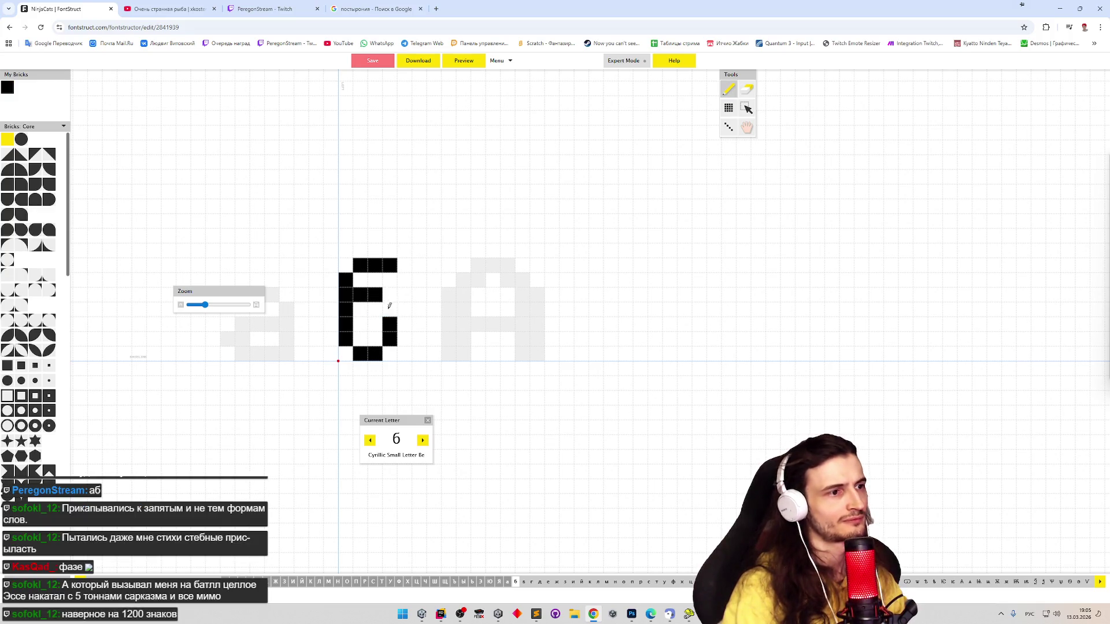
click(389, 310)
Test dropping the middle bar's left brick one row, then restore it
key(e)
click(360, 295)
key(p)
click(359, 309)
key(e)
click(360, 309)
key(p)
click(360, 294)
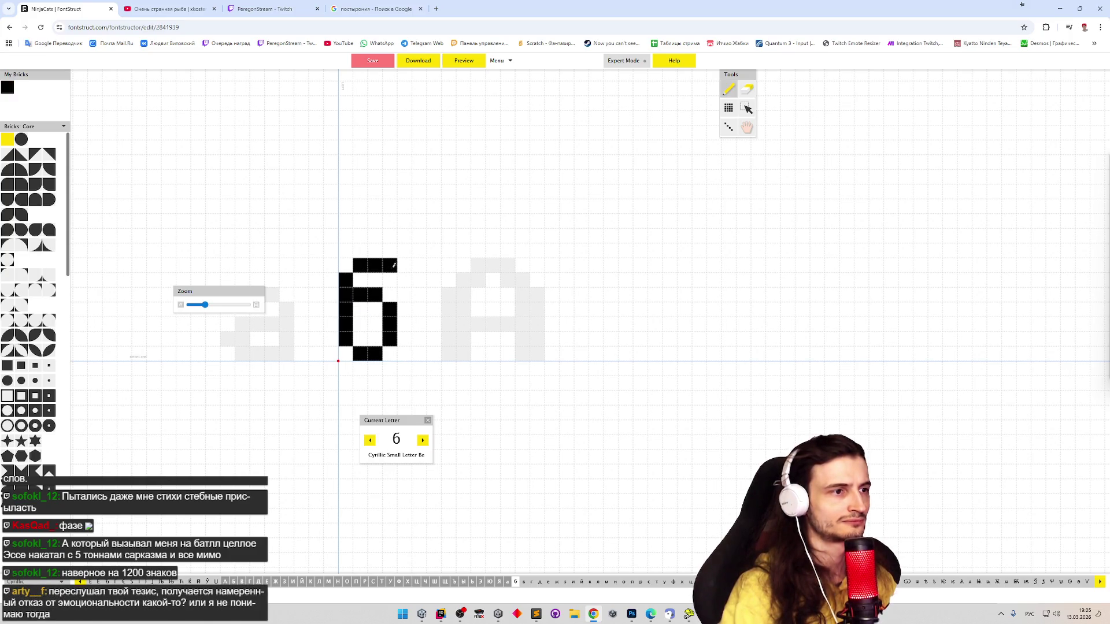
Erase the б's top-right brick, then restore it to keep the top bar complete
key(e)
click(391, 265)
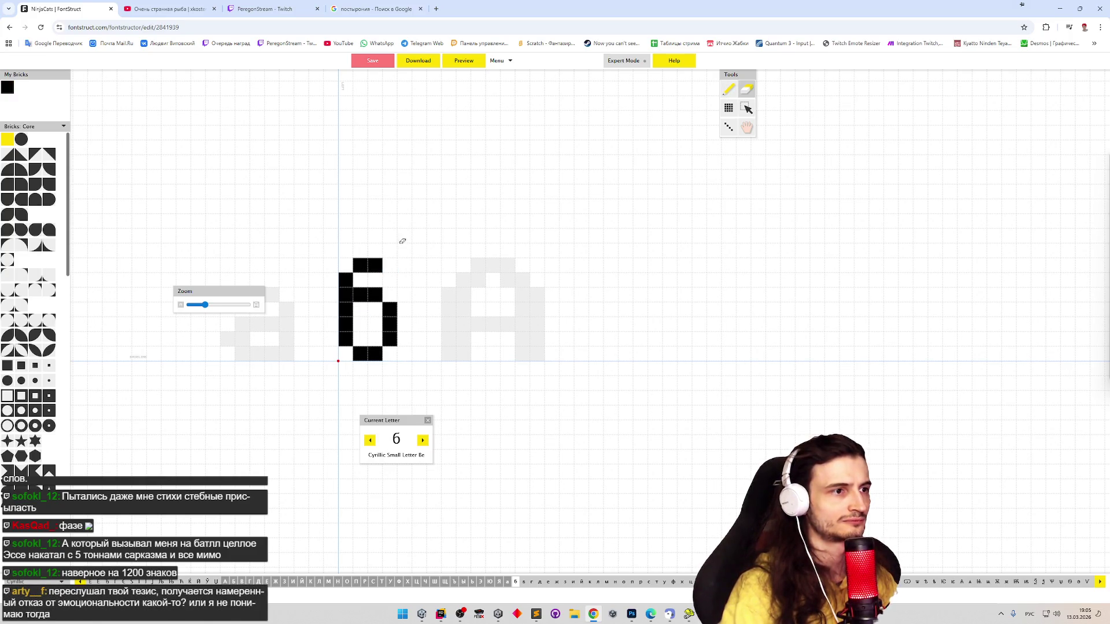
key(p)
click(389, 265)
click(497, 61)
Open the font Preview and test the sample field with a letter f, then delete it
click(478, 64)
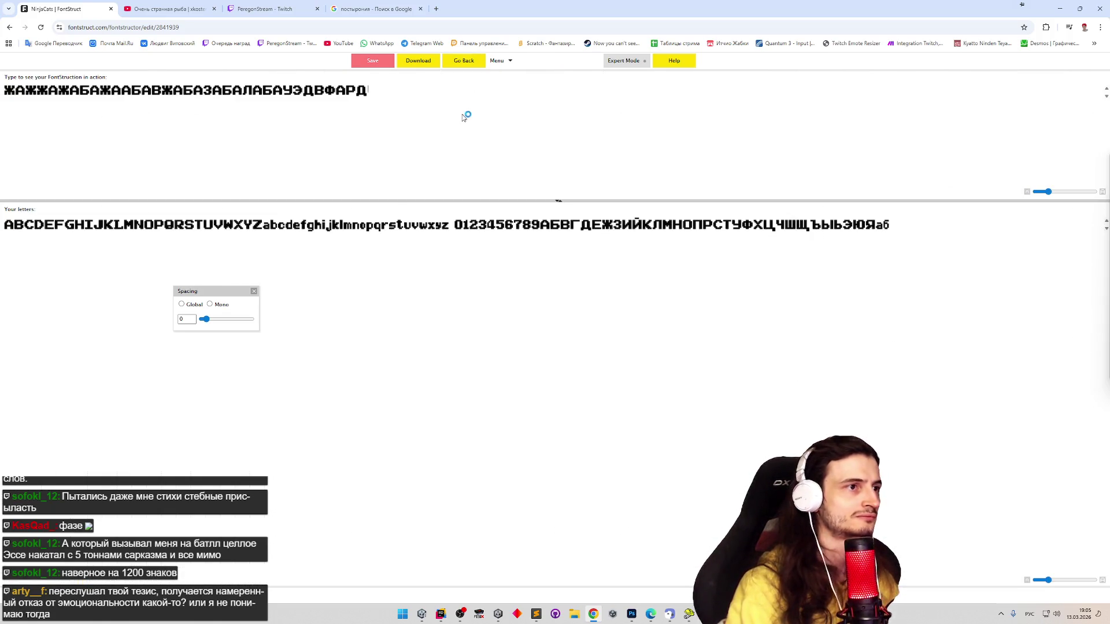
key(super+space)
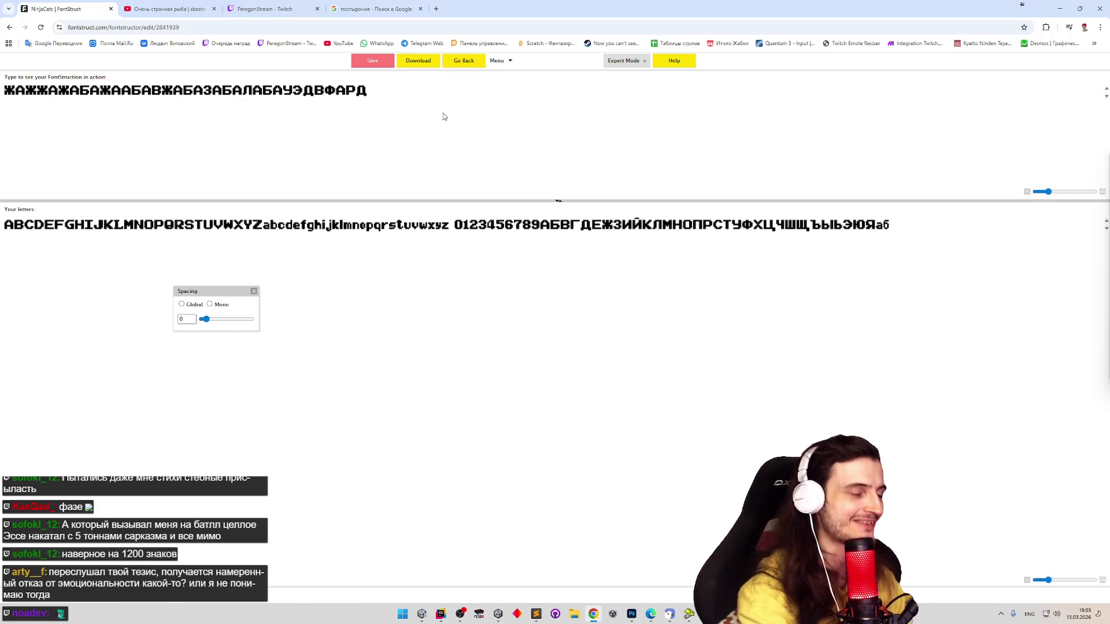
key(ctrl+a)
text(f)
key(super+space)
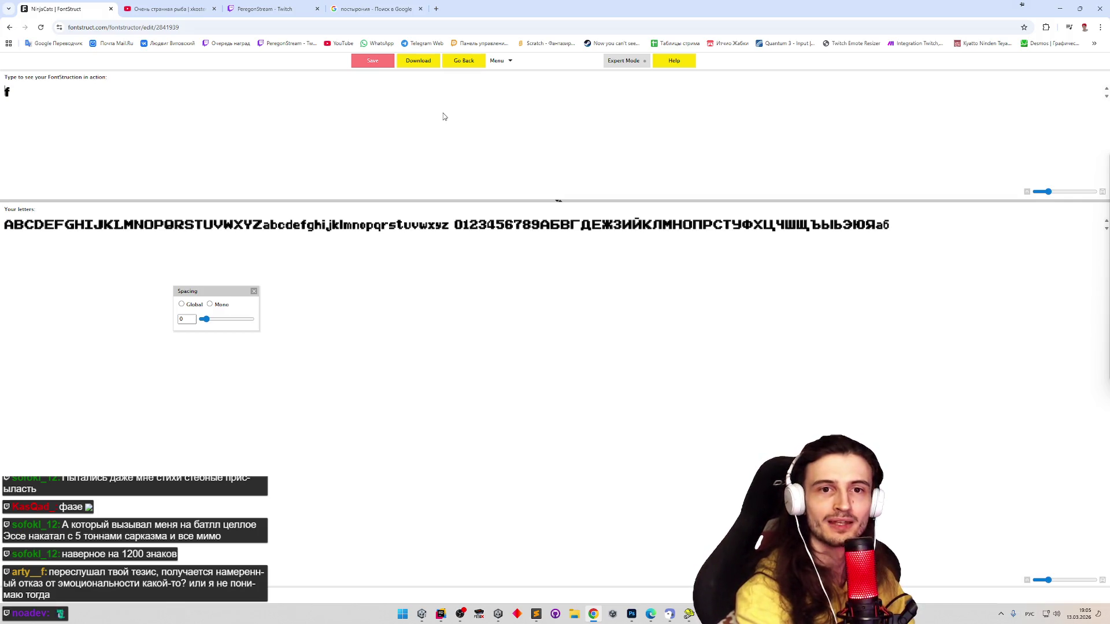
key(BackSpace)
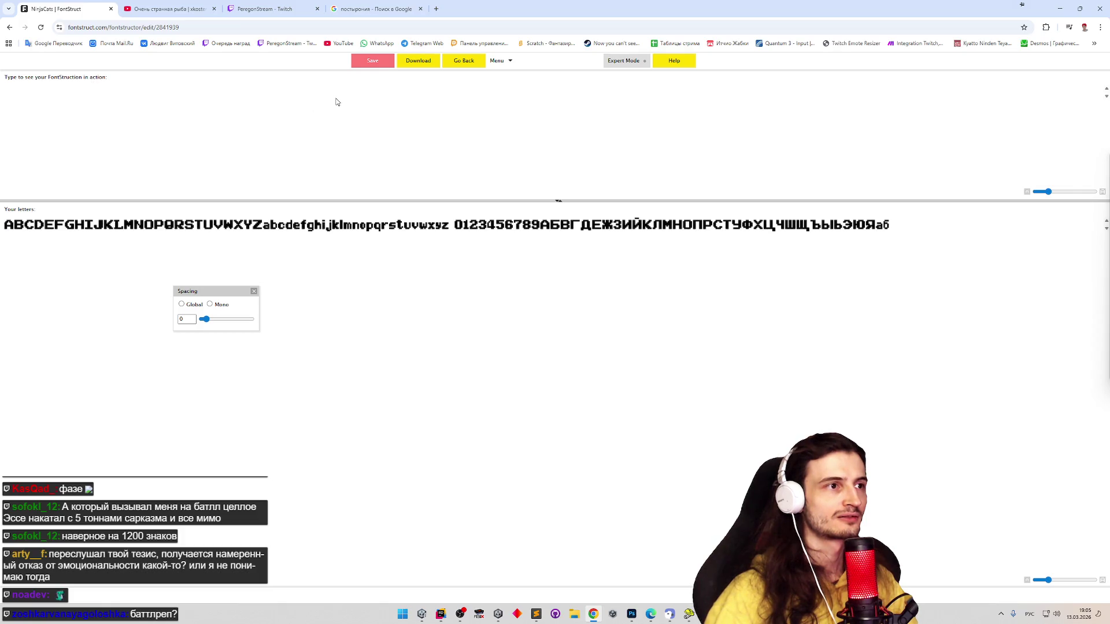
Save the font and switch between the glyph editor and Preview
click(376, 63)
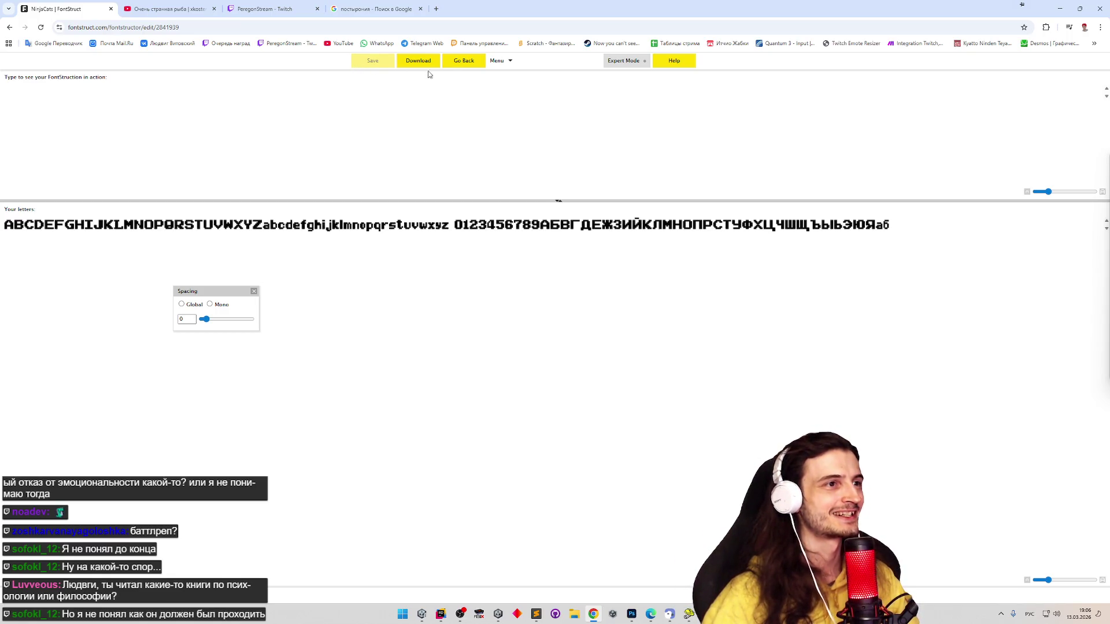
click(457, 67)
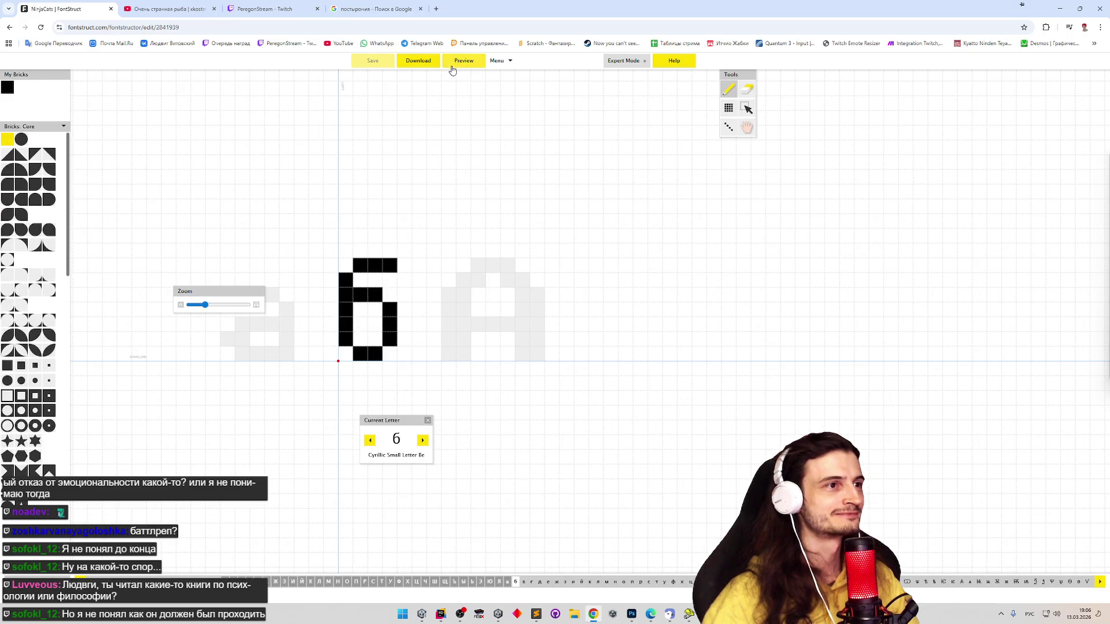
click(449, 70)
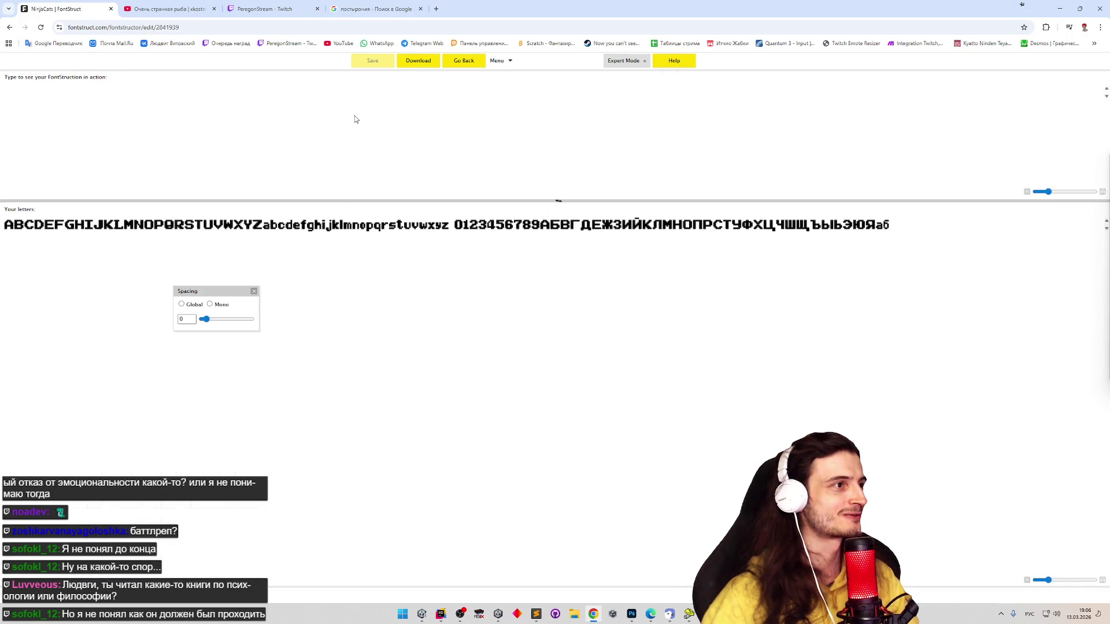
click(450, 65)
click(445, 68)
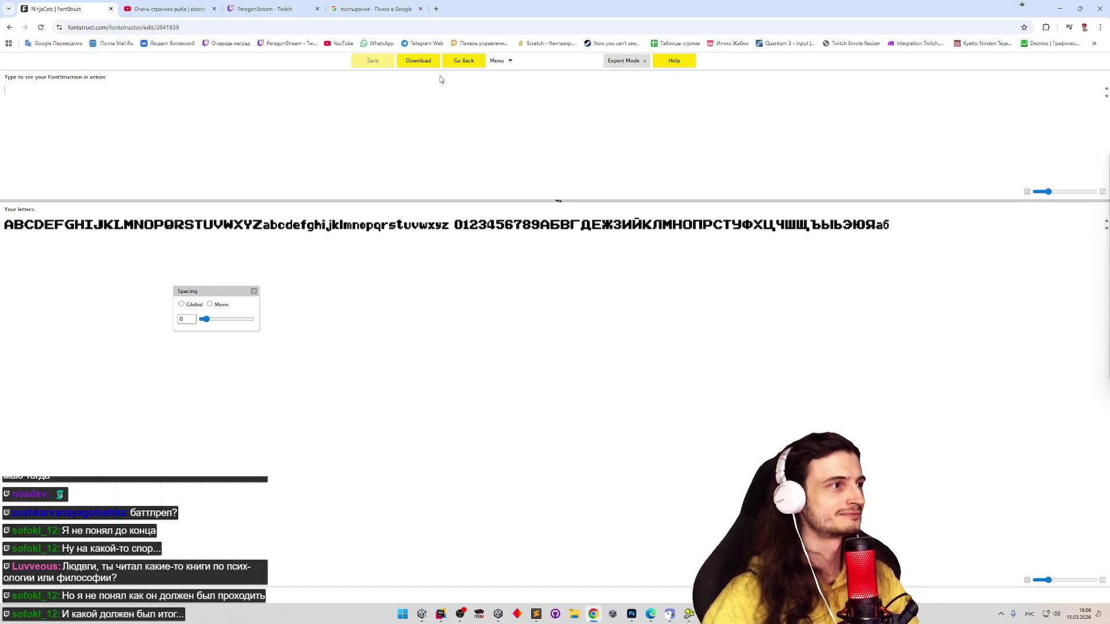
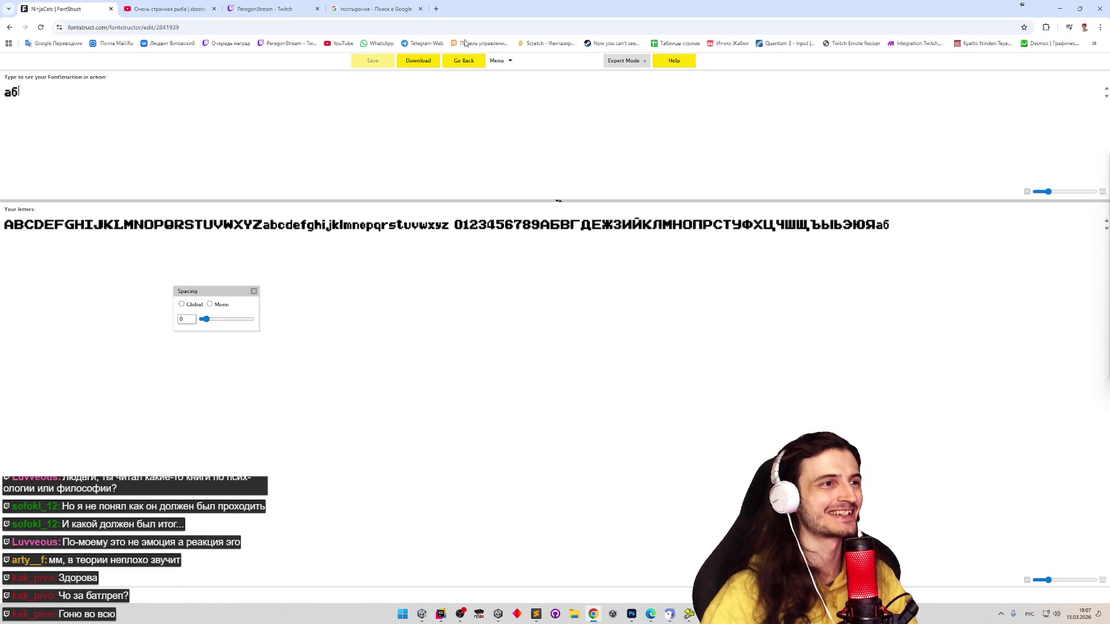
Leave the text preview and rework the bricks inside the б glyph's bowl
click(454, 64)
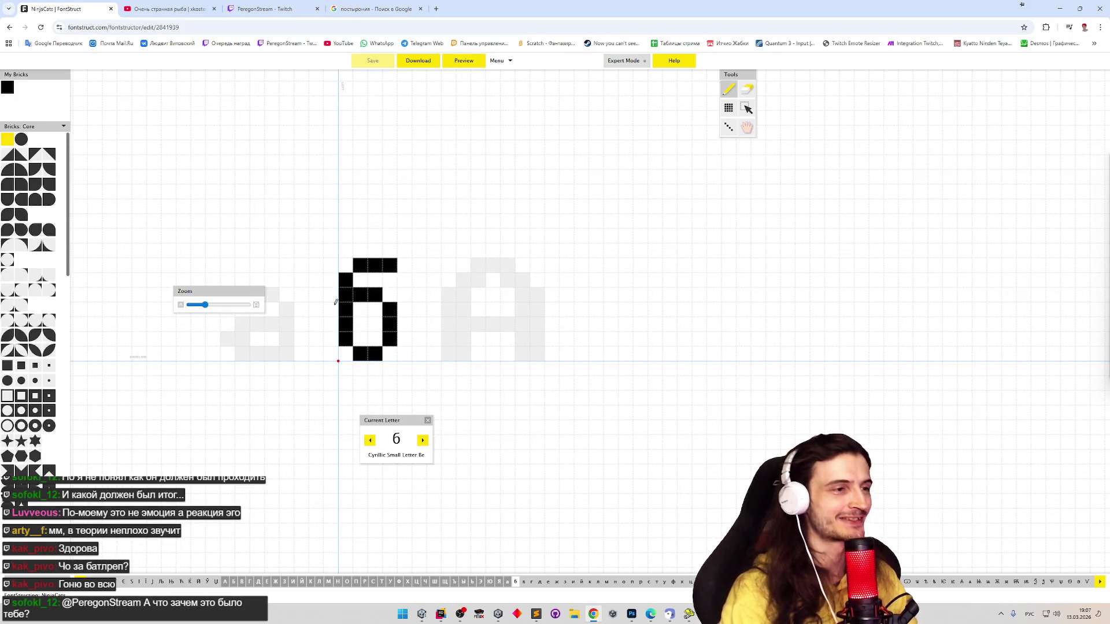
mouse_move(360, 306)
mouse_down()
mouse_move(359, 341)
mouse_move(359, 322)
mouse_up()
mouse_move(358, 282)
mouse_down()
mouse_move(359, 327)
mouse_move(360, 306)
mouse_up()
click(360, 307)
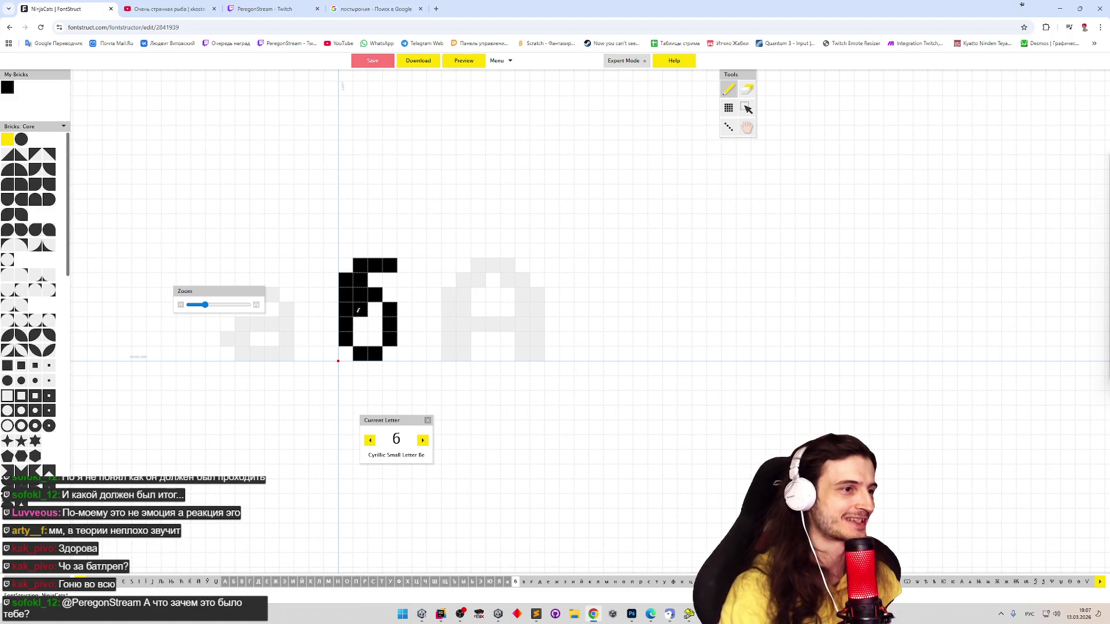
click(359, 309)
click(360, 280)
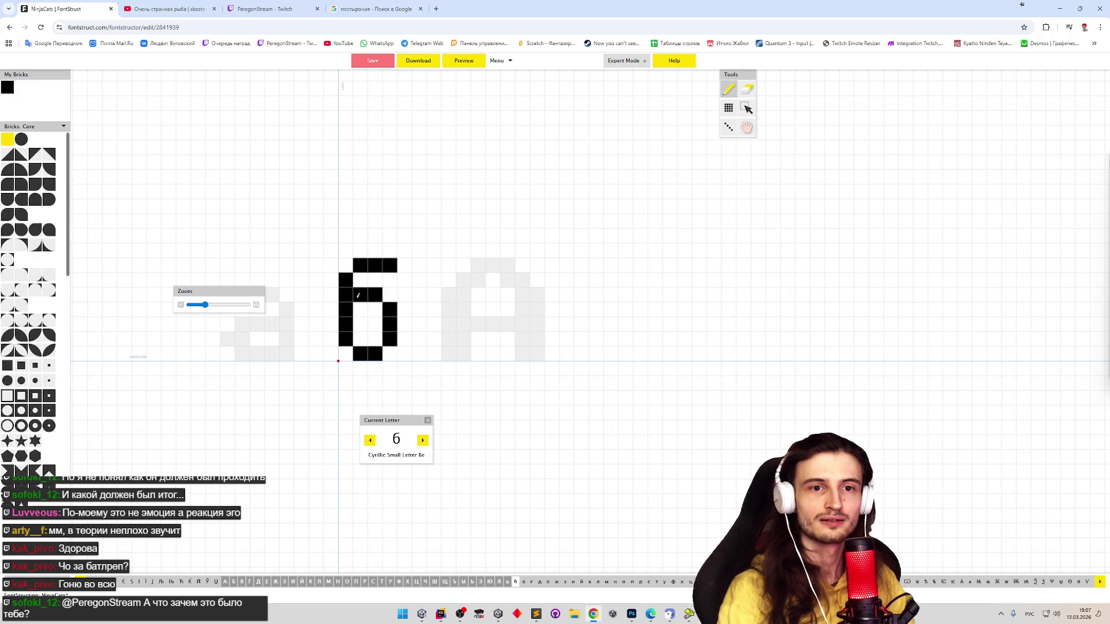
Erase the б's right vertical bar, then redraw its middle arm, right side and top-bar extension
key(e)
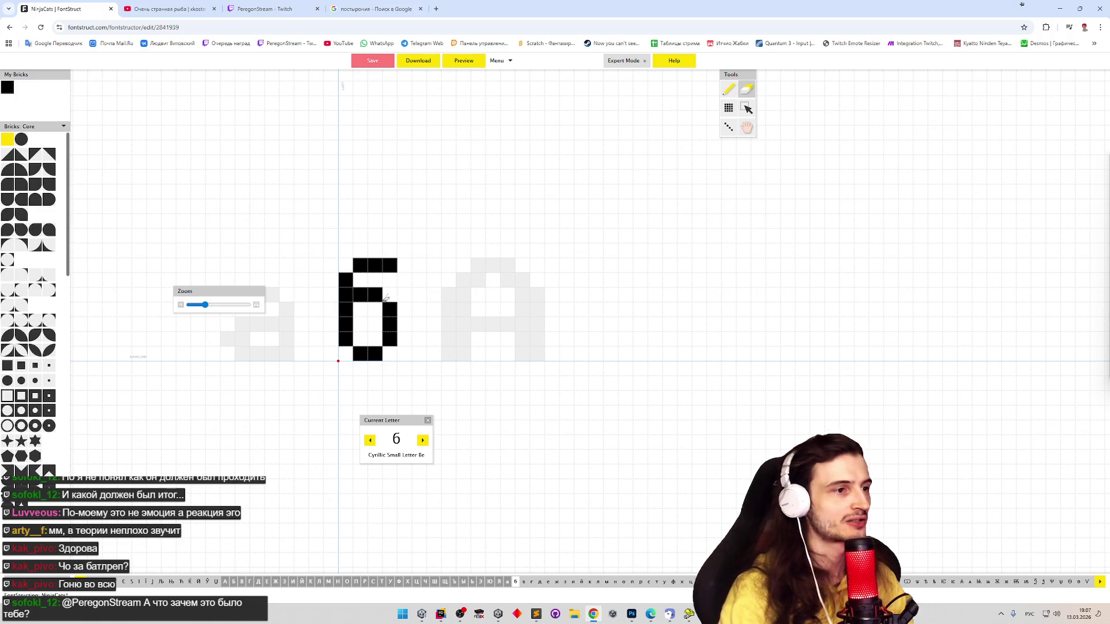
mouse_move(391, 292)
mouse_down()
mouse_move(389, 342)
mouse_move(360, 280)
mouse_move(404, 333)
mouse_up()
key(p)
click(389, 295)
click(389, 353)
click(404, 265)
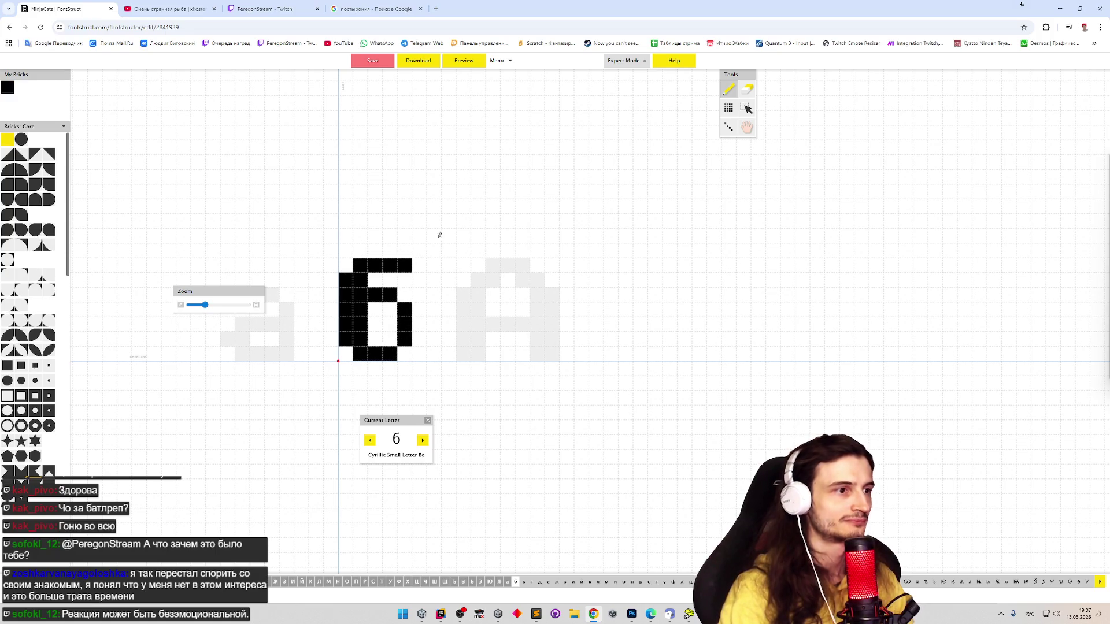
Trim and re-add bricks at the ends of the б's top bar, then undo the recent edits
key(e)
click(404, 266)
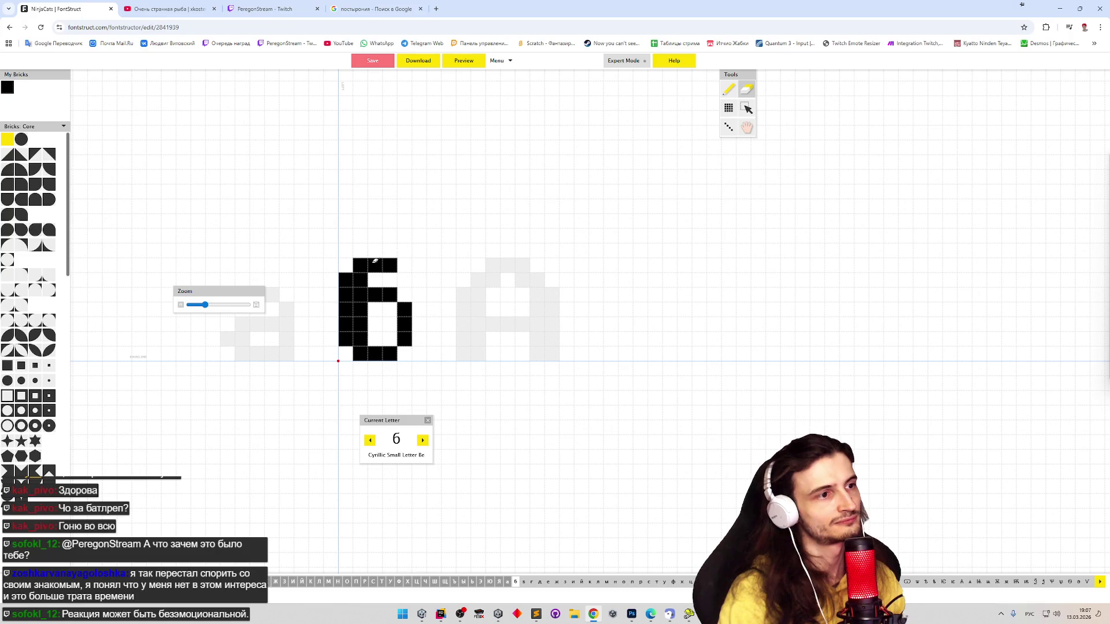
click(360, 265)
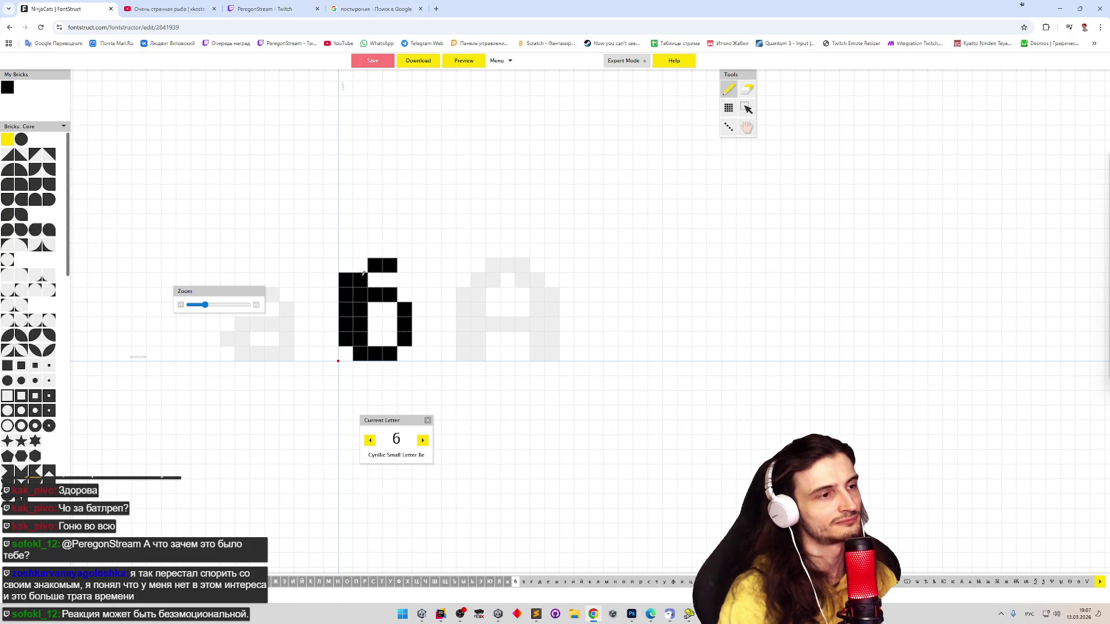
click(360, 279)
key(p)
click(360, 265)
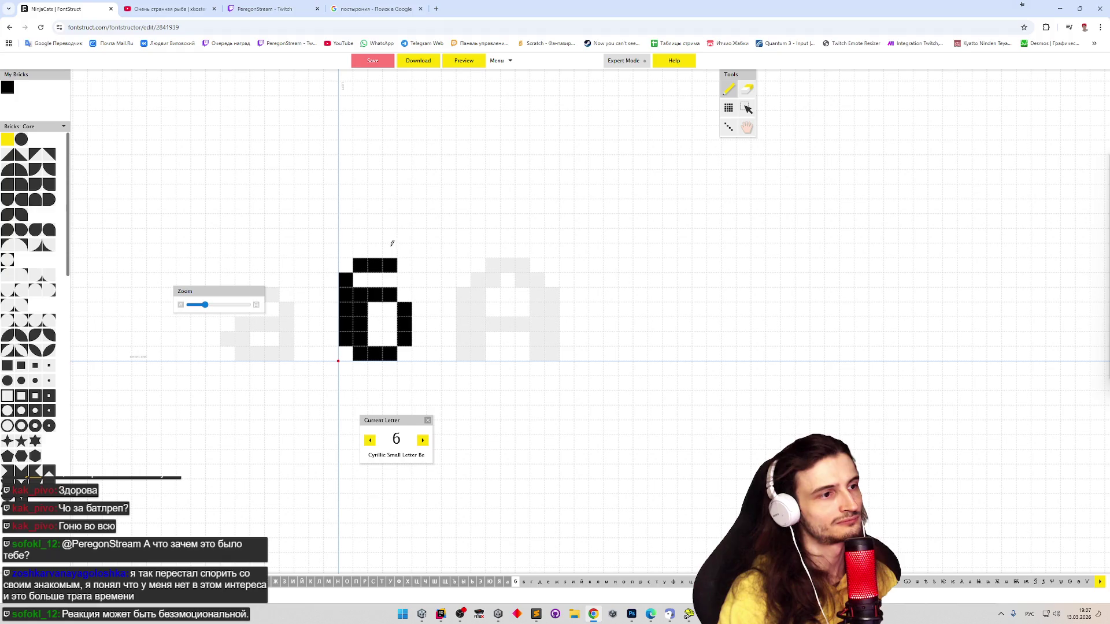
click(360, 266)
click(360, 280)
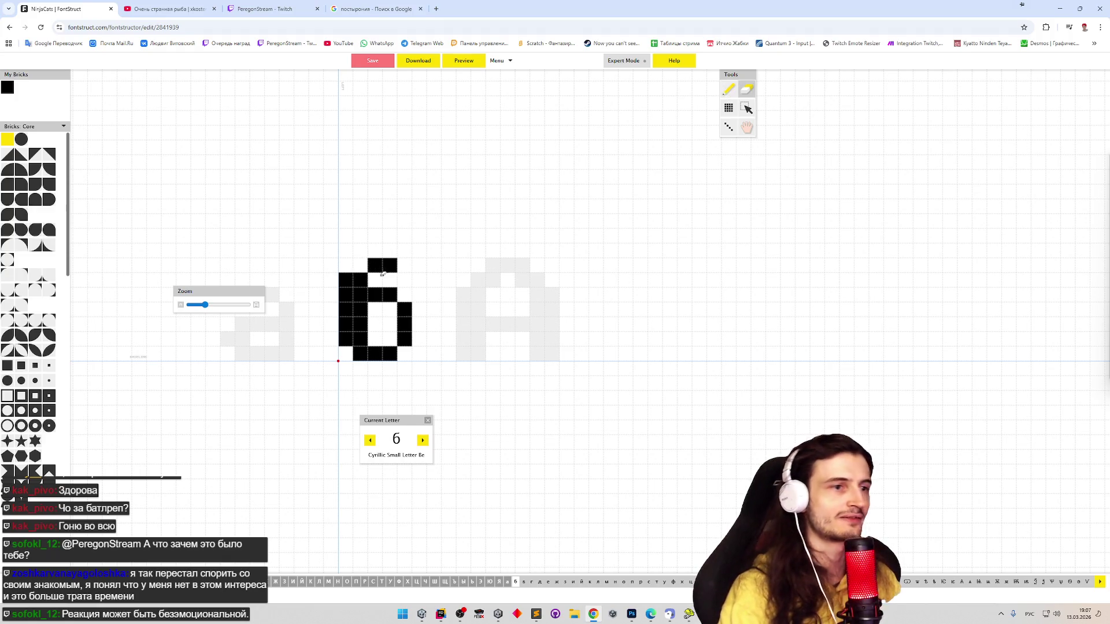
click(360, 266)
click(404, 265)
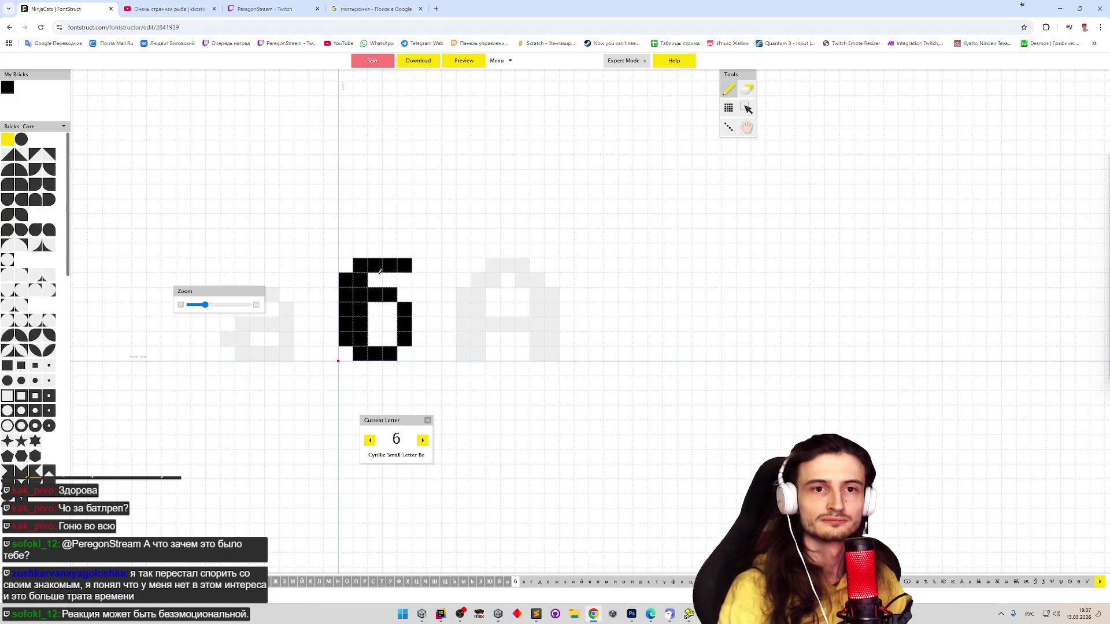
key(ctrl+z)
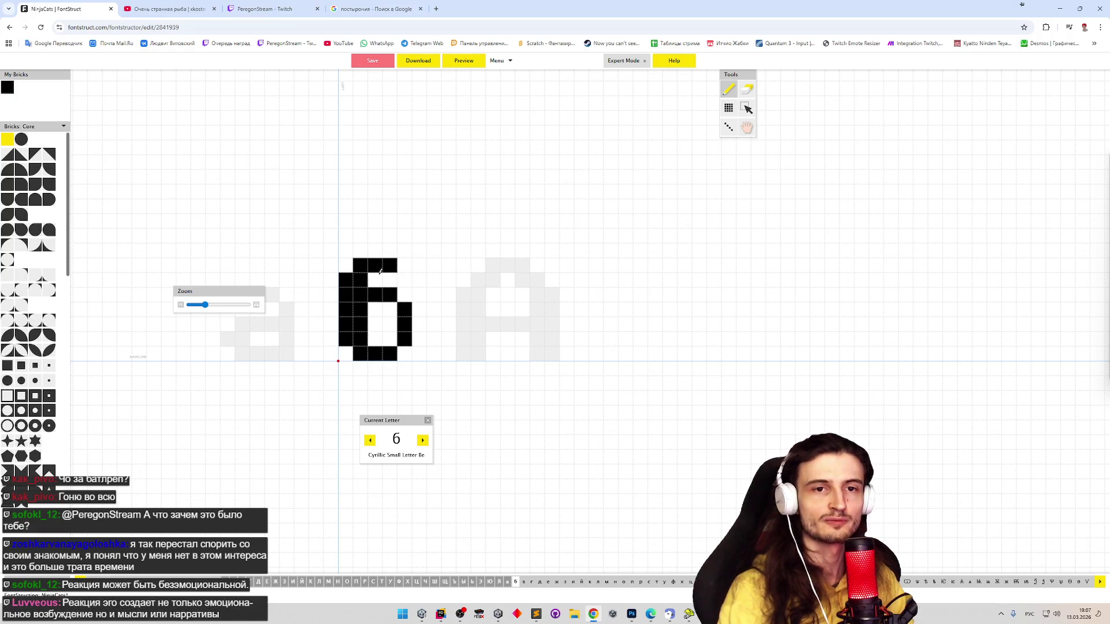
key(ctrl+z)
key(ctrl+z)
key(ctrl+z)
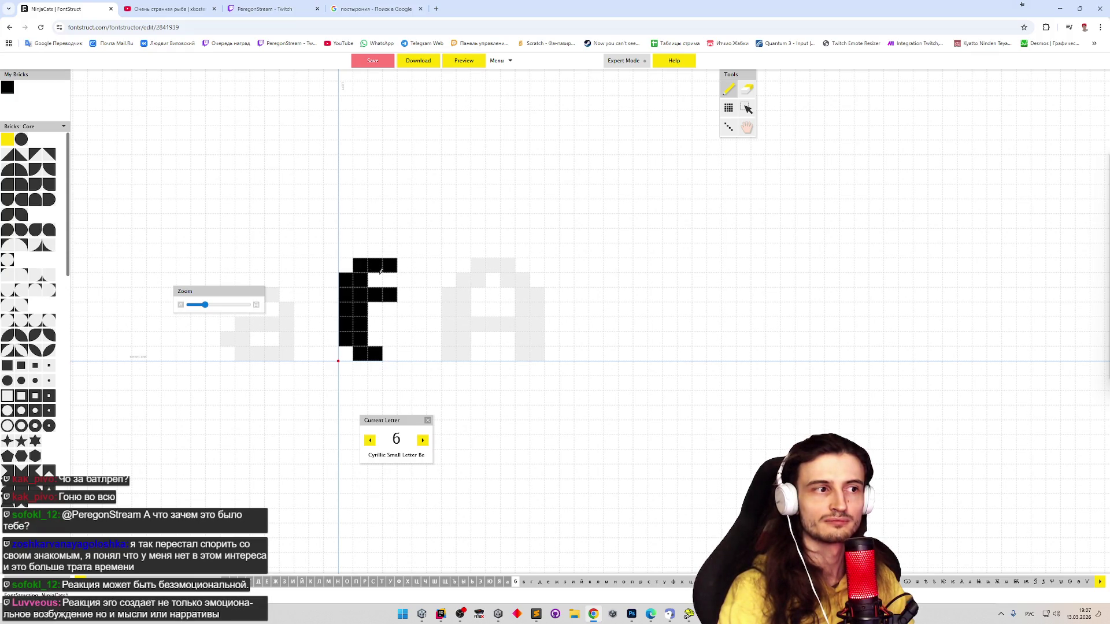
Undo more left-column edits and rebuild the б's middle bar
key(ctrl+z)
key(ctrl+z)
key(ctrl+z)
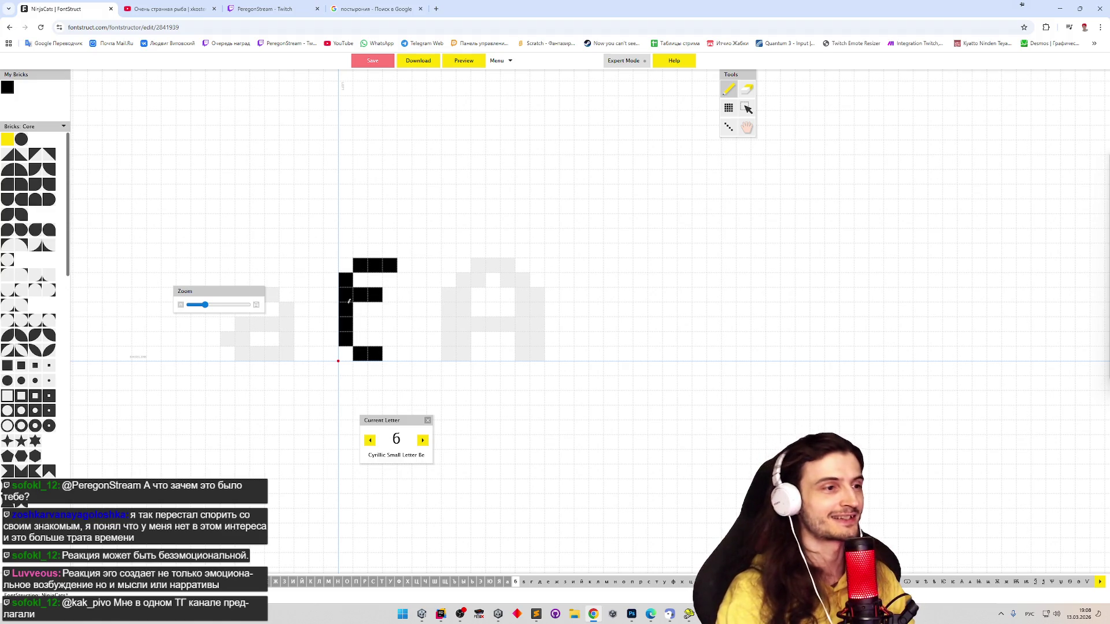
key(e)
drag(358, 295, 389, 293)
key(p)
click(373, 294)
click(360, 295)
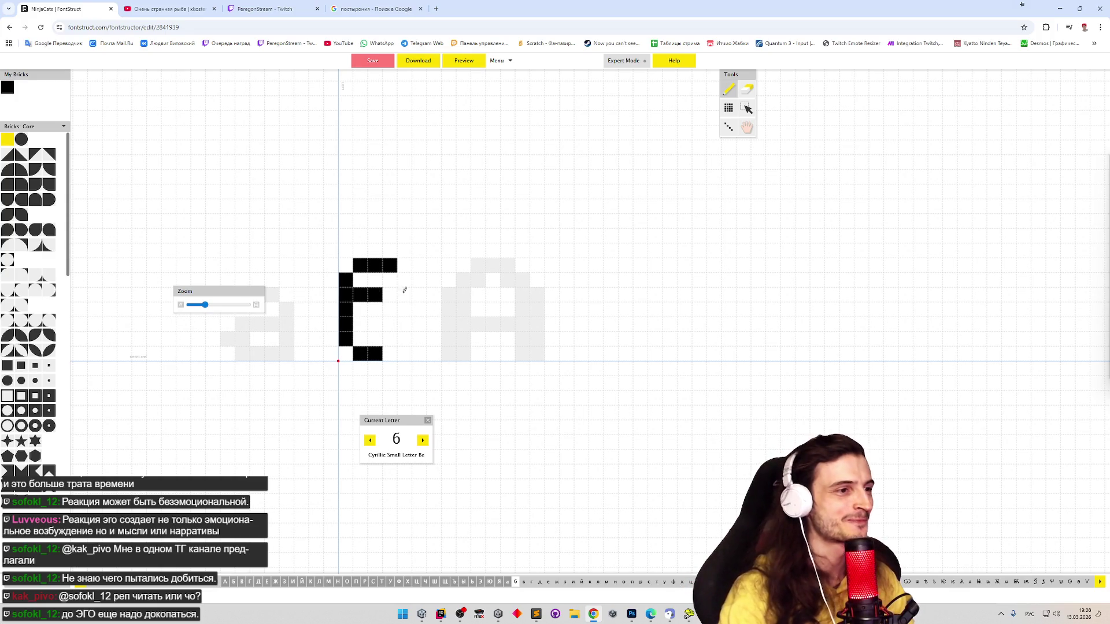
Widen the б's bowl with a new right column, bottom-right brick and inner top bar
drag(390, 306, 390, 343)
drag(399, 304, 390, 345)
mouse_move(387, 298)
mouse_down()
mouse_move(366, 295)
mouse_move(382, 300)
mouse_up()
key(p)
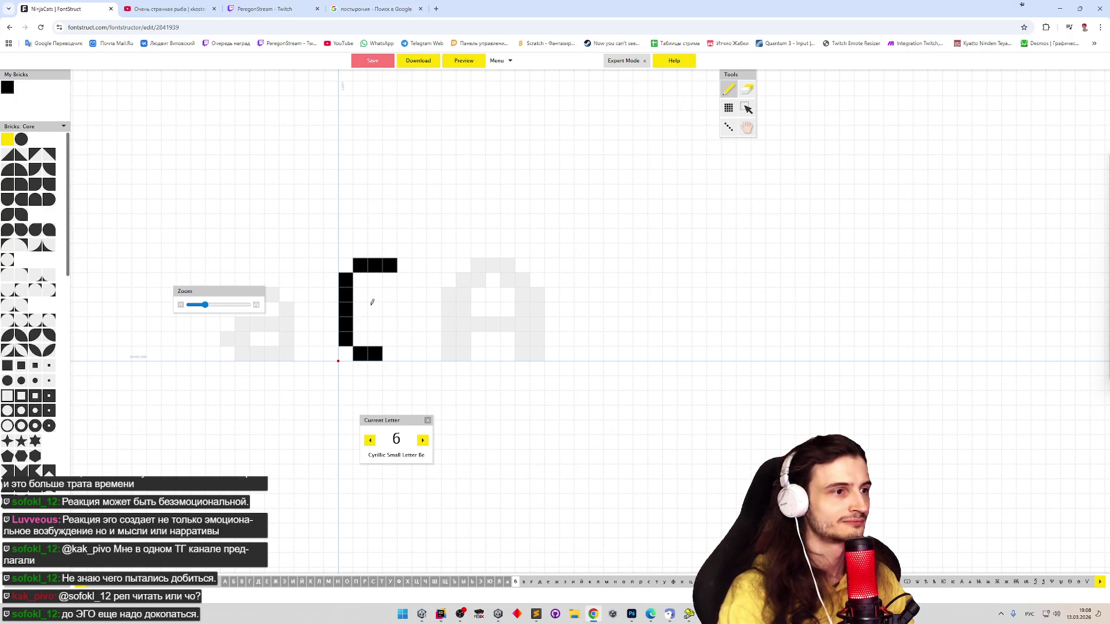
click(389, 353)
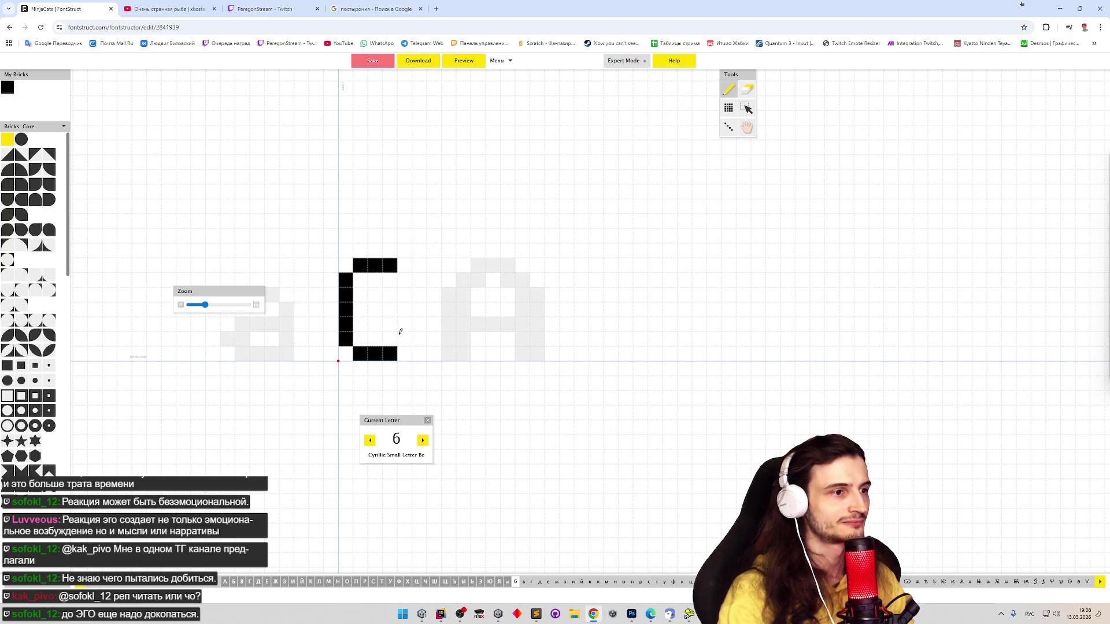
drag(404, 340, 404, 324)
click(376, 309)
click(389, 309)
mouse_move(389, 309)
mouse_down()
mouse_move(374, 309)
mouse_move(404, 309)
mouse_up()
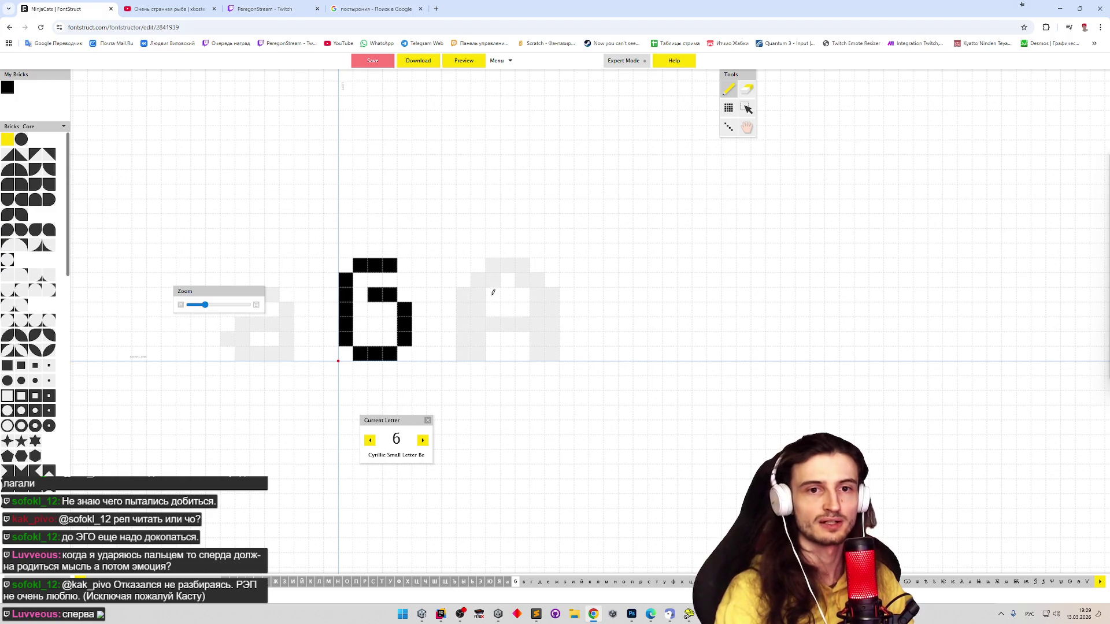
Erase and redraw bricks in the б bowl's right column and middle
key(e)
mouse_move(404, 303)
mouse_down()
mouse_move(405, 343)
mouse_move(405, 299)
mouse_move(390, 317)
mouse_move(390, 302)
mouse_move(397, 337)
mouse_move(387, 298)
mouse_move(371, 295)
mouse_move(374, 309)
mouse_up()
key(p)
key(e)
click(390, 353)
key(p)
key(e)
click(360, 294)
key(p)
key(e)
click(374, 310)
click(360, 310)
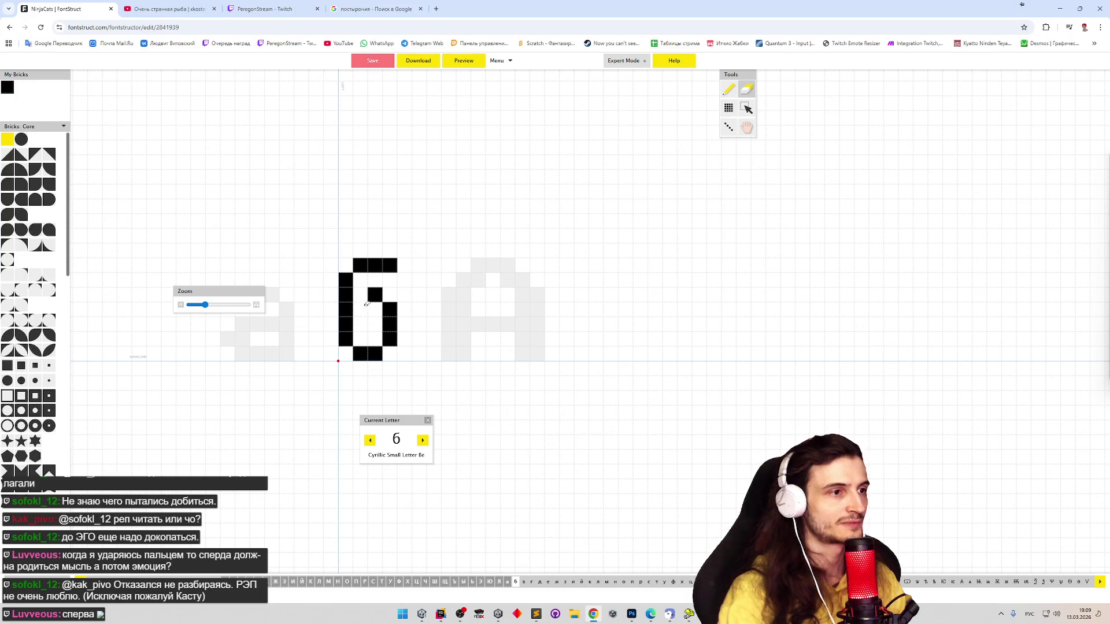
key(p)
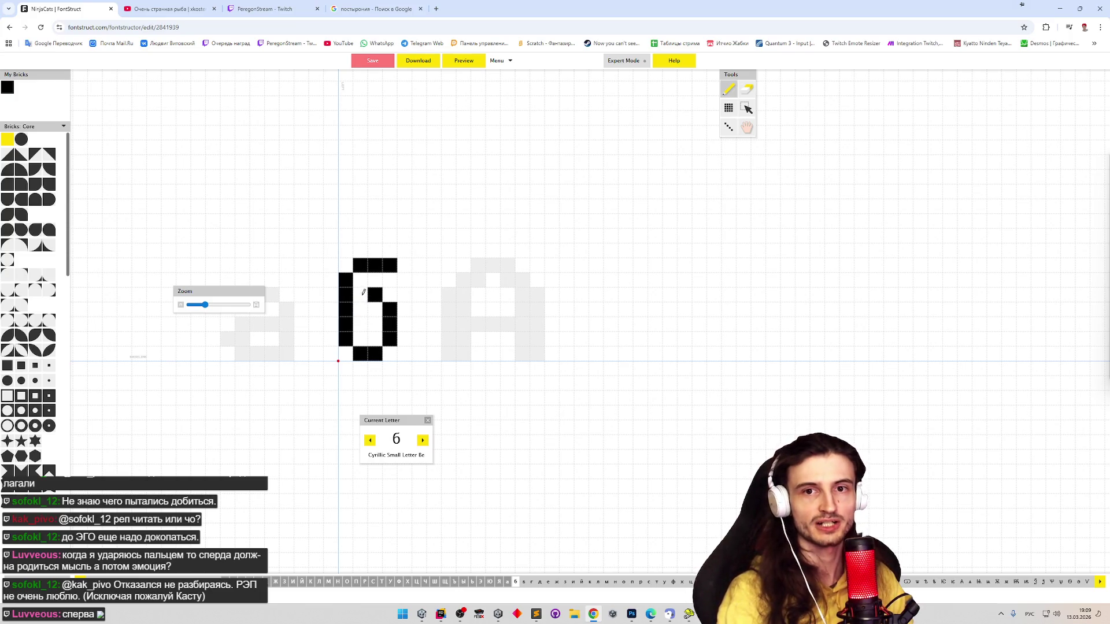
Clear the bowl's right column and lower-right stroke and redraw its bottom
key(e)
mouse_move(375, 295)
mouse_down()
mouse_move(374, 352)
mouse_move(389, 309)
mouse_up()
key(p)
click(375, 352)
key(e)
key(p)
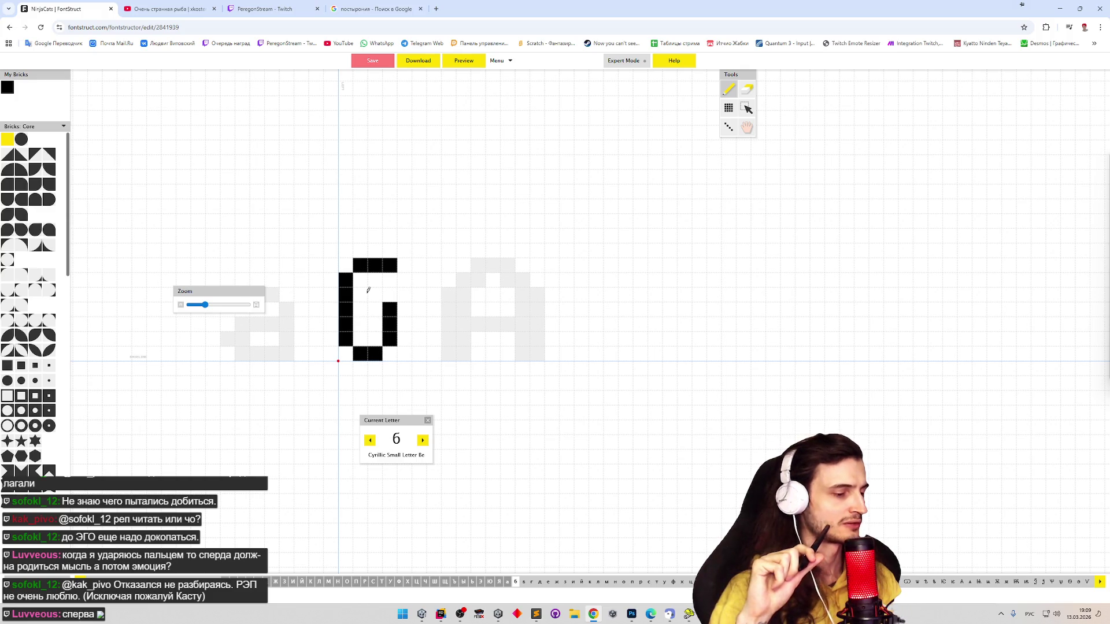
key(e)
mouse_move(389, 306)
mouse_down()
mouse_move(394, 340)
mouse_move(385, 300)
mouse_move(391, 331)
mouse_up()
key(p)
key(e)
key(p)
key(e)
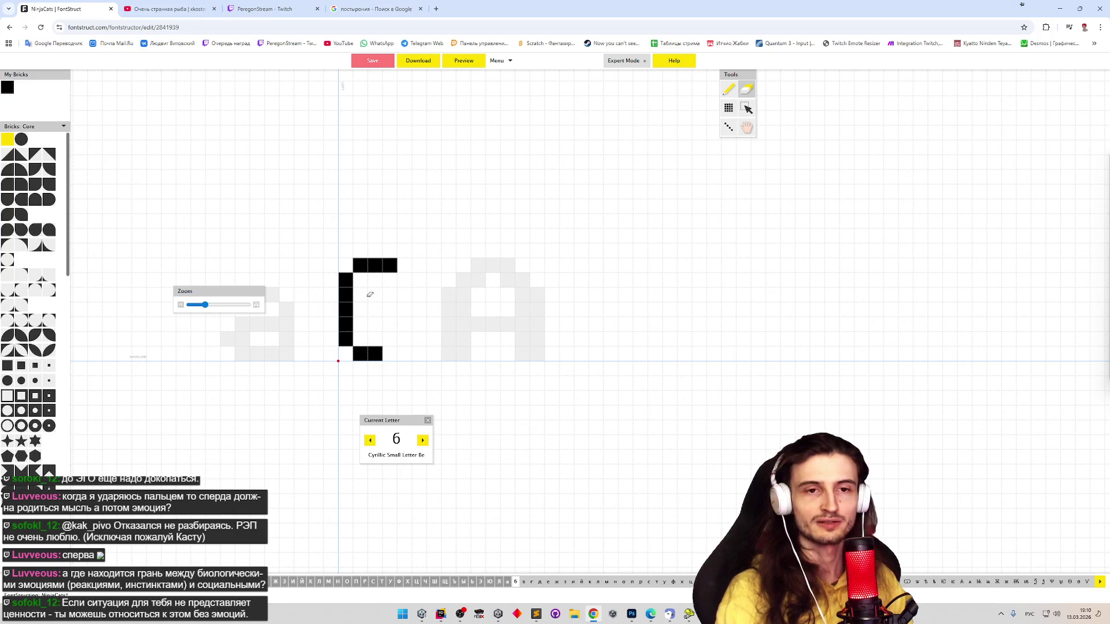
key(p)
Draw the bowl's right side, bottom-right brick and two-brick top bar
drag(386, 310, 389, 324)
click(389, 339)
shift+click(387, 309)
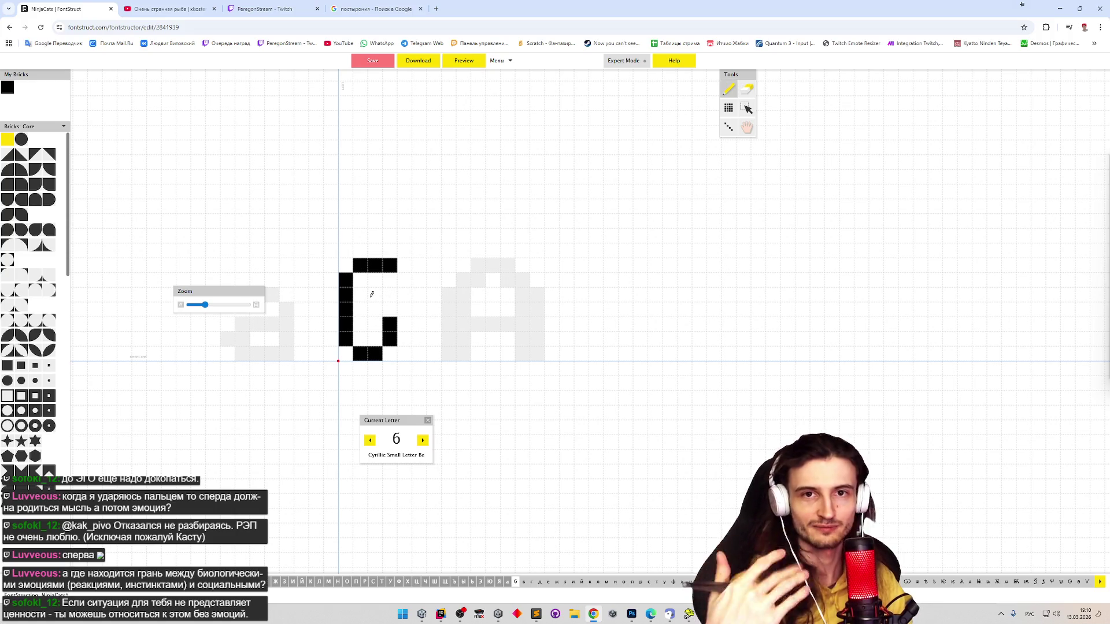
click(375, 309)
shift+click(374, 309)
drag(374, 309, 390, 308)
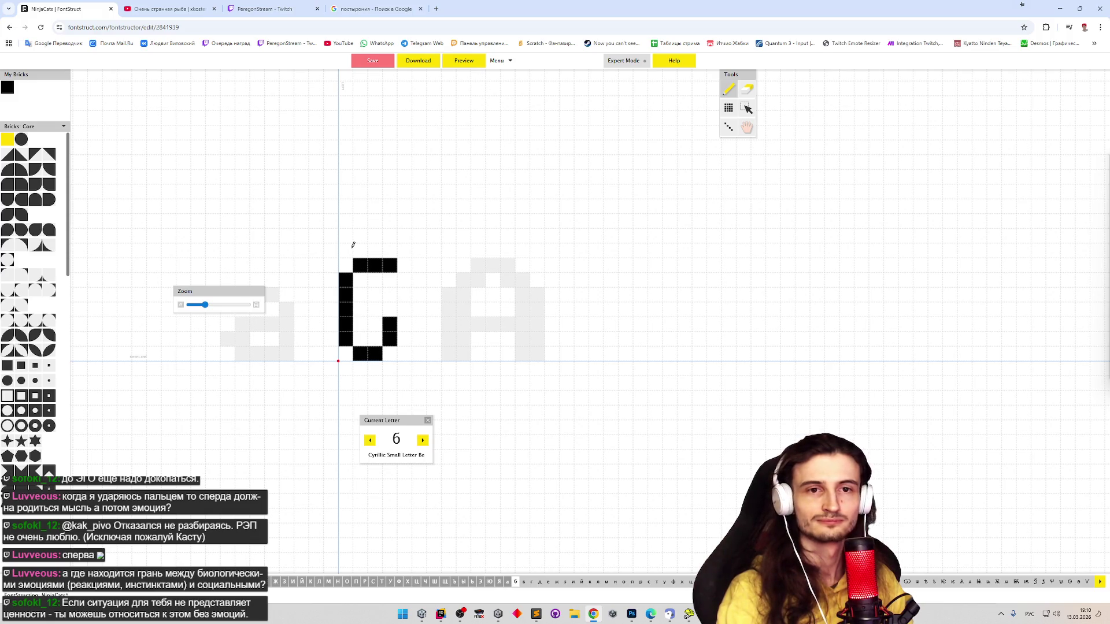
Try bricks inside the bowl, keep one on its right column, then switch to Telegram Web
click(374, 308)
key(e)
click(375, 306)
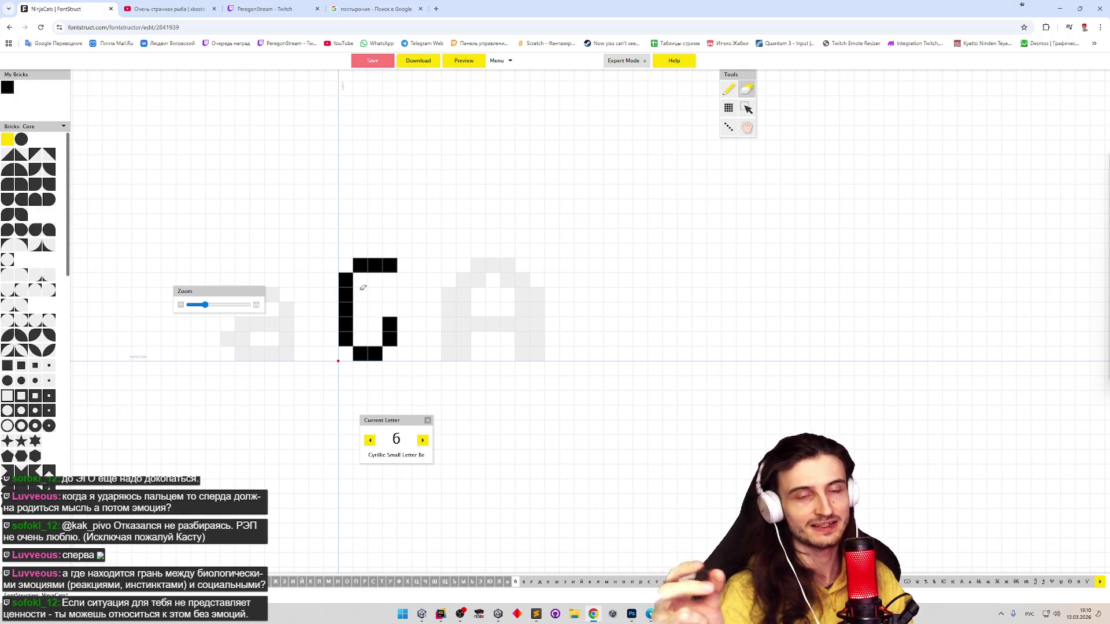
key(p)
click(390, 309)
key(e)
click(389, 309)
key(p)
click(389, 309)
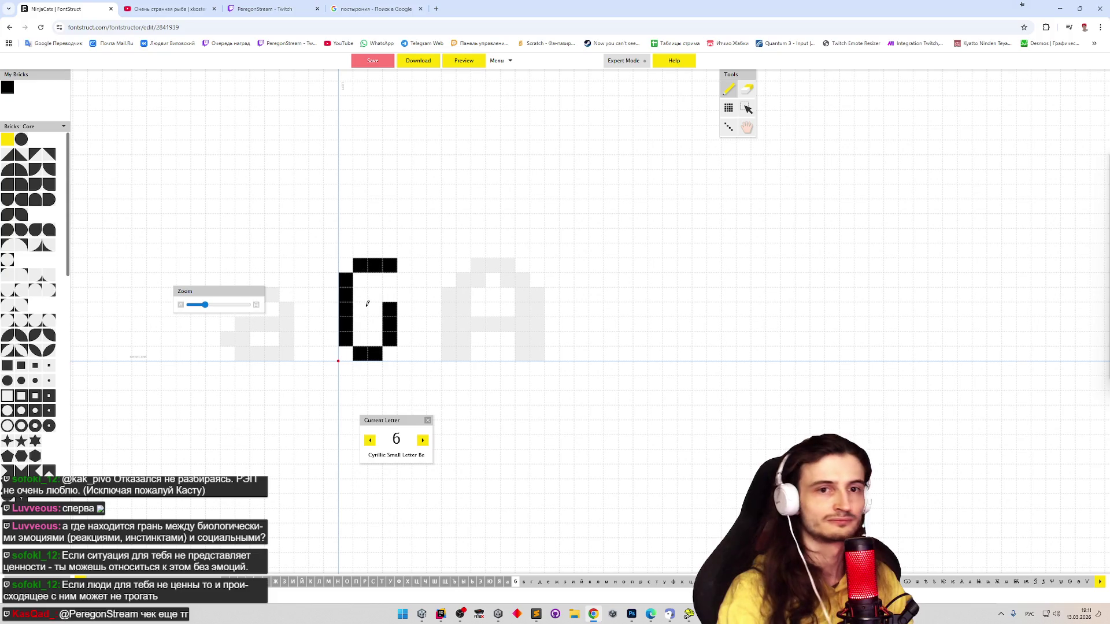
scroll(366, 285, up, 5)
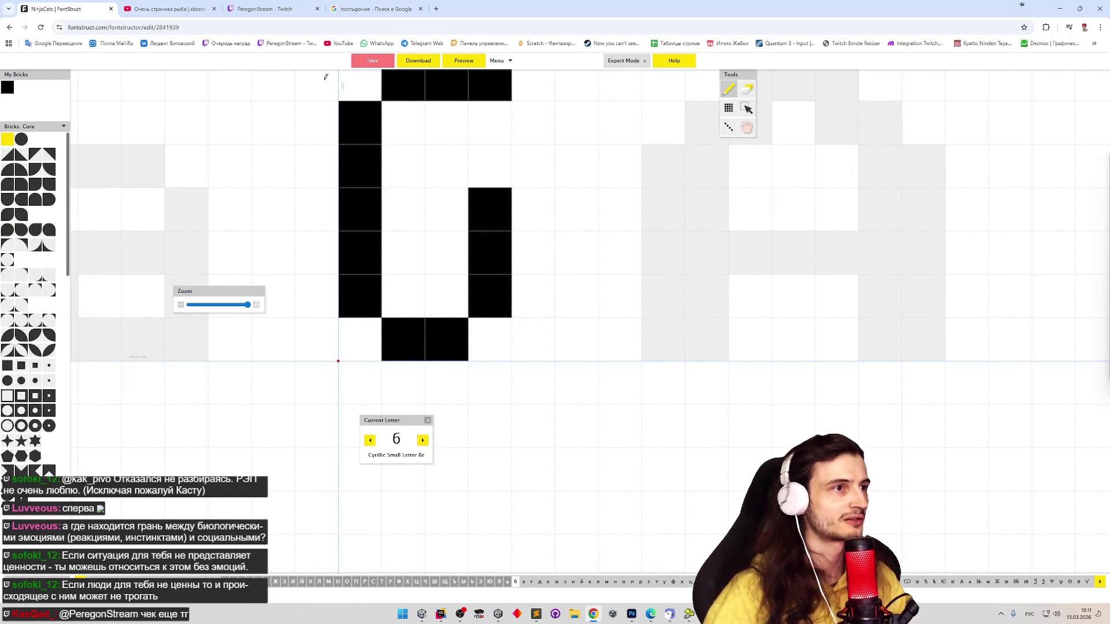
click(418, 43)
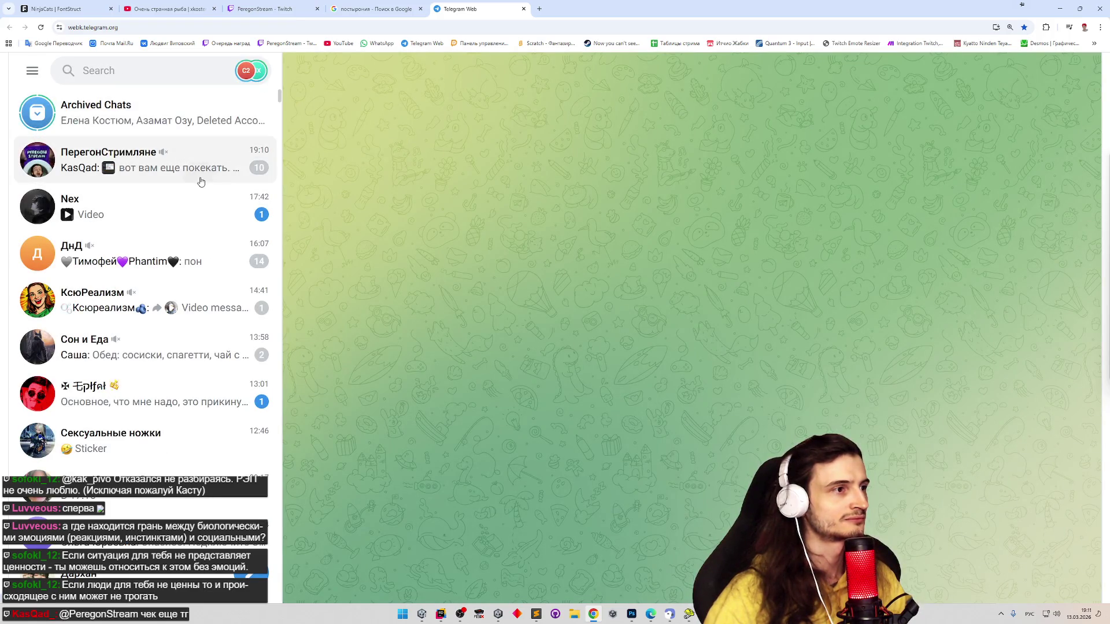
Open the group chat and read through its new messages
click(199, 177)
scroll(490, 311, down, 2)
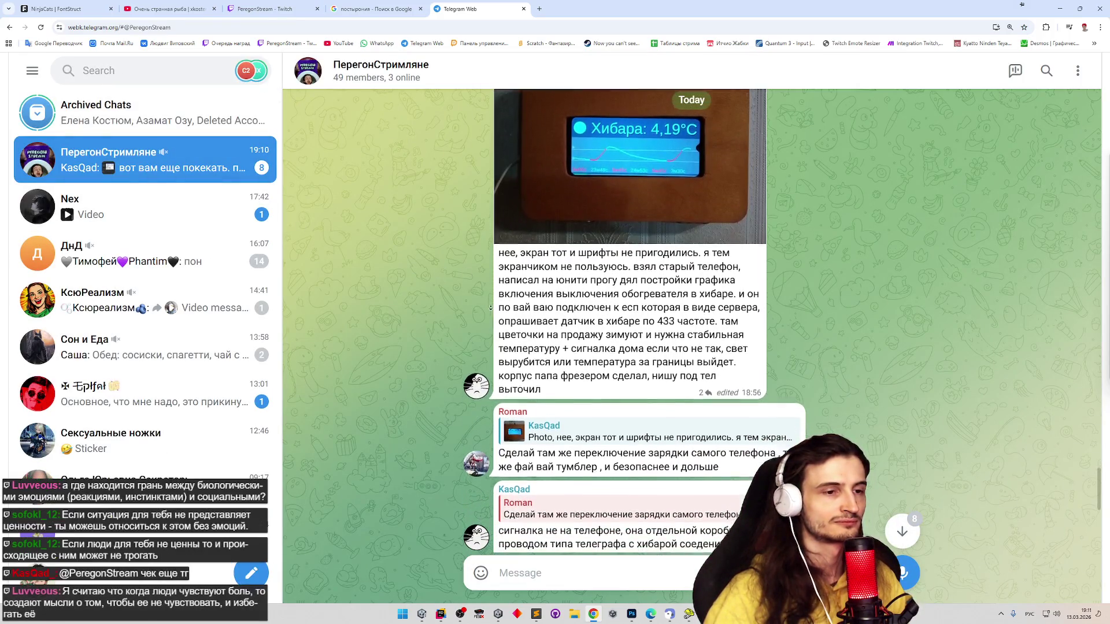
scroll(462, 323, down, 2)
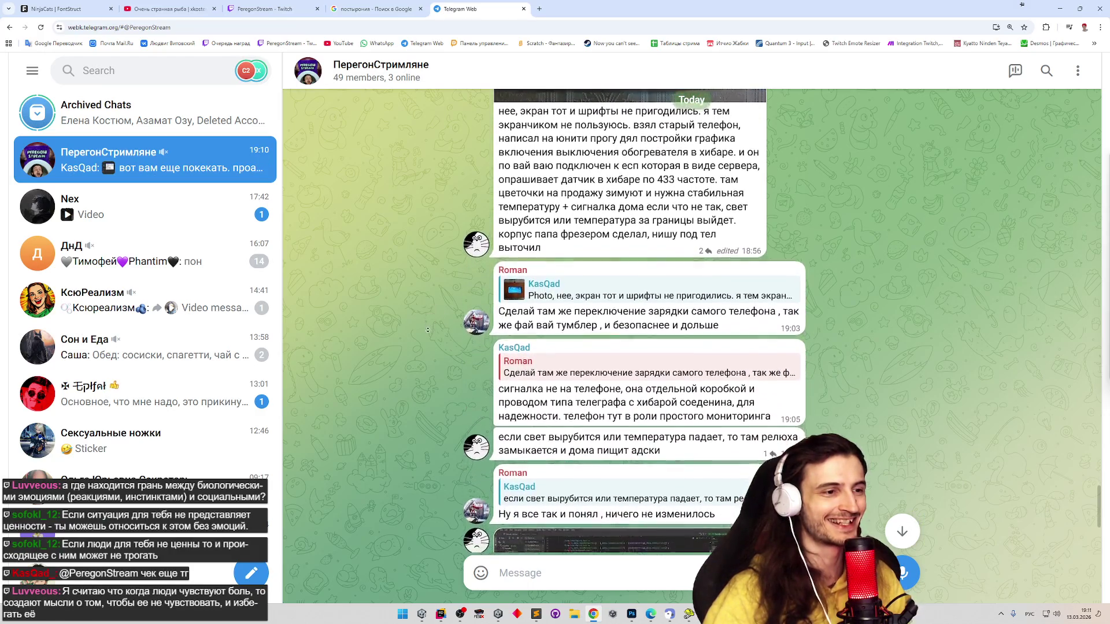
scroll(427, 336, down, 2)
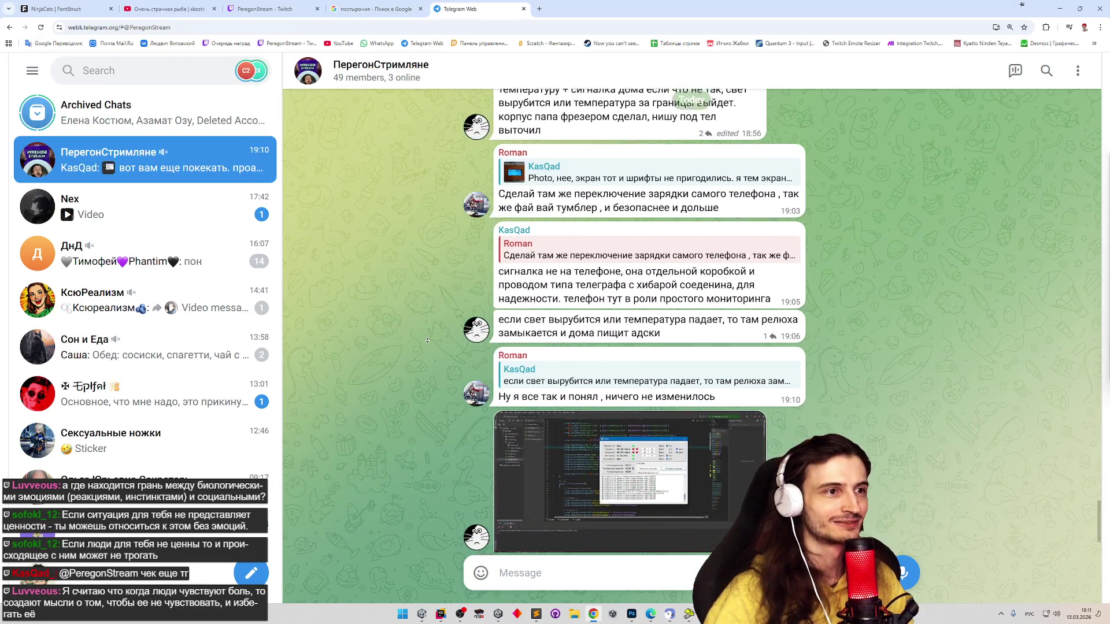
scroll(431, 326, down, 1)
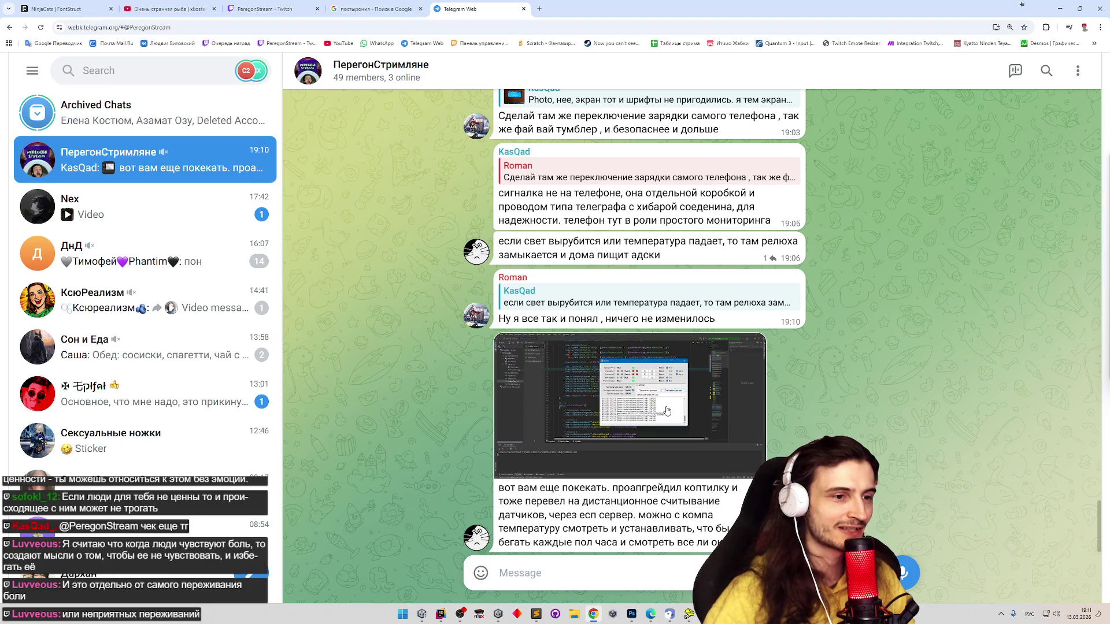
View the shared screenshot full size, close it, and return to the FontStruct tab
click(667, 411)
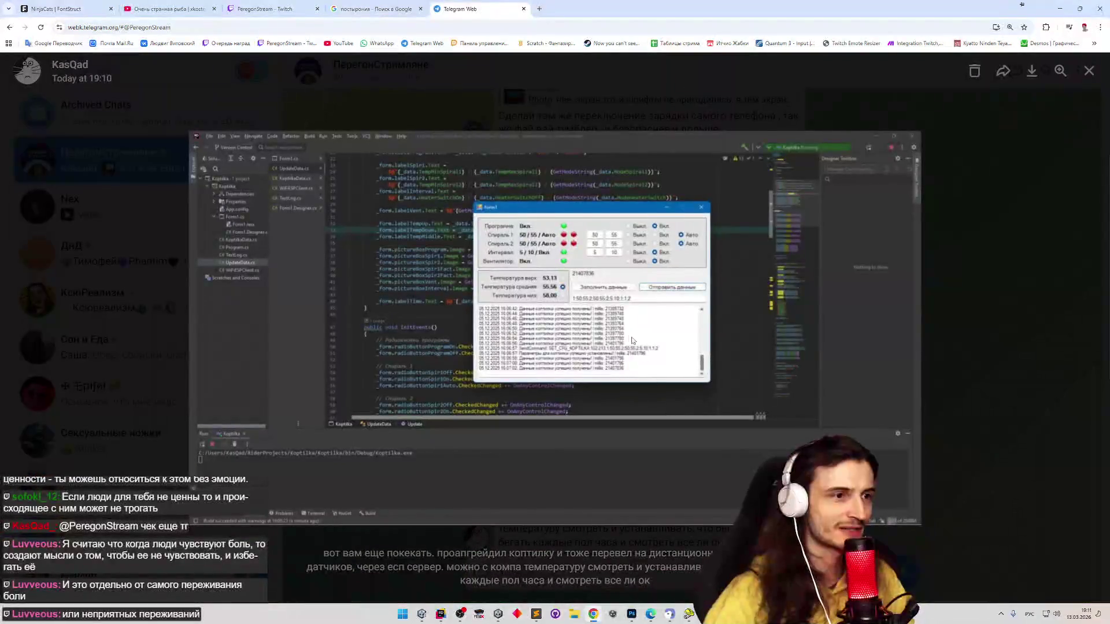
scroll(572, 304, up, 3)
scroll(568, 305, down, 2)
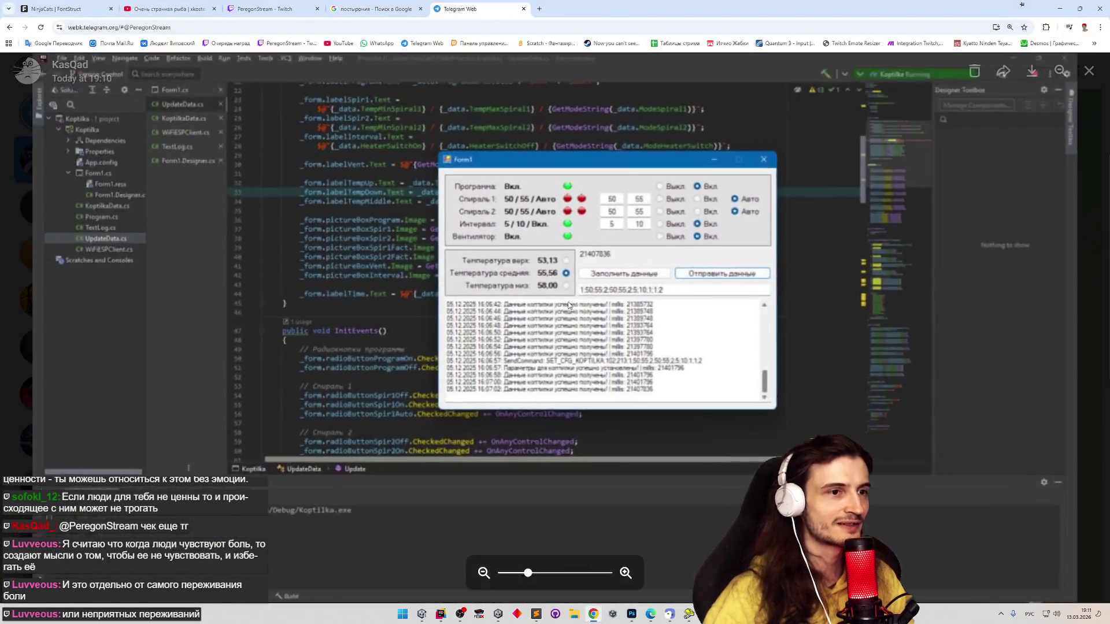
scroll(568, 305, up, 1)
scroll(568, 305, down, 3)
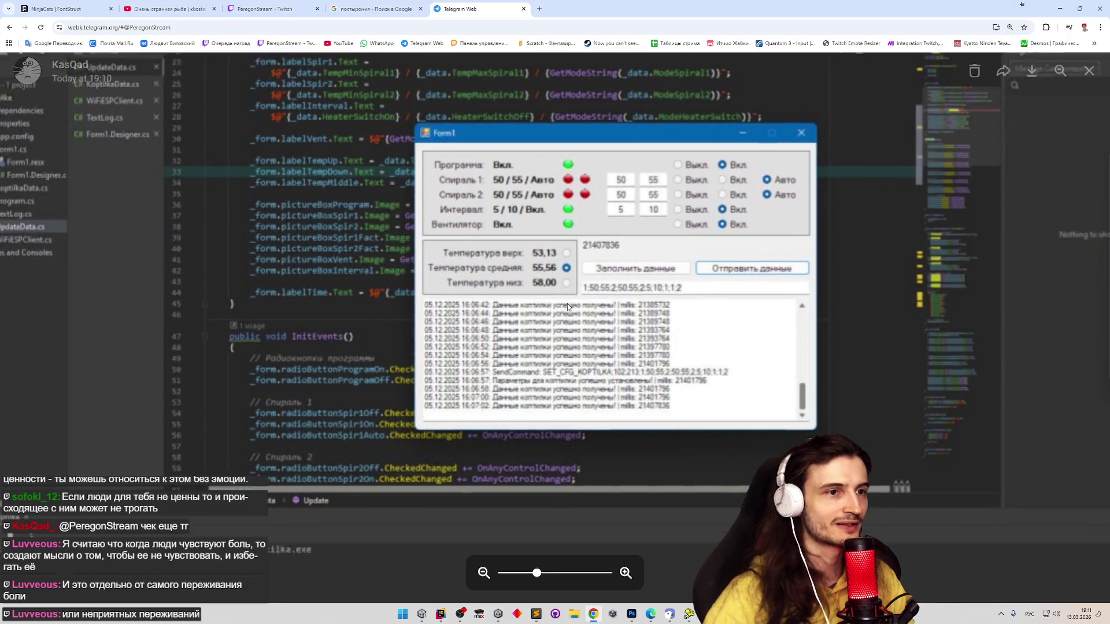
click(960, 324)
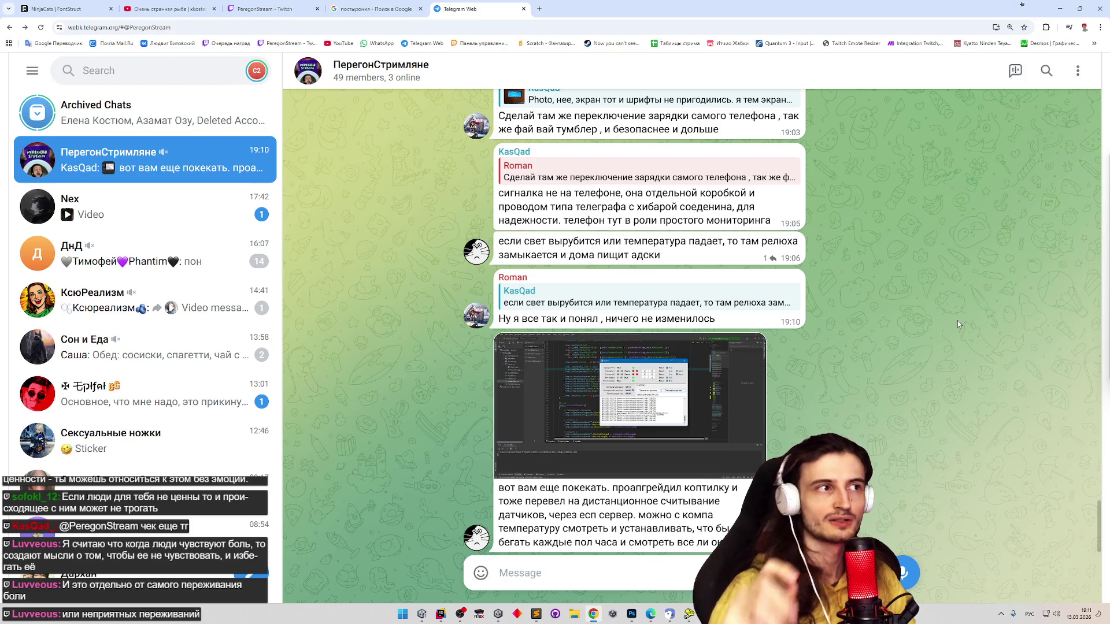
click(56, 7)
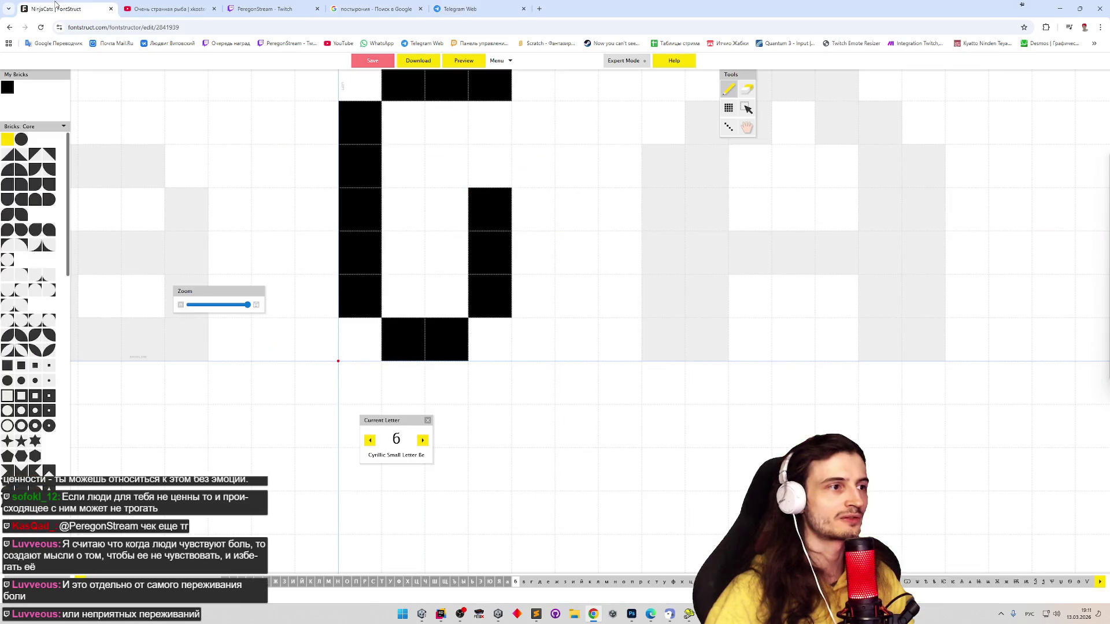
Fill the middle and inside of the б and close its bowl's right side and bottom, then check it in Preview
key(ctrl+z)
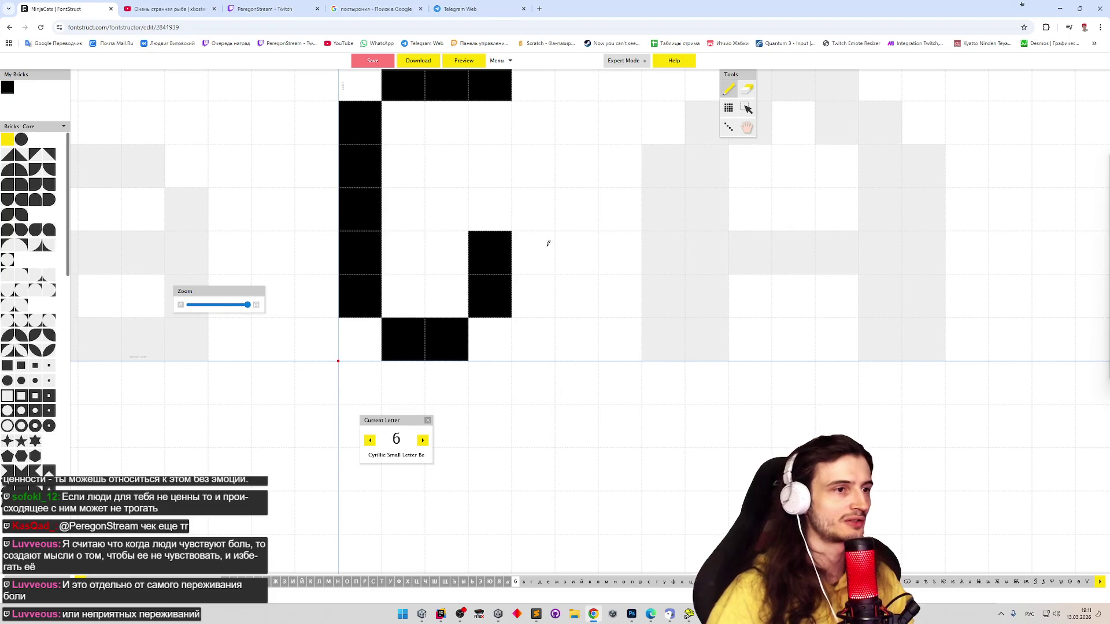
scroll(501, 221, down, 2)
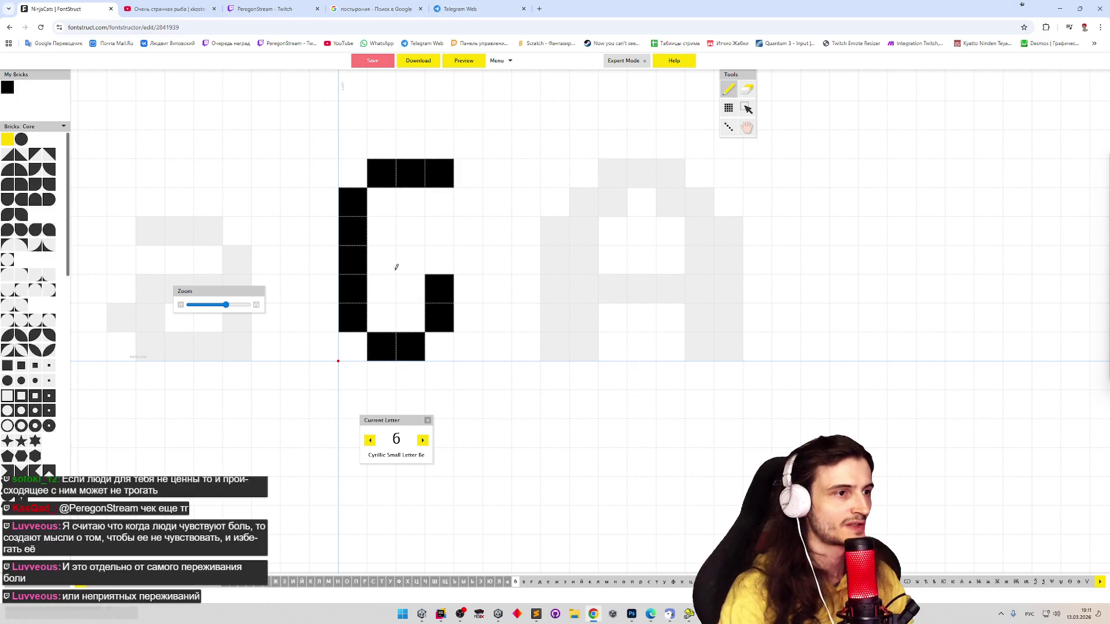
drag(393, 265, 412, 256)
mouse_move(374, 287)
mouse_down()
mouse_move(382, 307)
mouse_move(437, 318)
mouse_up()
key(e)
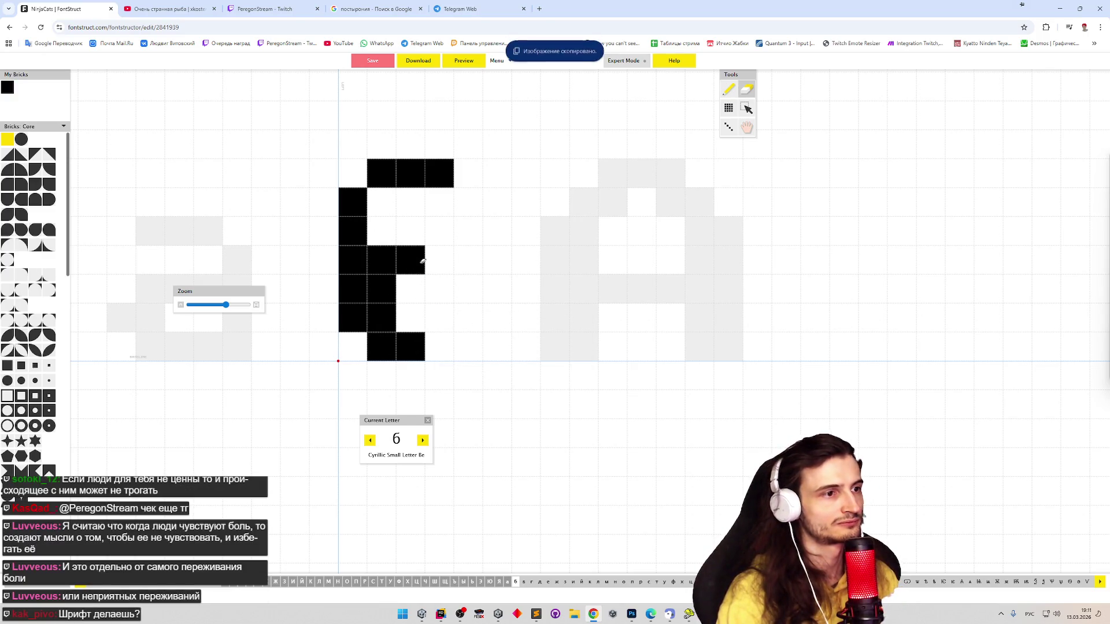
key(p)
mouse_move(451, 271)
mouse_down()
mouse_move(439, 260)
mouse_move(465, 295)
mouse_move(466, 320)
mouse_move(440, 346)
mouse_up()
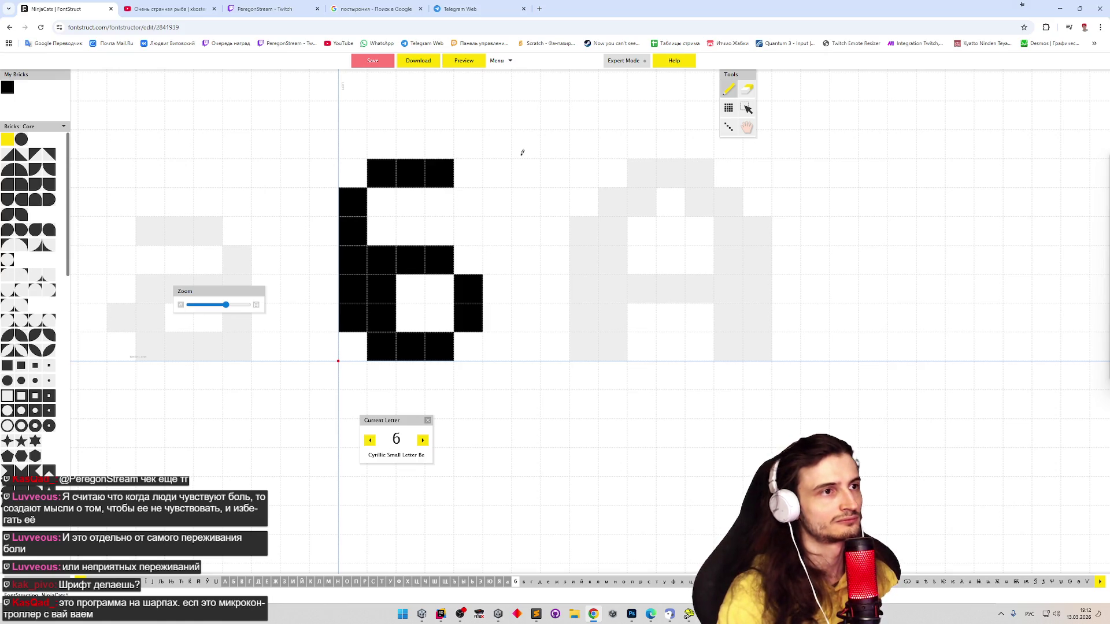
click(494, 61)
click(470, 63)
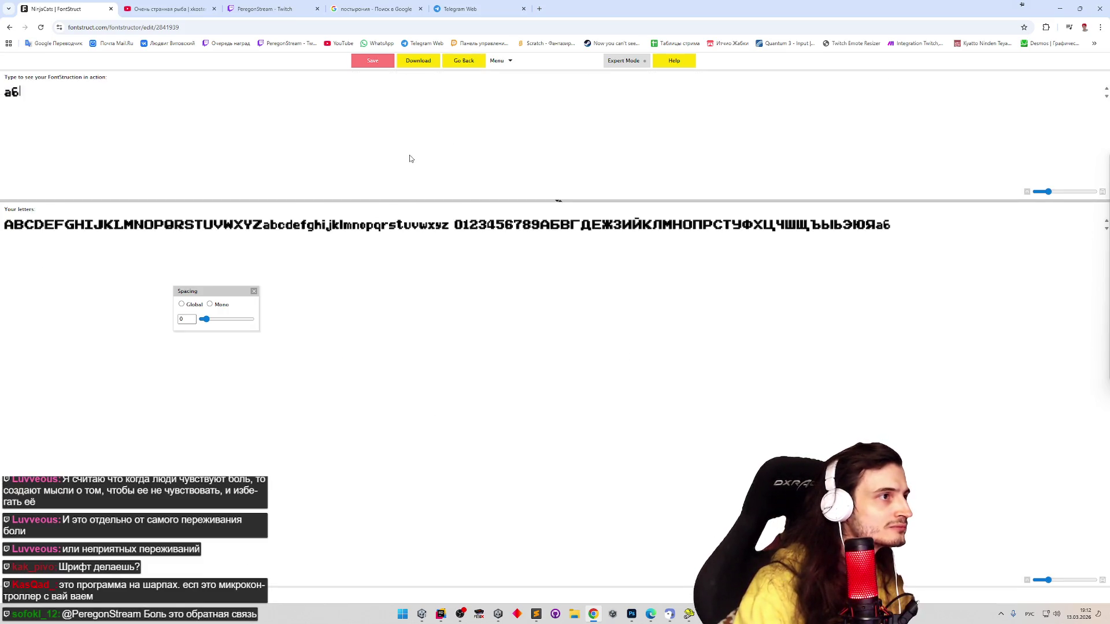
click(465, 62)
Erase the б's left stem top and top bar, then try a three-brick top bar
key(e)
click(353, 230)
click(359, 207)
mouse_move(375, 176)
mouse_down()
mouse_move(434, 190)
mouse_move(469, 181)
mouse_up()
key(p)
click(359, 228)
click(377, 204)
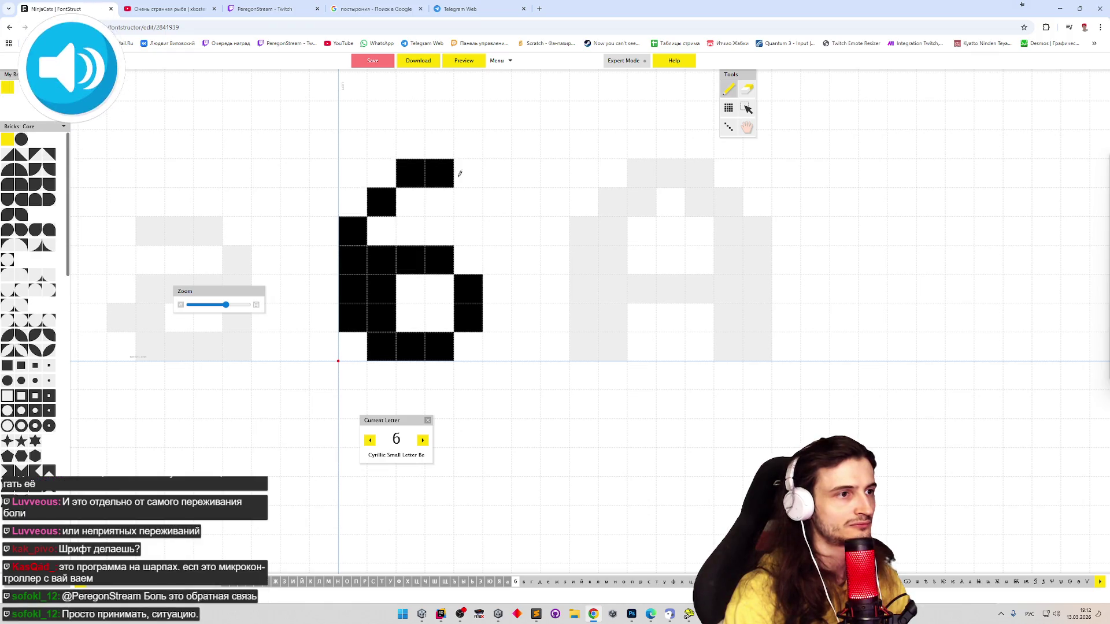
key(e)
click(473, 183)
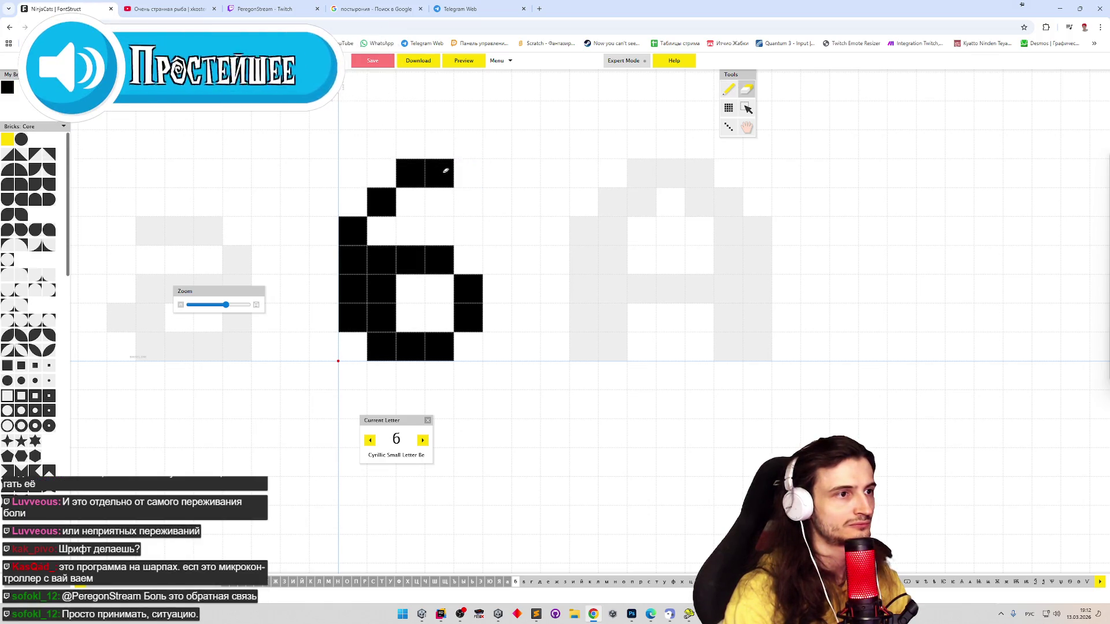
mouse_move(422, 173)
mouse_down()
mouse_move(447, 177)
mouse_move(428, 198)
mouse_move(448, 191)
mouse_up()
Move the stem's top cell leftward and redraw a three-brick top bar above the bowl
key(p)
key(e)
key(p)
key(e)
click(380, 200)
key(p)
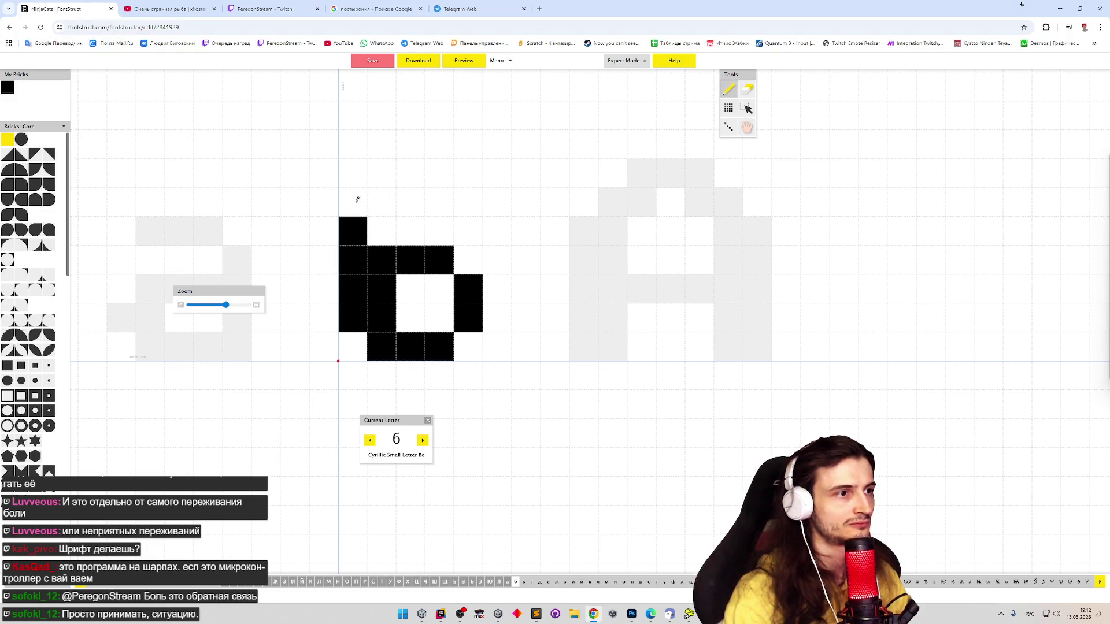
click(354, 204)
key(e)
key(p)
drag(376, 173, 416, 174)
click(449, 175)
Rework the left stem cells so they step up toward the top bar
key(e)
click(353, 202)
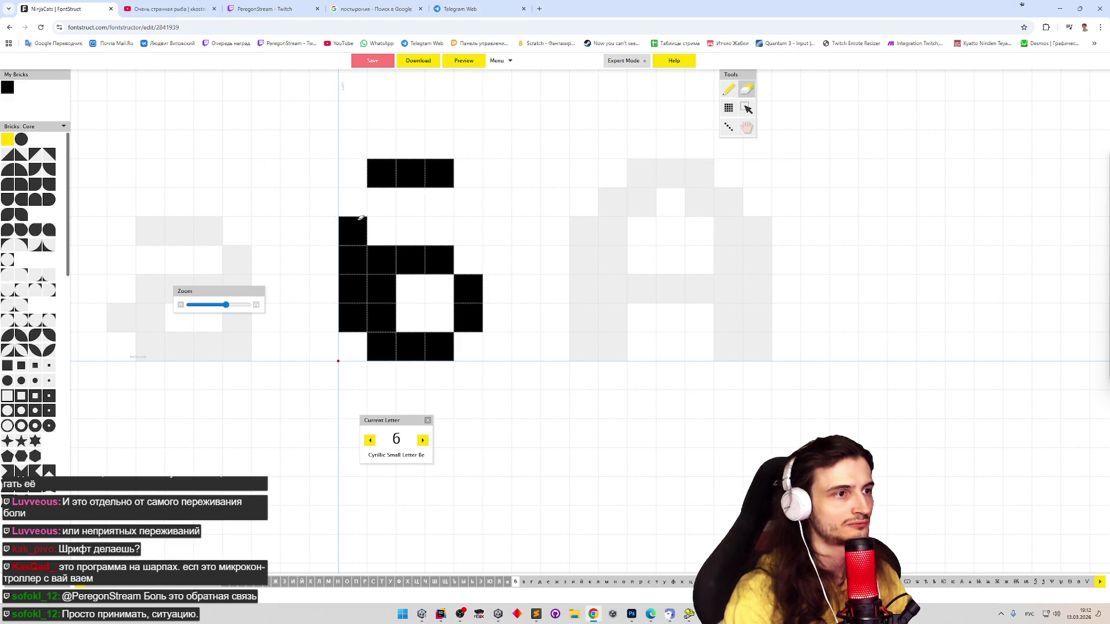
click(355, 228)
drag(388, 292, 388, 324)
key(p)
drag(385, 276, 385, 324)
drag(358, 235, 356, 197)
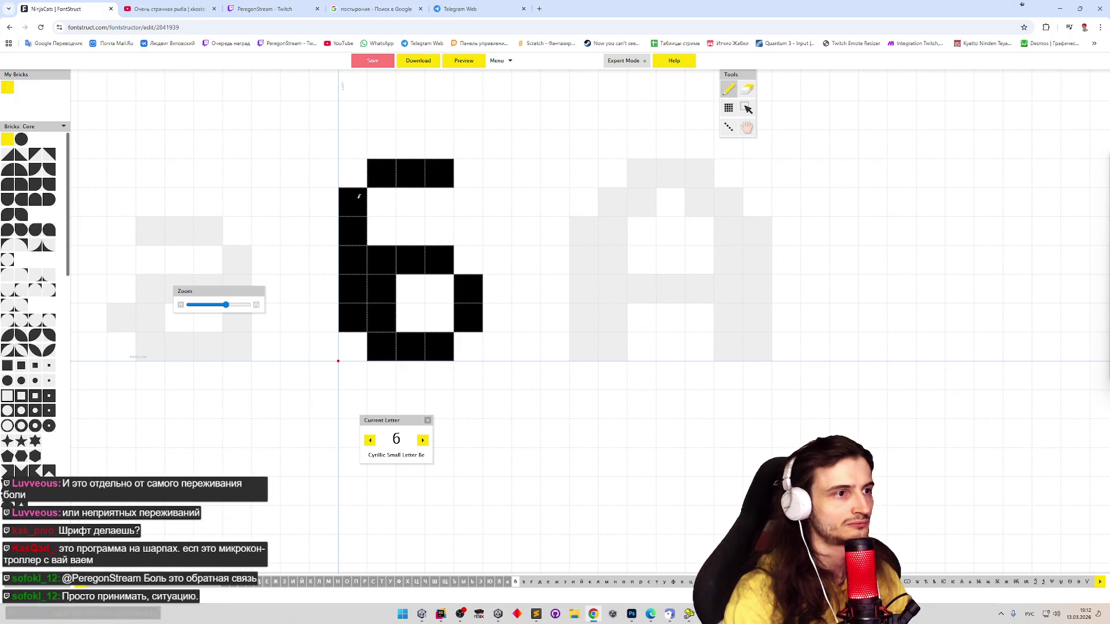
key(e)
click(364, 202)
key(p)
click(382, 202)
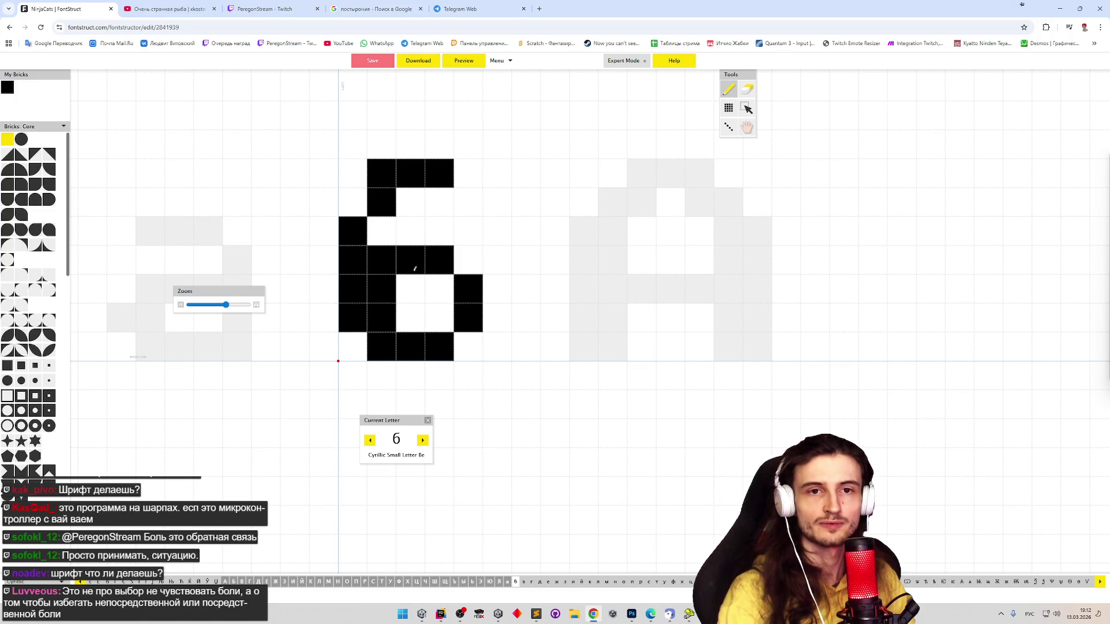
Trim the top bar to two bricks and preview the reshaped б
key(e)
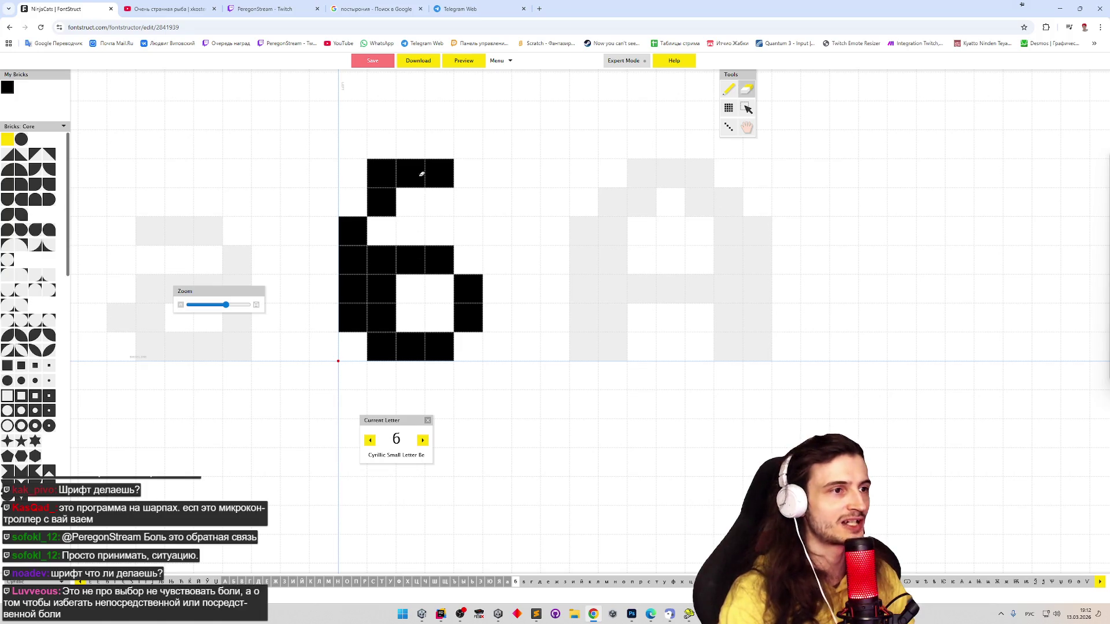
key(p)
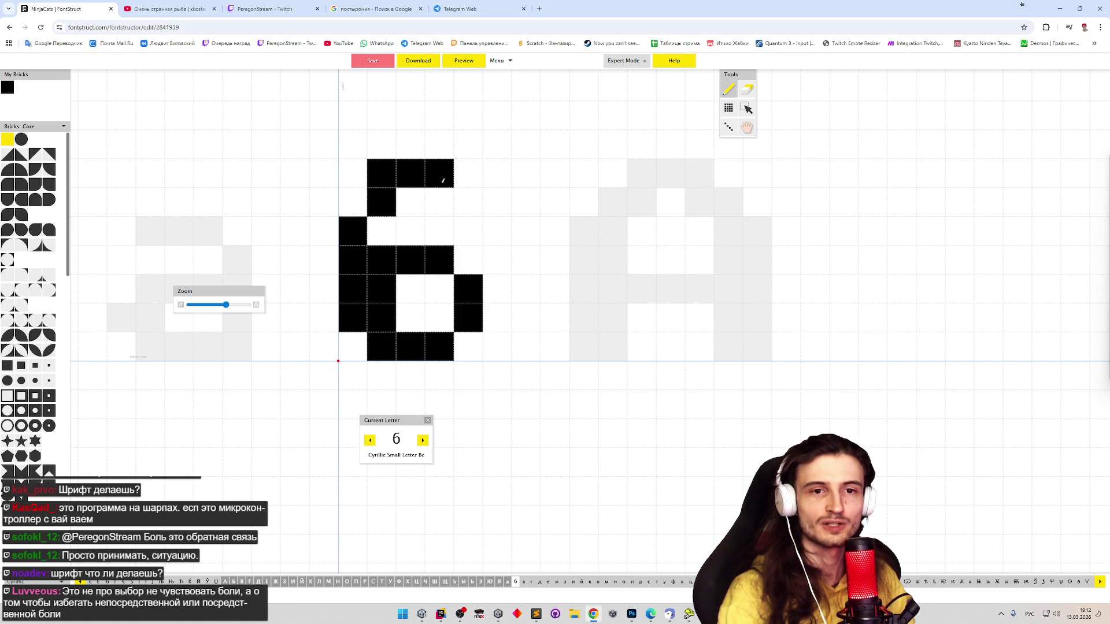
key(e)
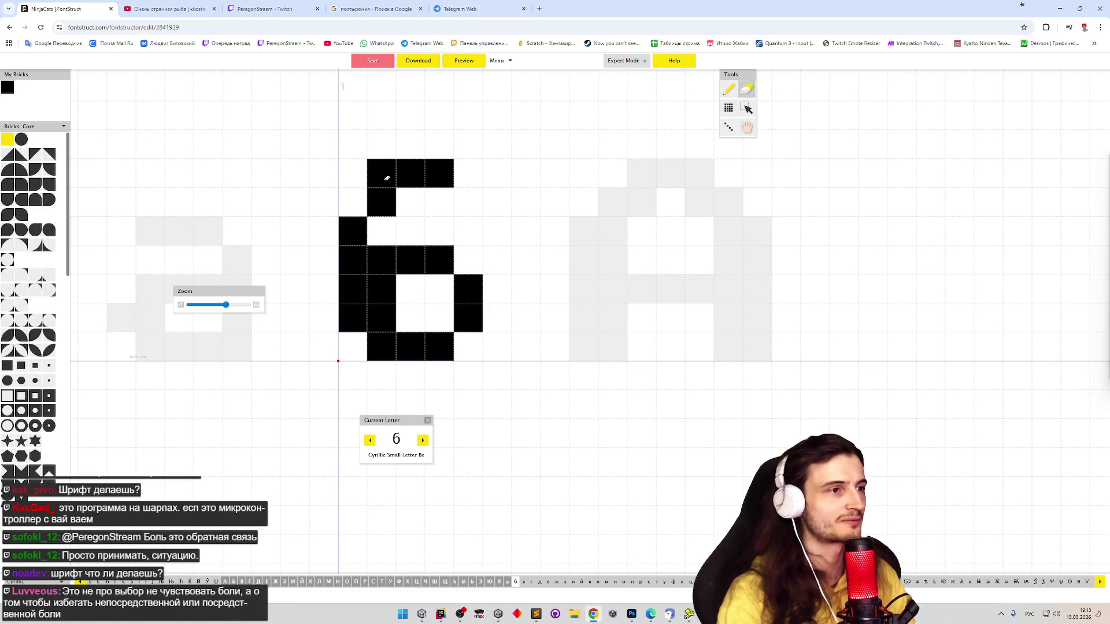
click(383, 173)
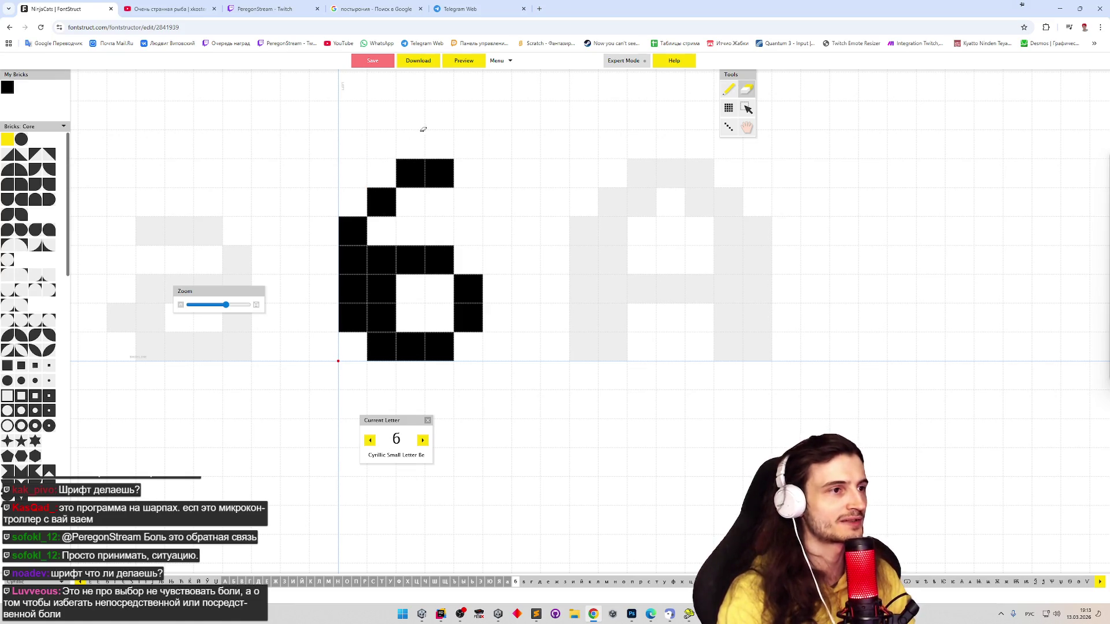
click(468, 65)
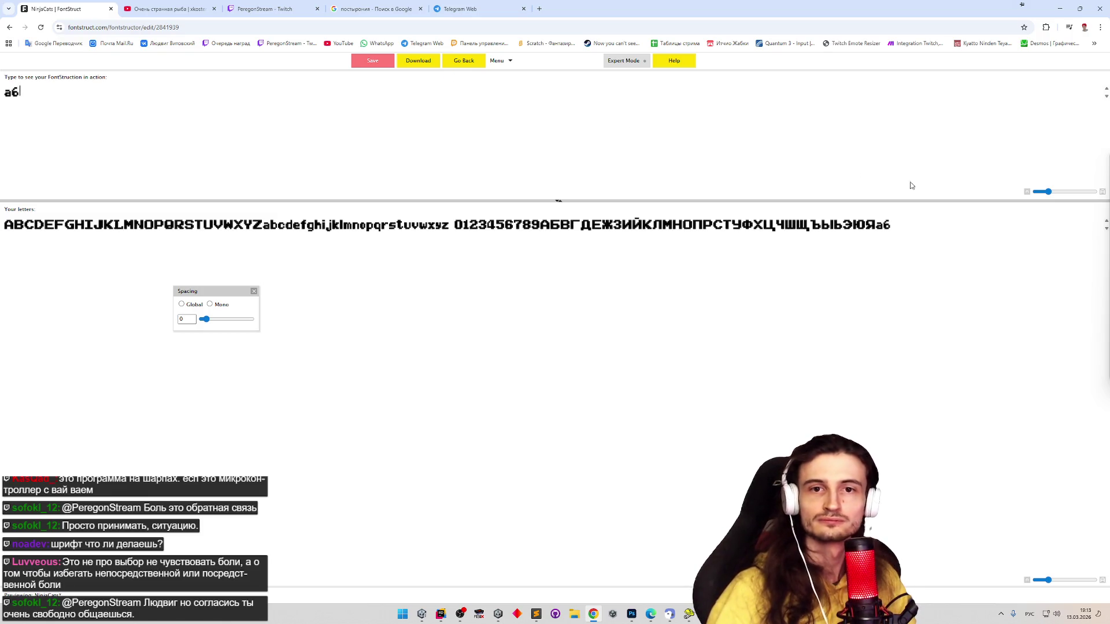
Reopen the preview and replace the sample text 'аб' with 'ббаба'
key(alt+Tab)
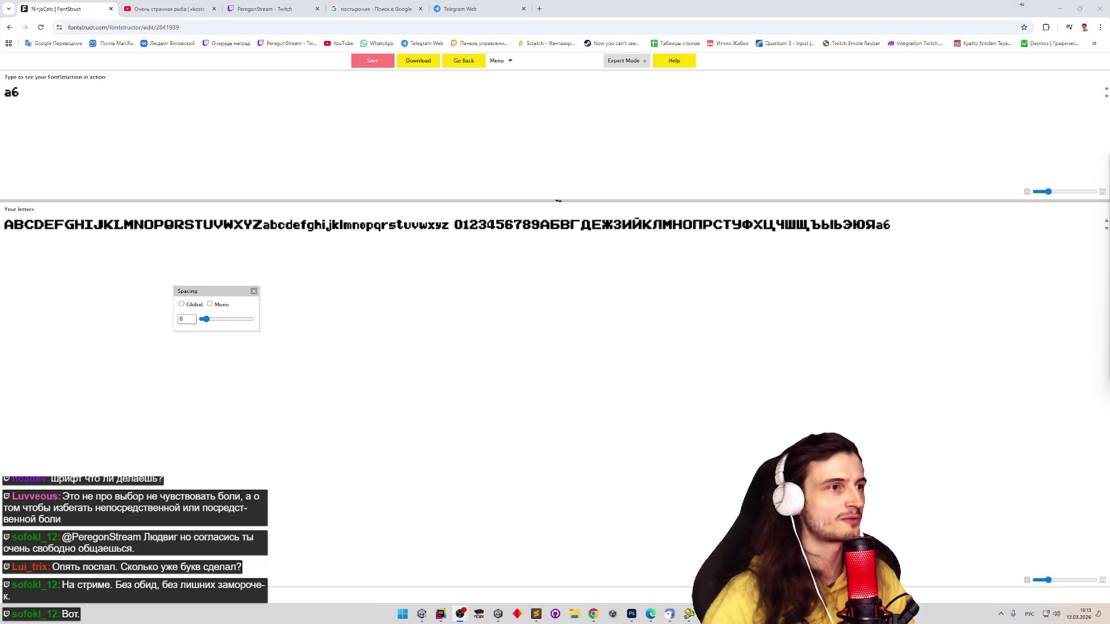
click(450, 61)
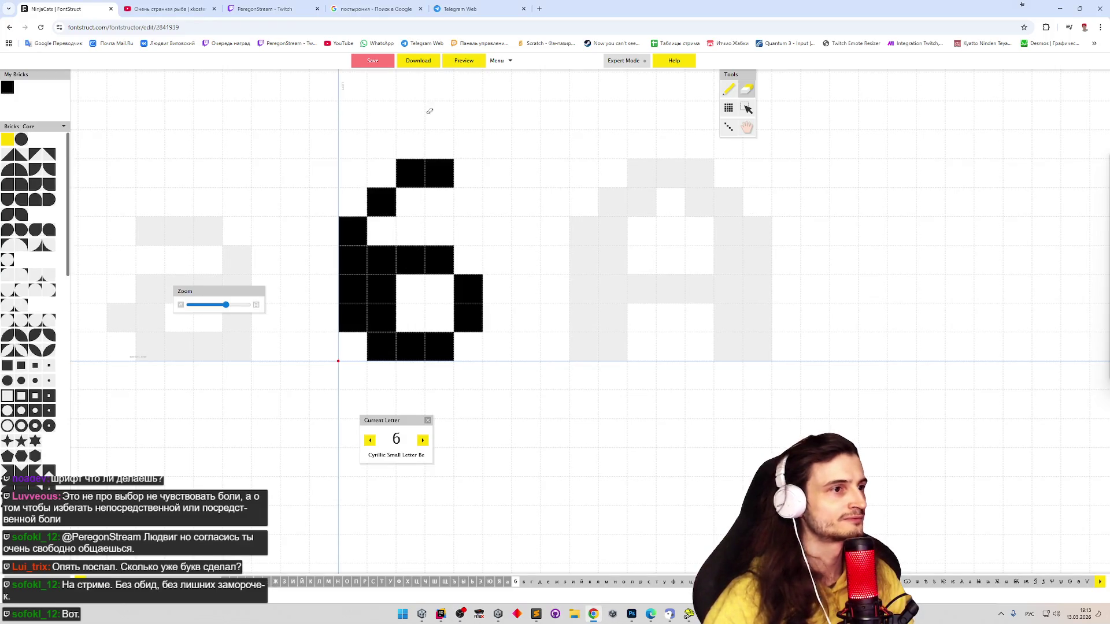
click(475, 65)
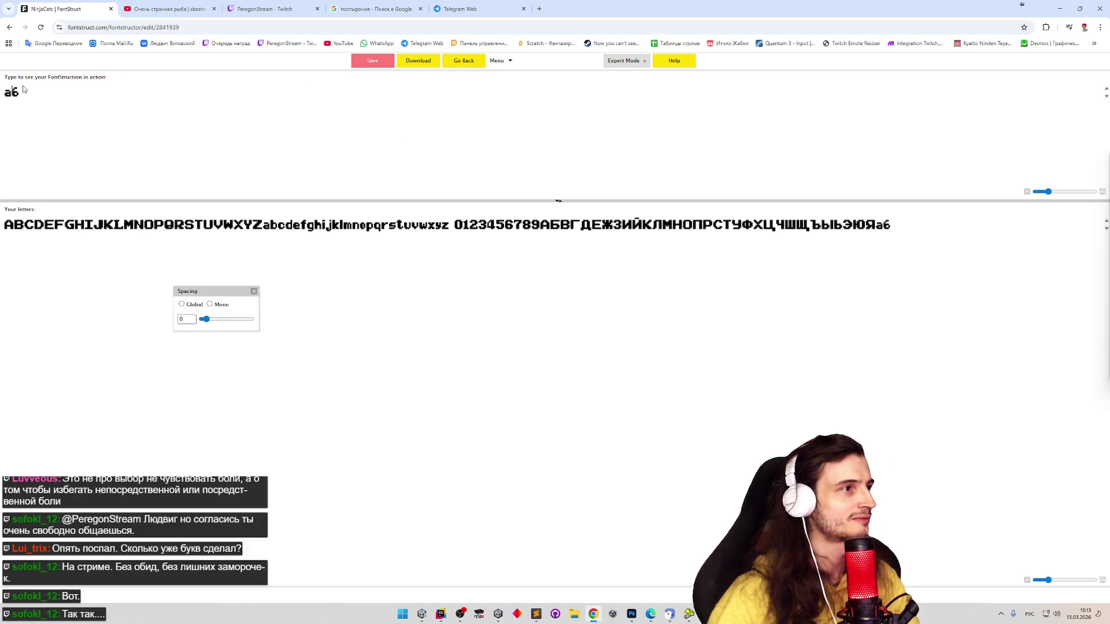
key(BackSpace)
key(BackSpace)
text(ббаб)
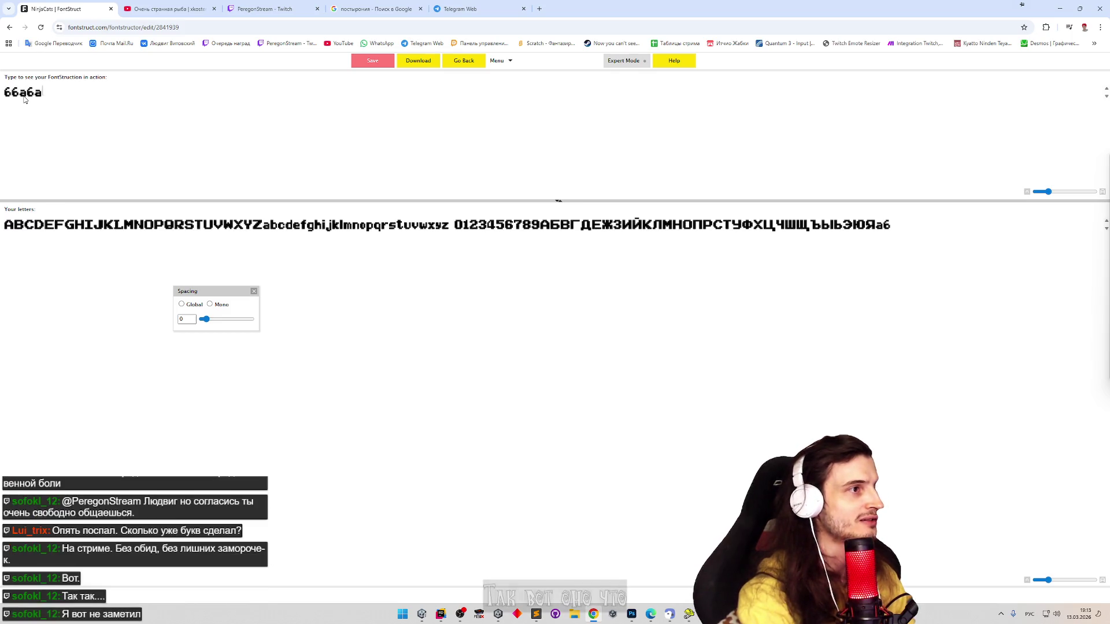
text(а)
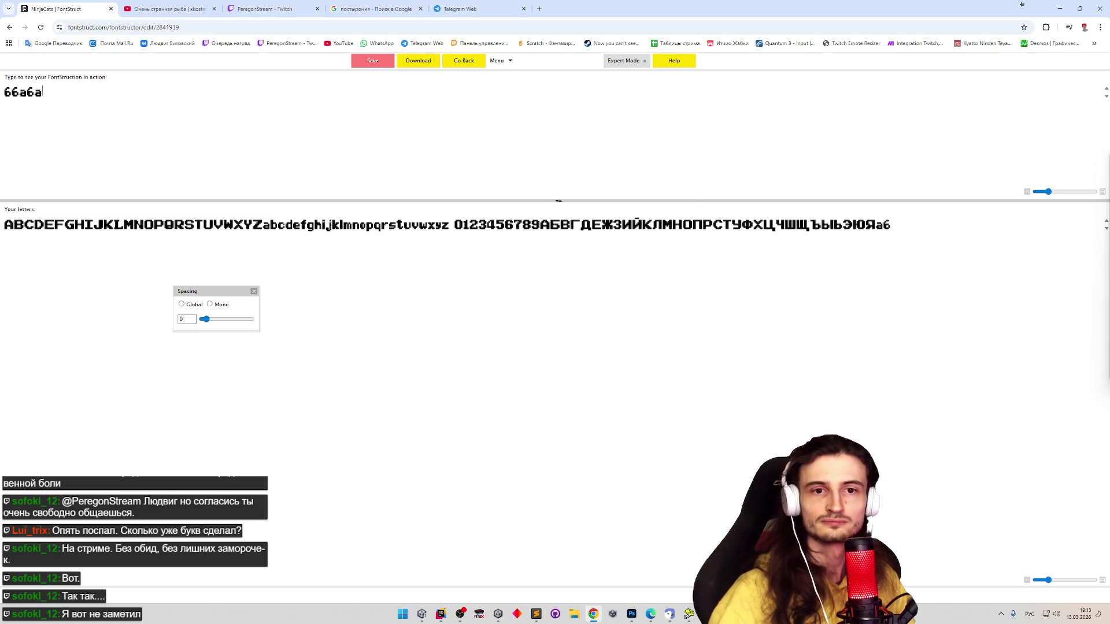
key(alt+Tab)
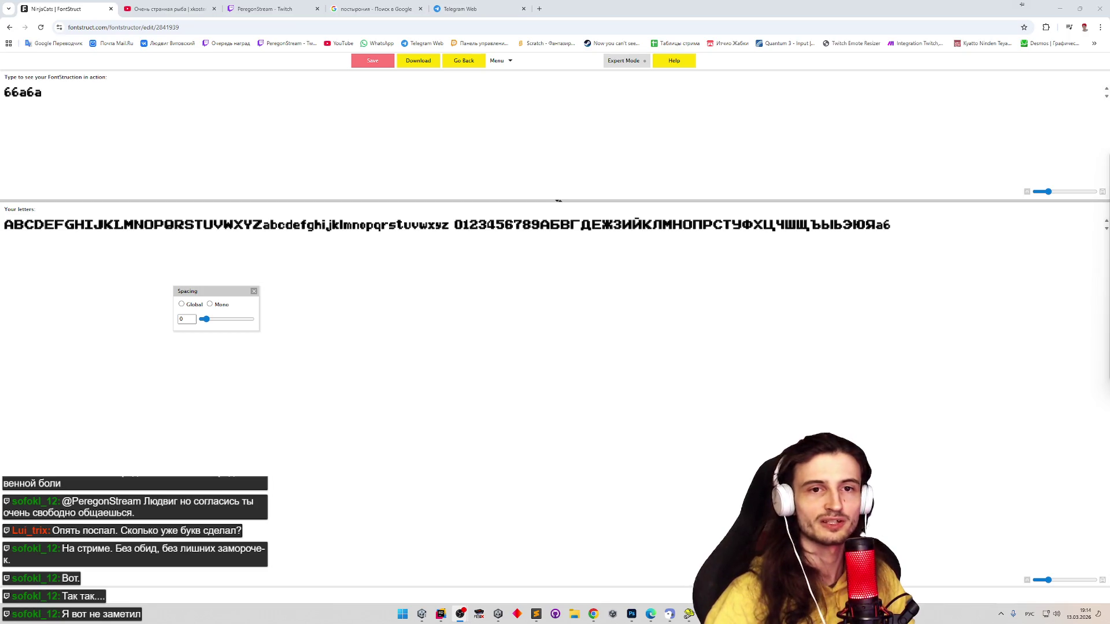
click(456, 114)
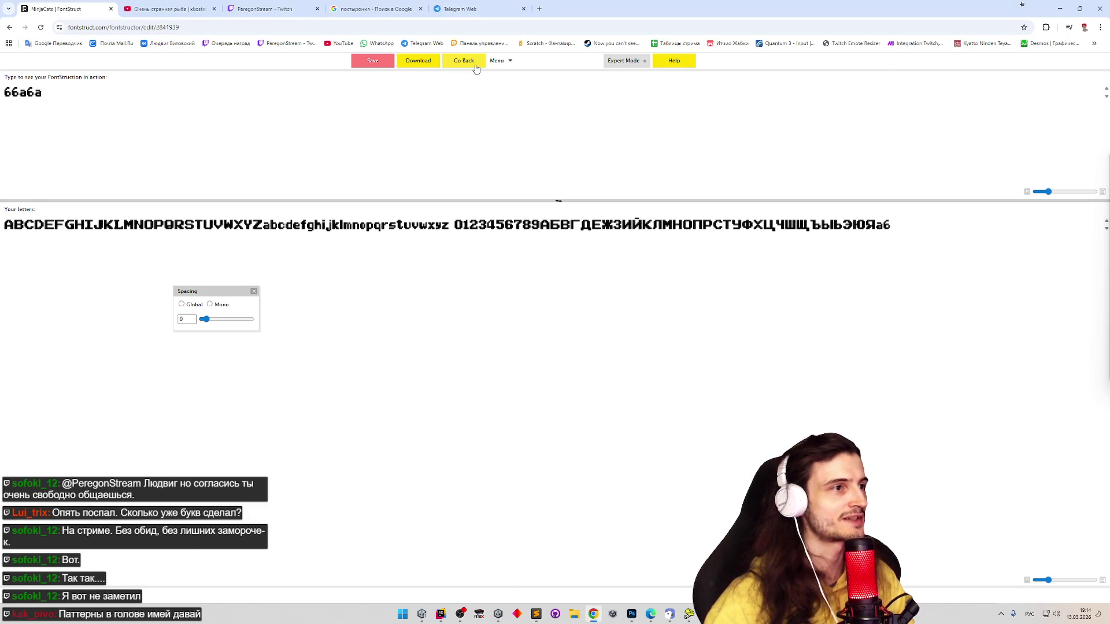
Restore the б's top bricks, refill its middle bar one row higher, and open the bowl
click(463, 60)
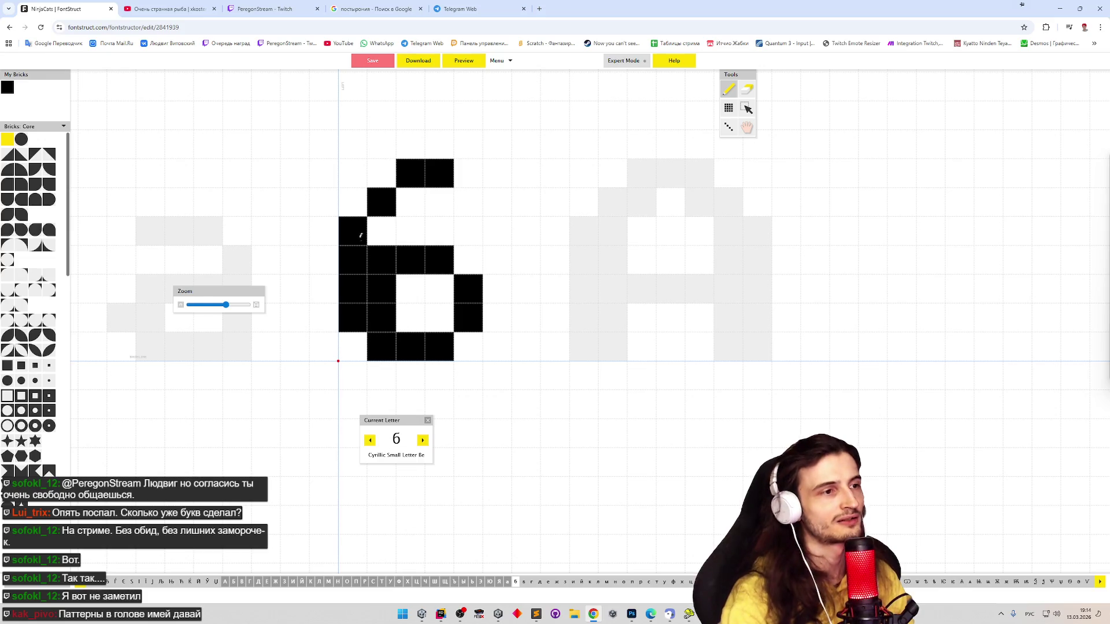
drag(411, 175, 440, 171)
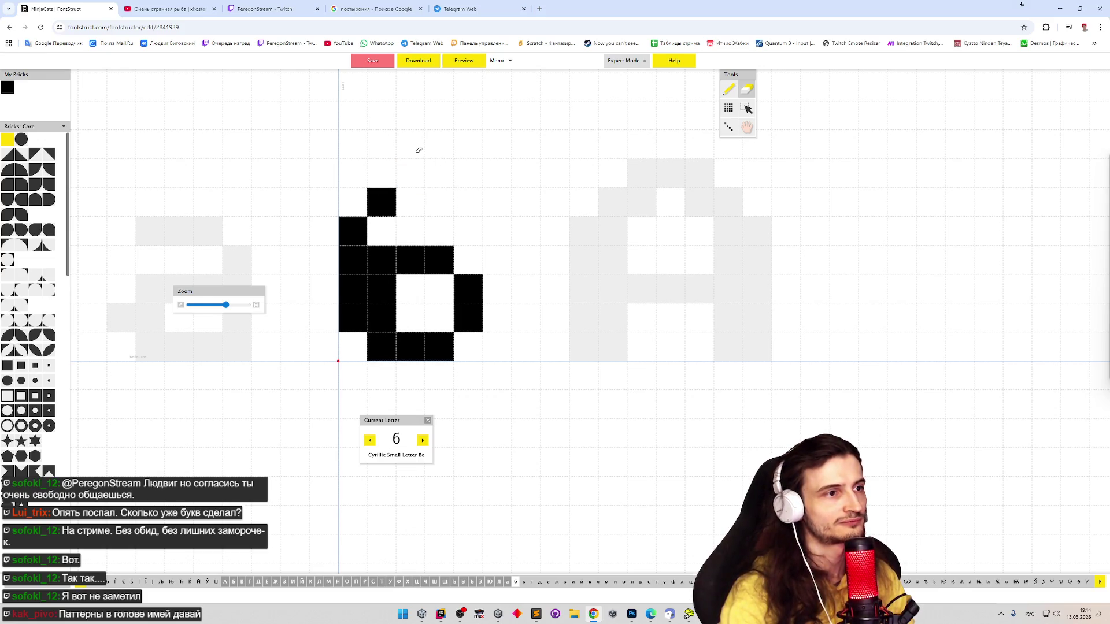
key(ctrl+z)
shift+click(381, 199)
click(381, 209)
drag(379, 260, 445, 260)
mouse_move(376, 231)
mouse_down()
mouse_move(445, 231)
mouse_move(454, 249)
mouse_up()
shift+click(440, 231)
shift+click(382, 289)
shift+click(381, 318)
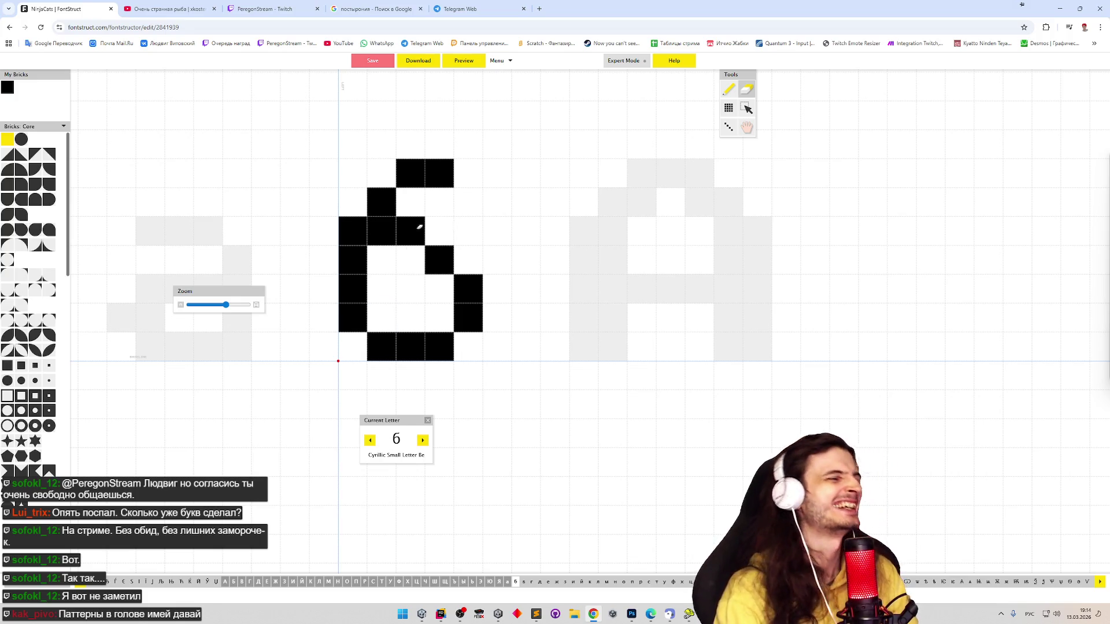
Narrow the bowl by moving its right column in and redrawing it lower
click(439, 231)
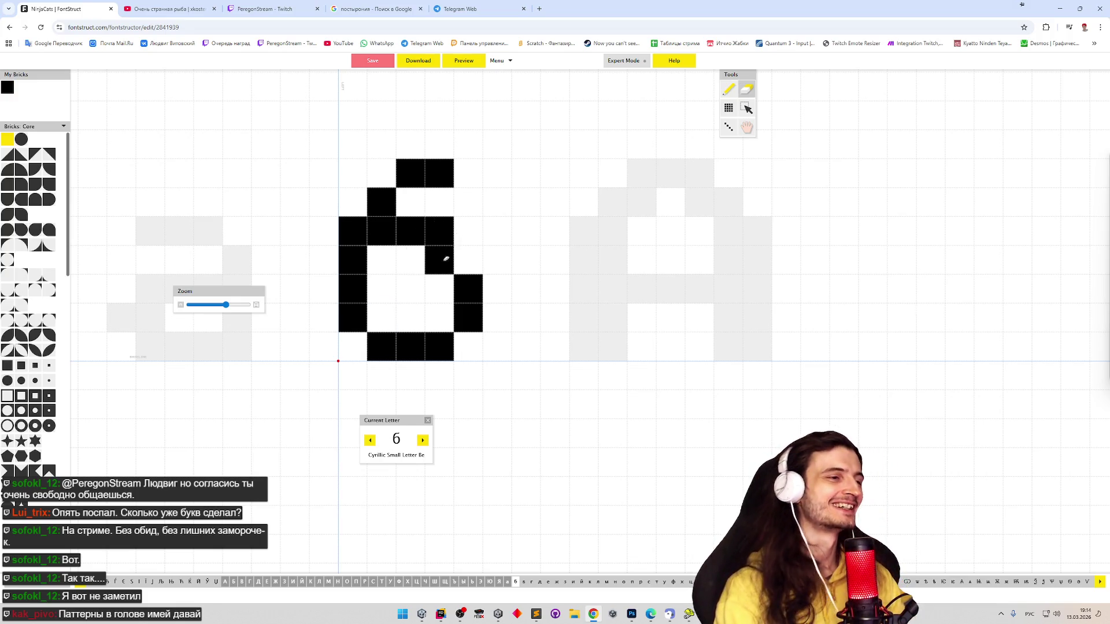
shift+click(439, 260)
click(456, 256)
mouse_move(439, 231)
mouse_down()
mouse_move(382, 231)
mouse_move(469, 248)
mouse_up()
click(470, 248)
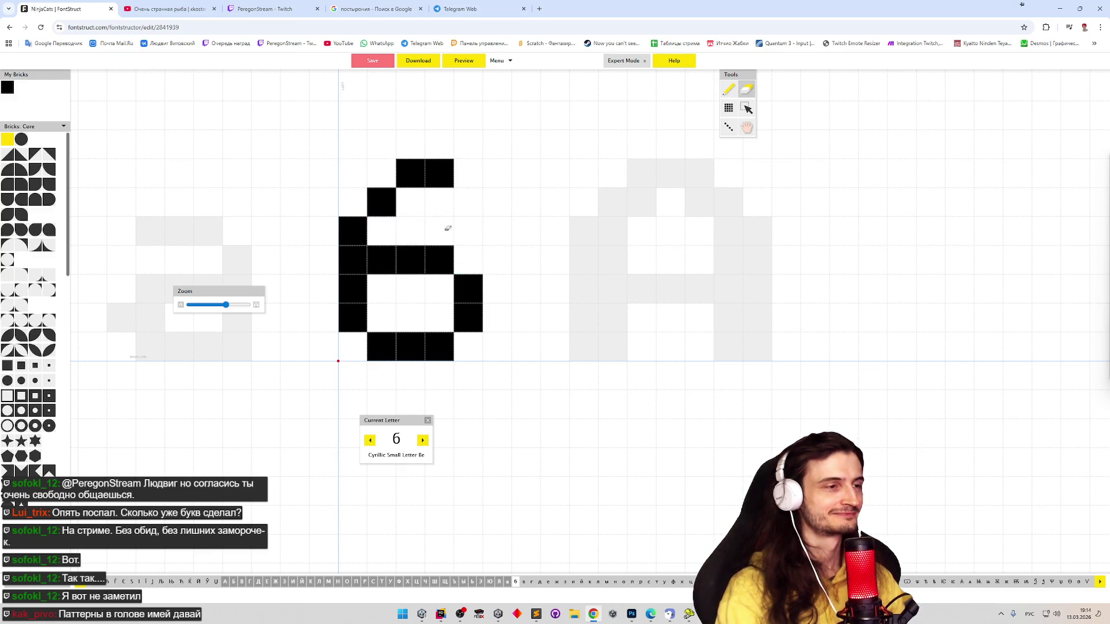
mouse_move(468, 317)
mouse_down()
mouse_move(448, 293)
mouse_move(440, 347)
mouse_move(450, 279)
mouse_up()
click(439, 260)
Lower the б's top stroke by one row and preview it in 'ббаба'
key(e)
drag(418, 180, 467, 206)
key(p)
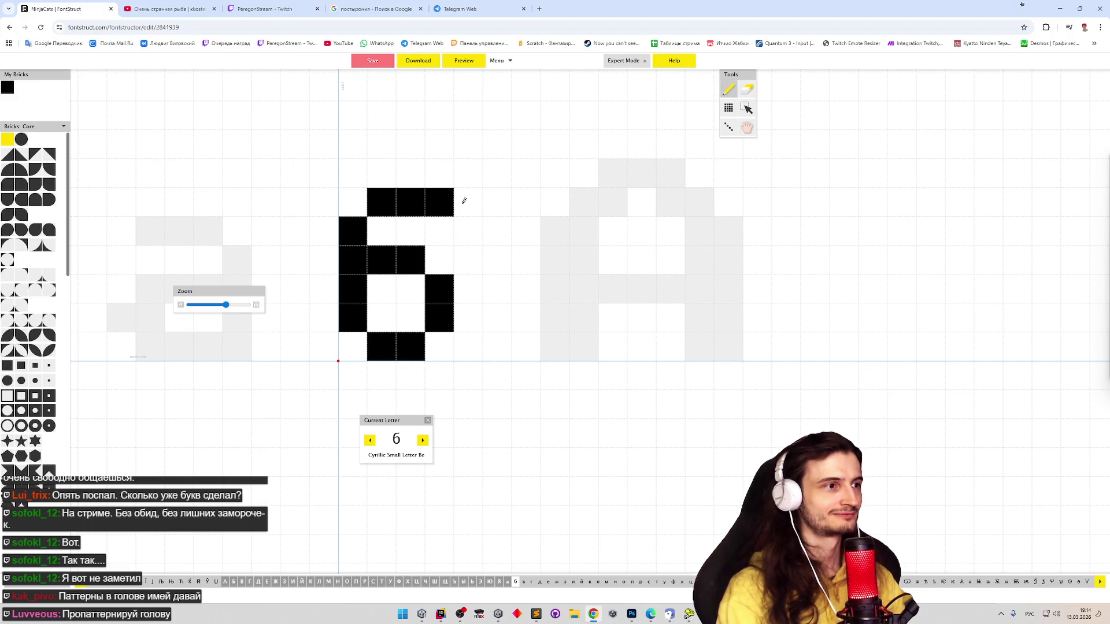
click(464, 61)
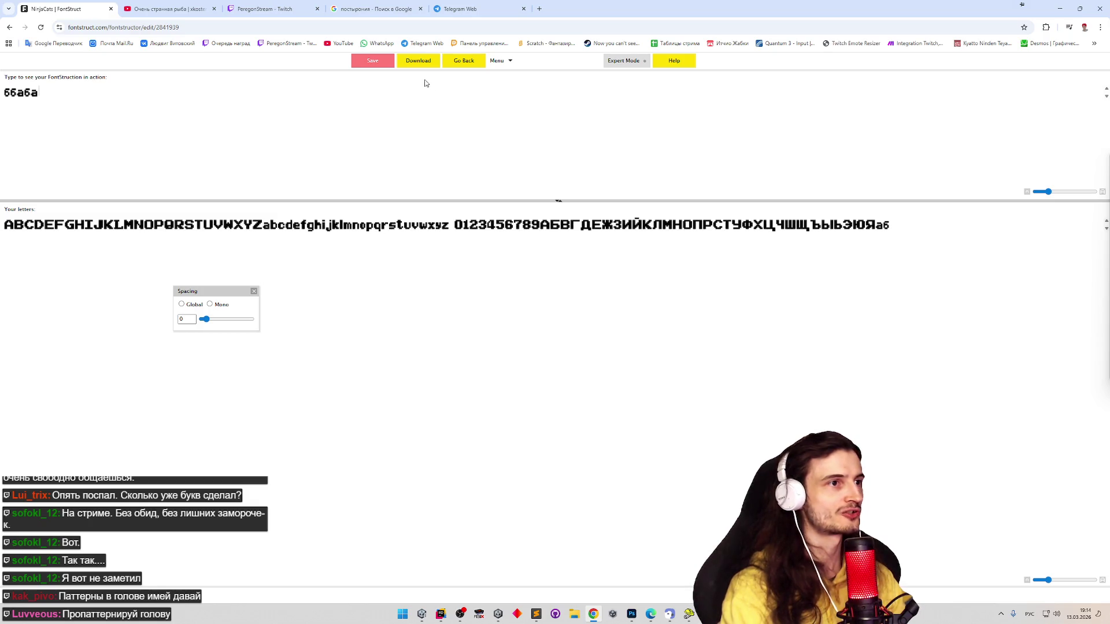
Remove the б's top-right brick and check the result in Preview
click(452, 61)
key(e)
click(445, 201)
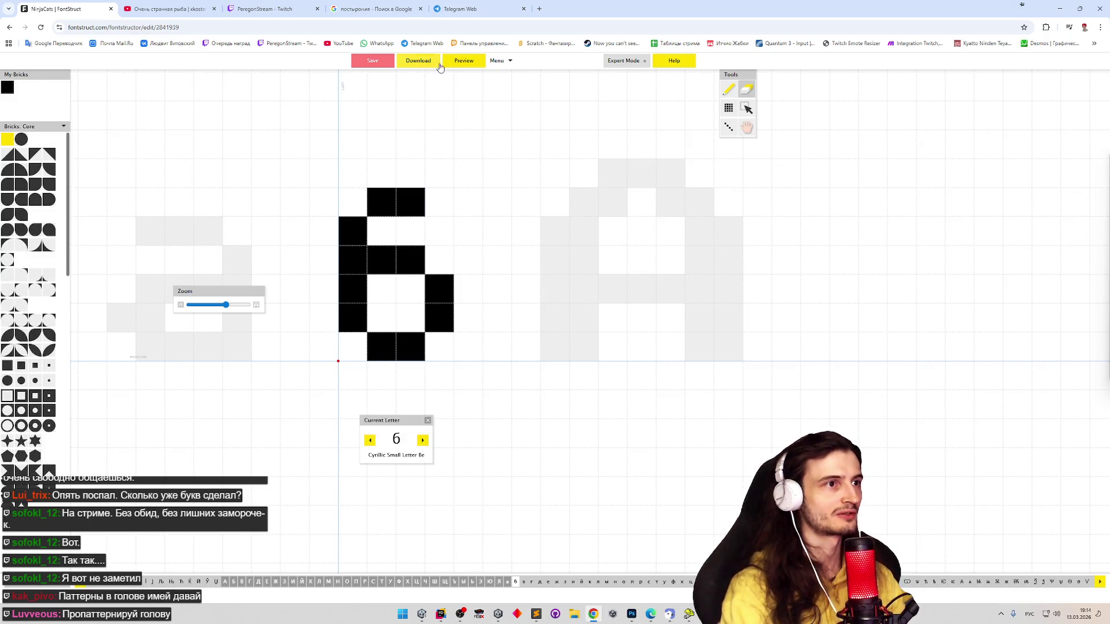
click(459, 62)
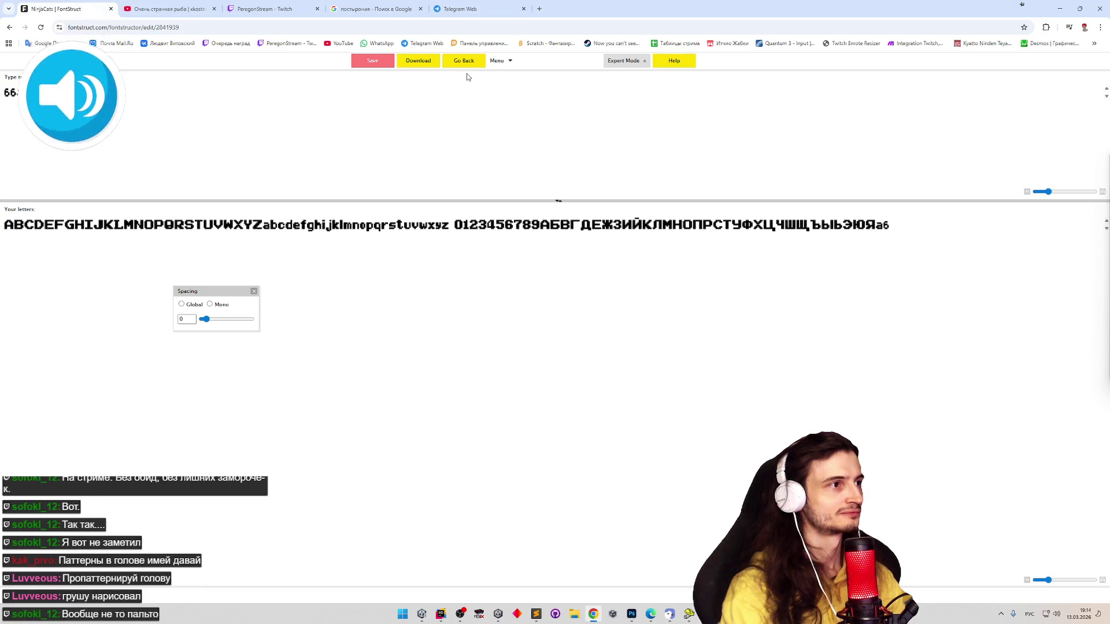
click(475, 64)
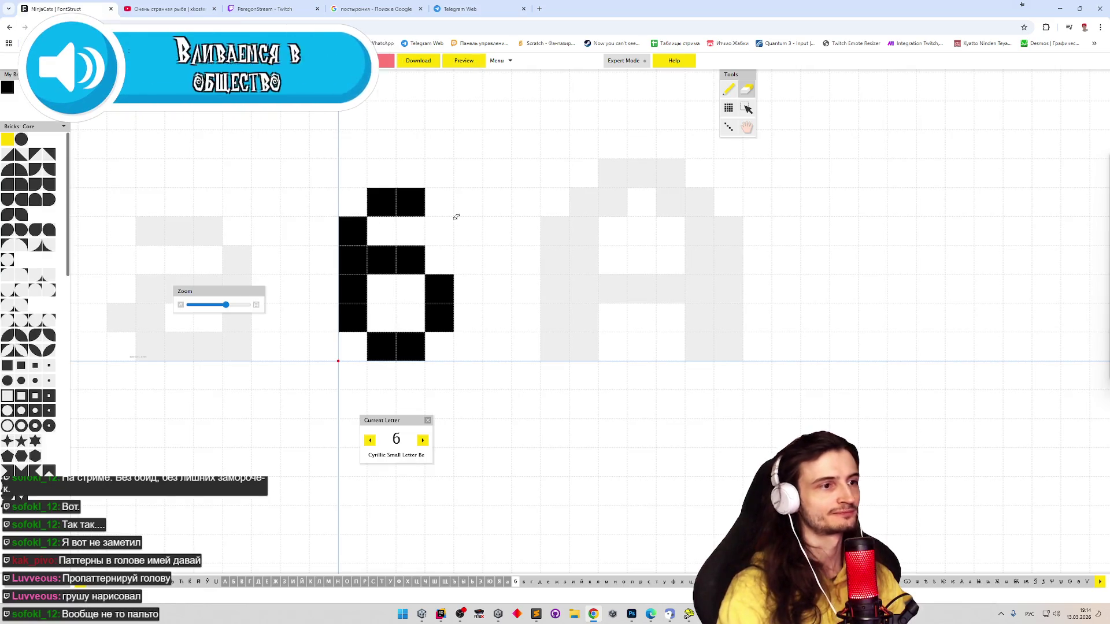
Fill the bowl's left side, shift its right column outward, and extend the top, middle and base one brick right
drag(379, 304, 394, 353)
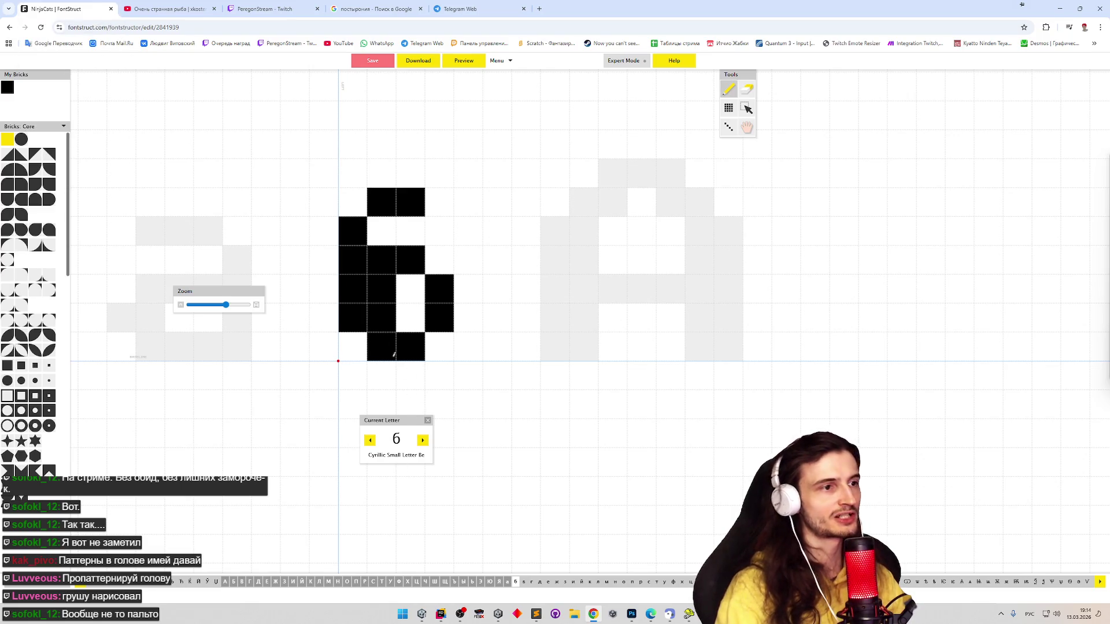
key(e)
mouse_move(439, 286)
mouse_down()
mouse_move(439, 320)
mouse_move(465, 321)
mouse_up()
key(p)
click(438, 261)
click(439, 347)
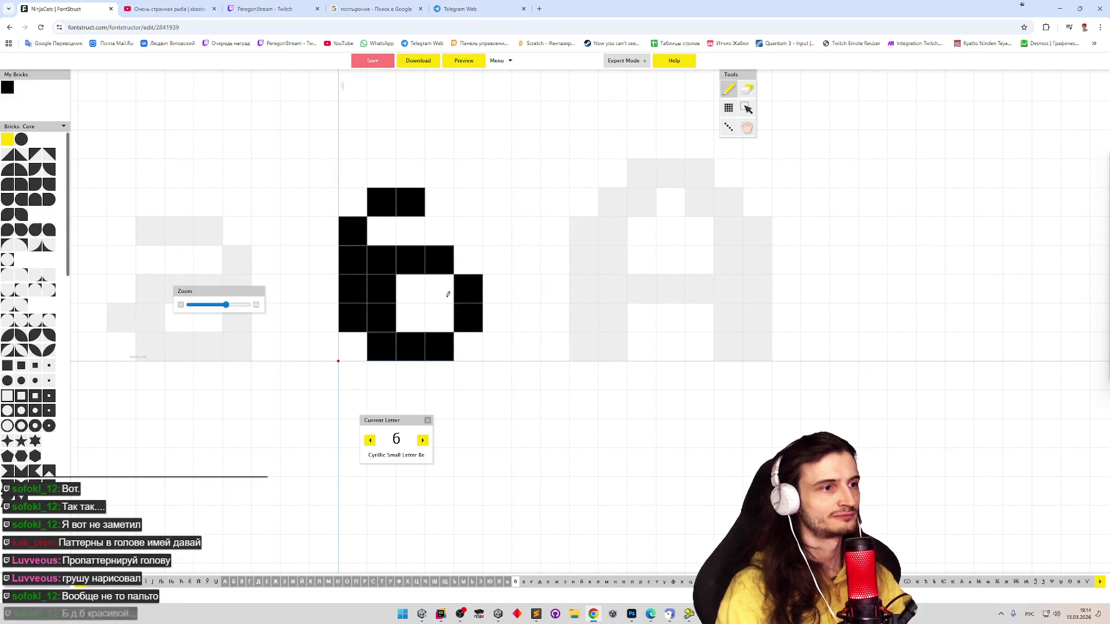
click(434, 201)
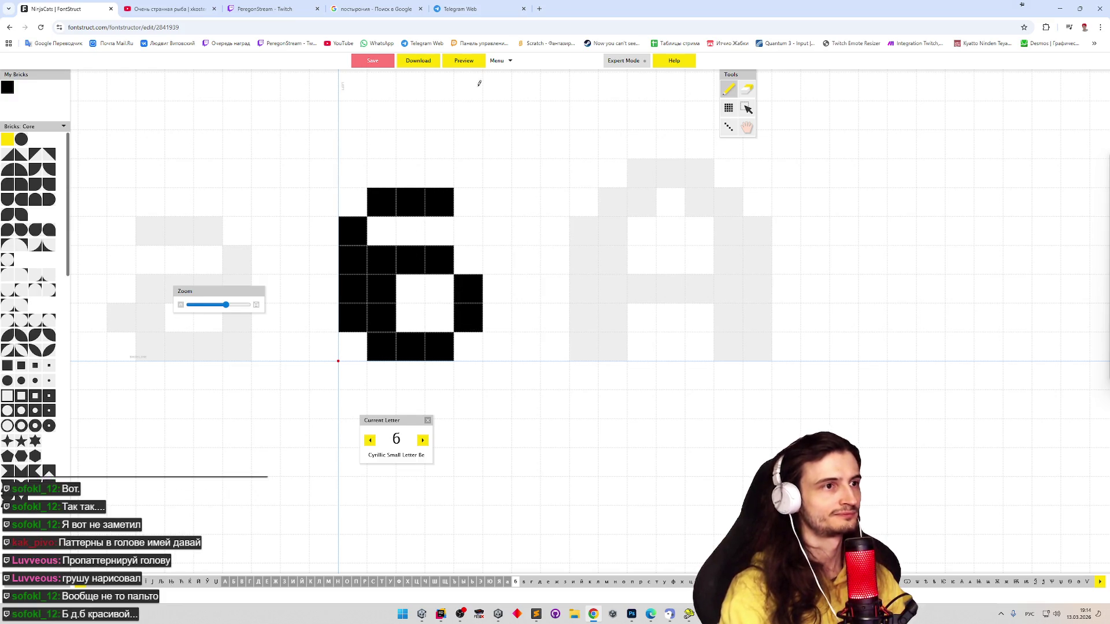
click(473, 60)
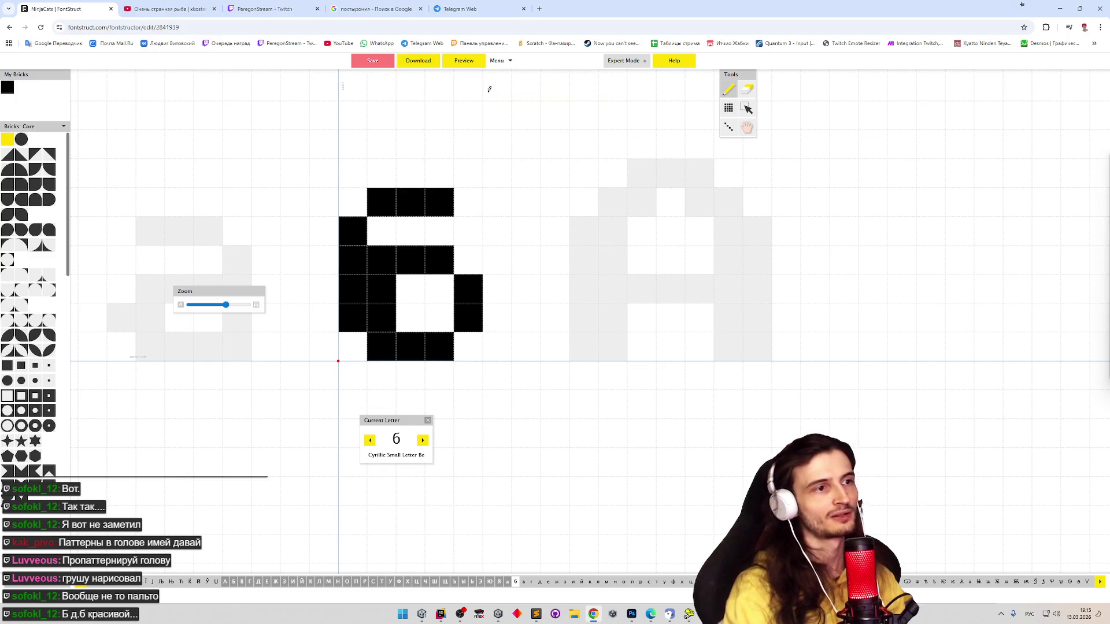
key(e)
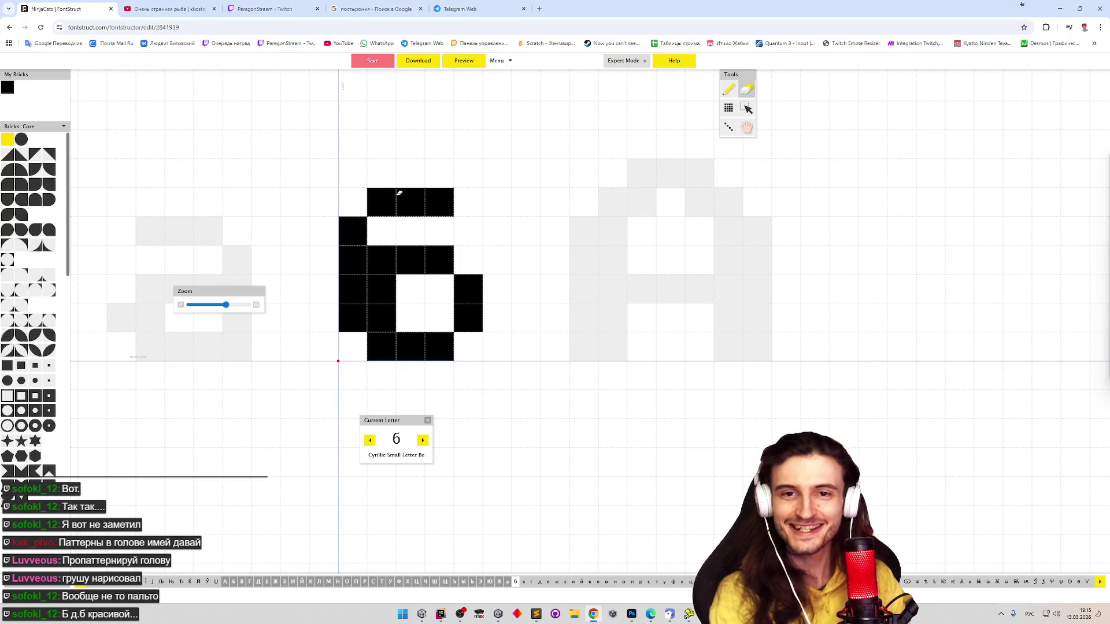
Add a brick above the б's top-right end and preview the result
key(p)
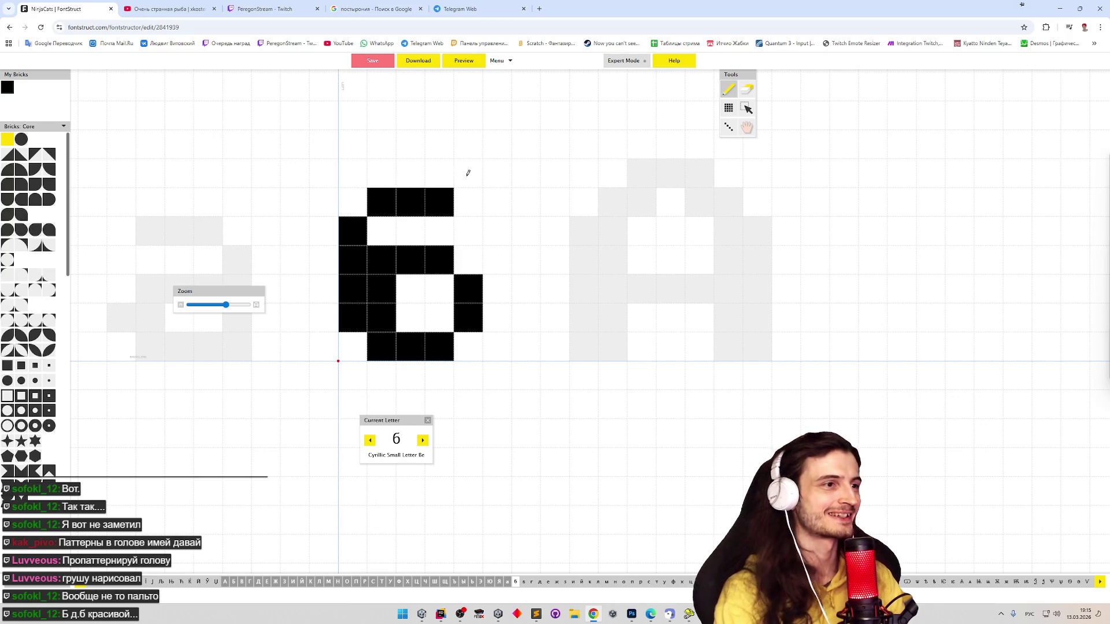
click(467, 174)
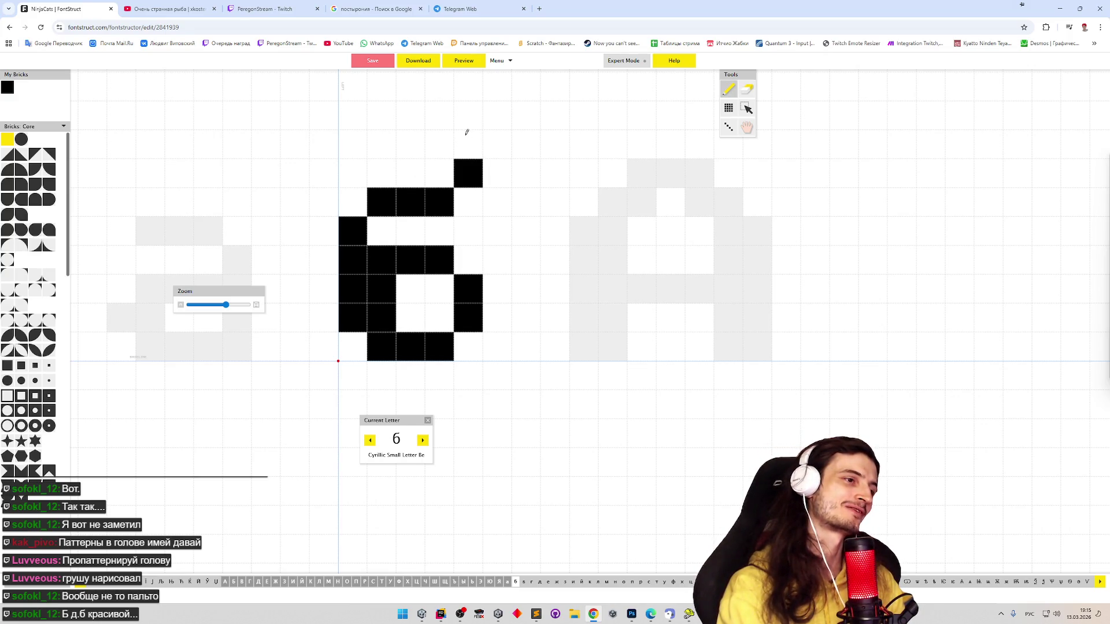
click(479, 65)
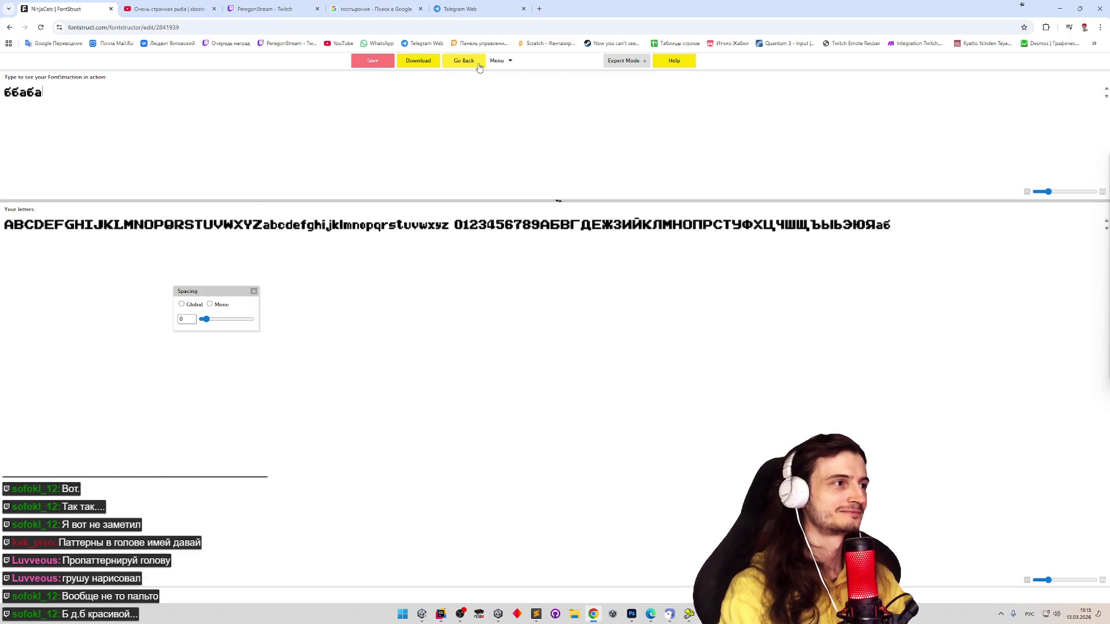
click(480, 64)
Erase three bricks from the б's top row and add bricks extending its top
key(e)
mouse_move(439, 197)
mouse_down()
mouse_move(396, 187)
mouse_move(411, 199)
mouse_up()
click(395, 189)
key(p)
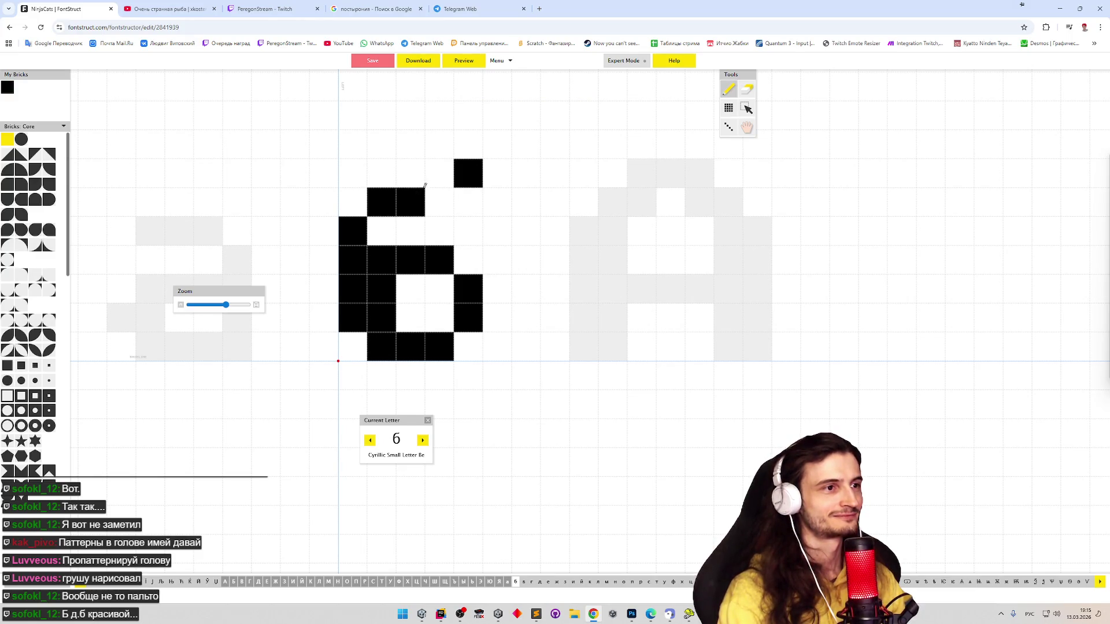
click(382, 231)
click(439, 197)
Move the б's top-right brick one cell left, remove a stray brick, and preview
key(e)
click(468, 173)
click(439, 203)
key(p)
click(441, 172)
key(e)
click(382, 231)
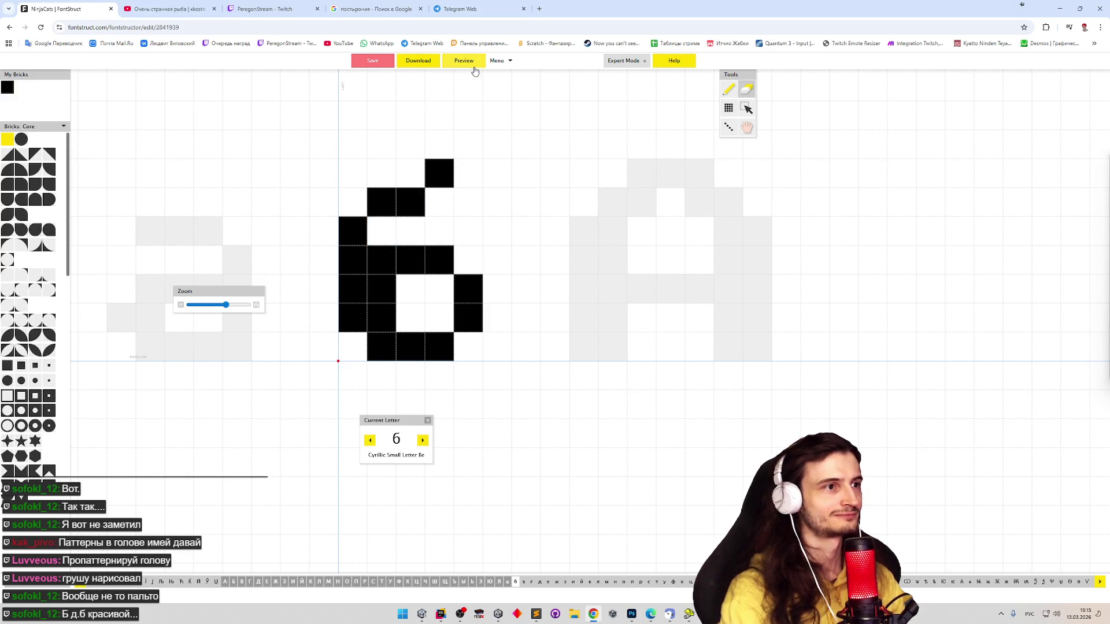
click(466, 62)
click(469, 61)
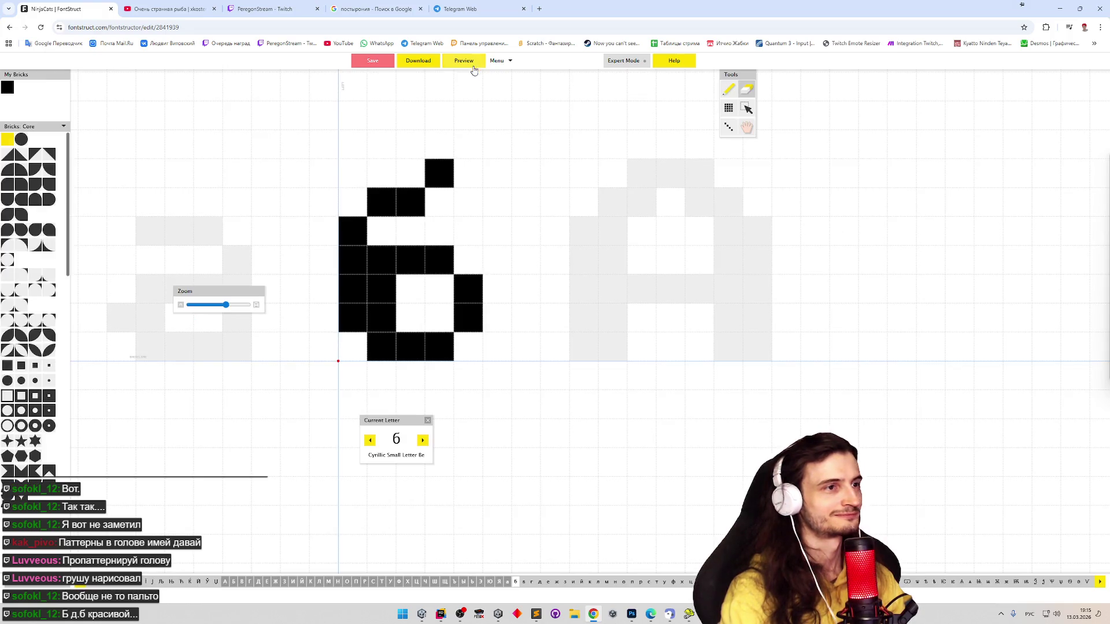
Swap a top-row brick for one higher up and preview the revised б
click(411, 203)
key(p)
click(412, 184)
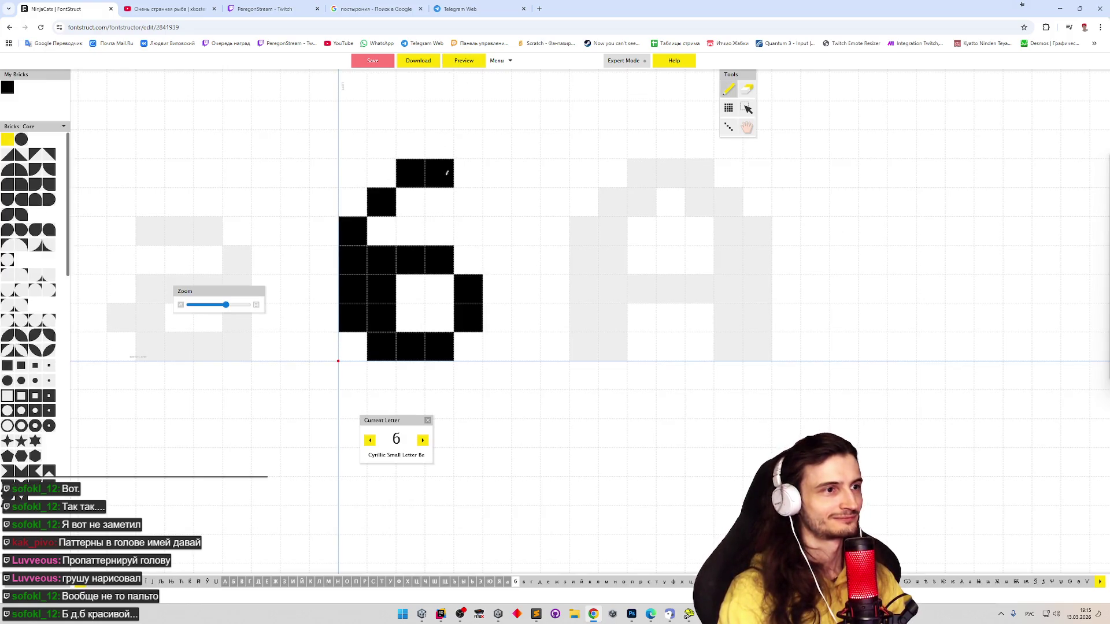
click(463, 62)
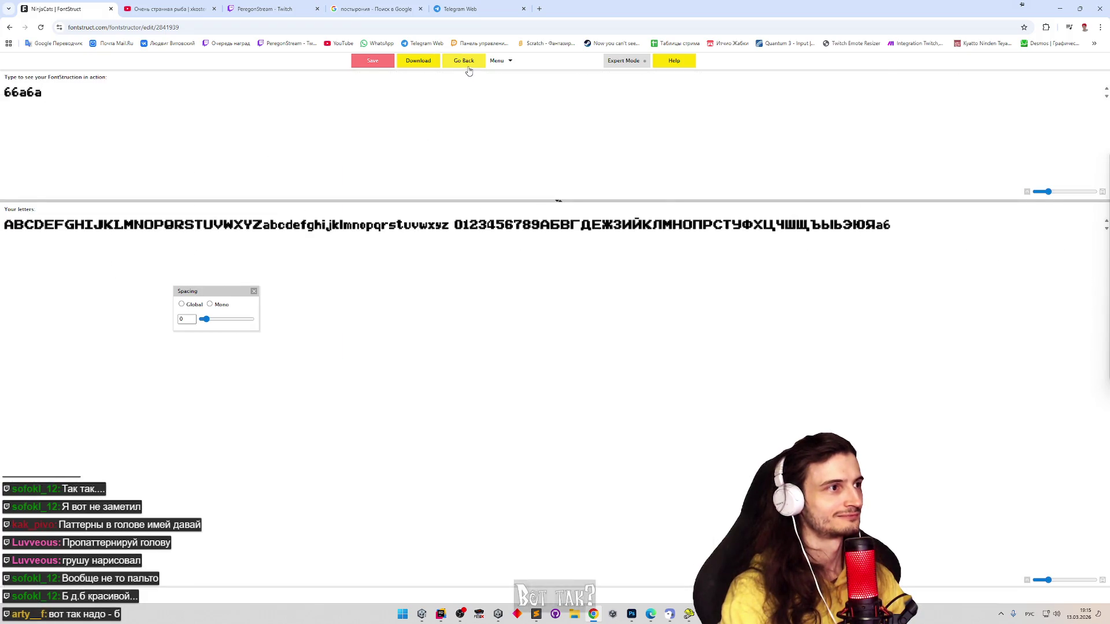
click(462, 62)
Shift the б's top-row bricks down one cell and preview the lowered top
drag(456, 162, 398, 182)
key(Down)
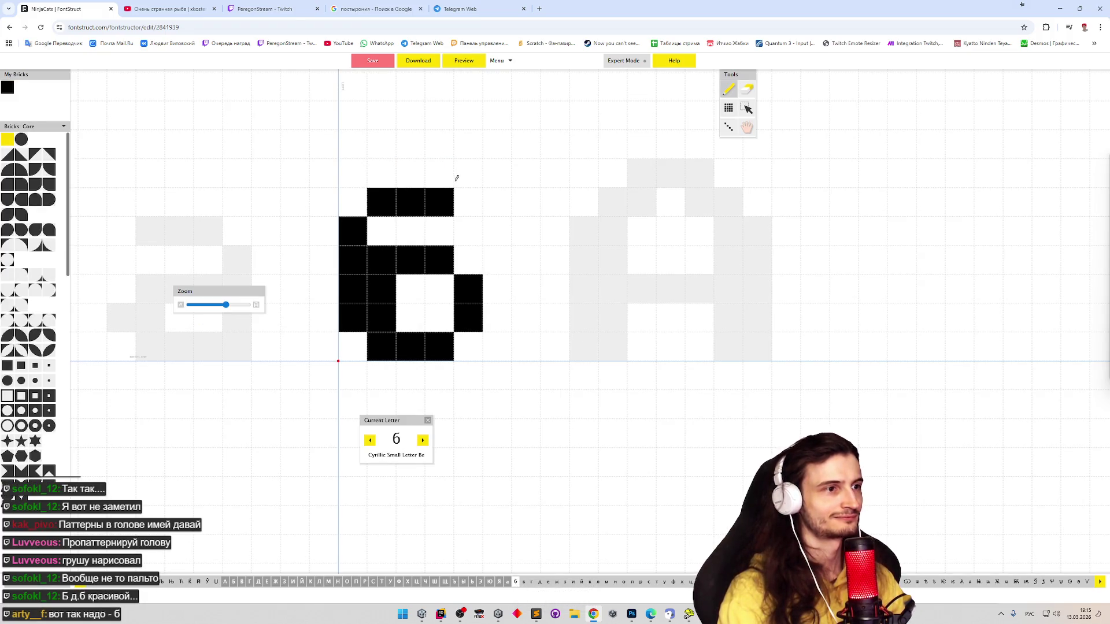
click(468, 65)
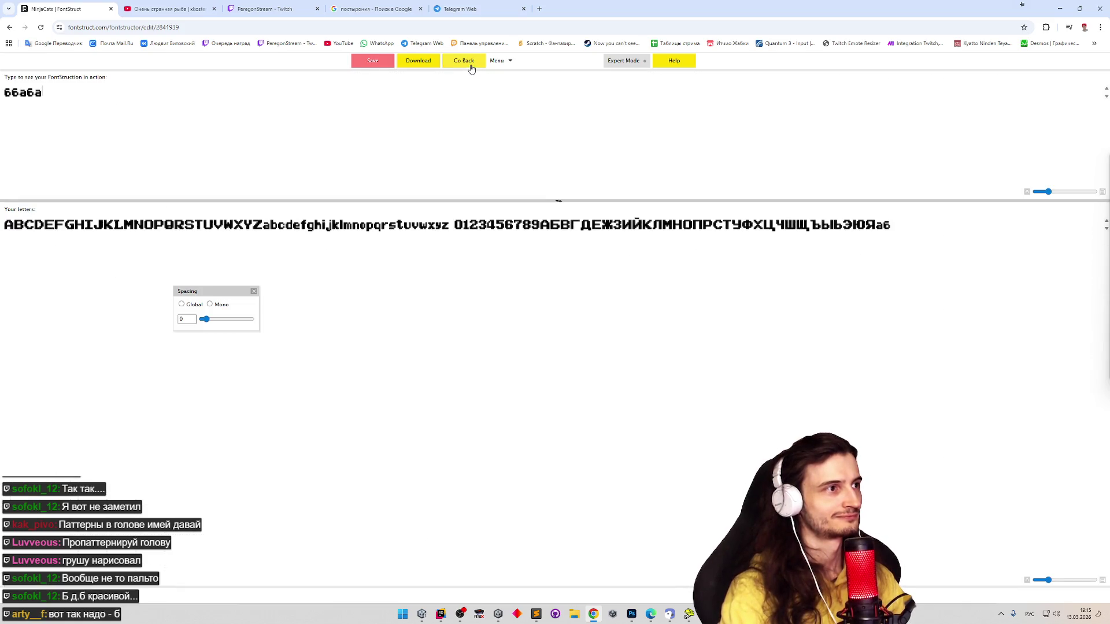
click(471, 68)
Add a brick above the б's top-right and preview it
key(p)
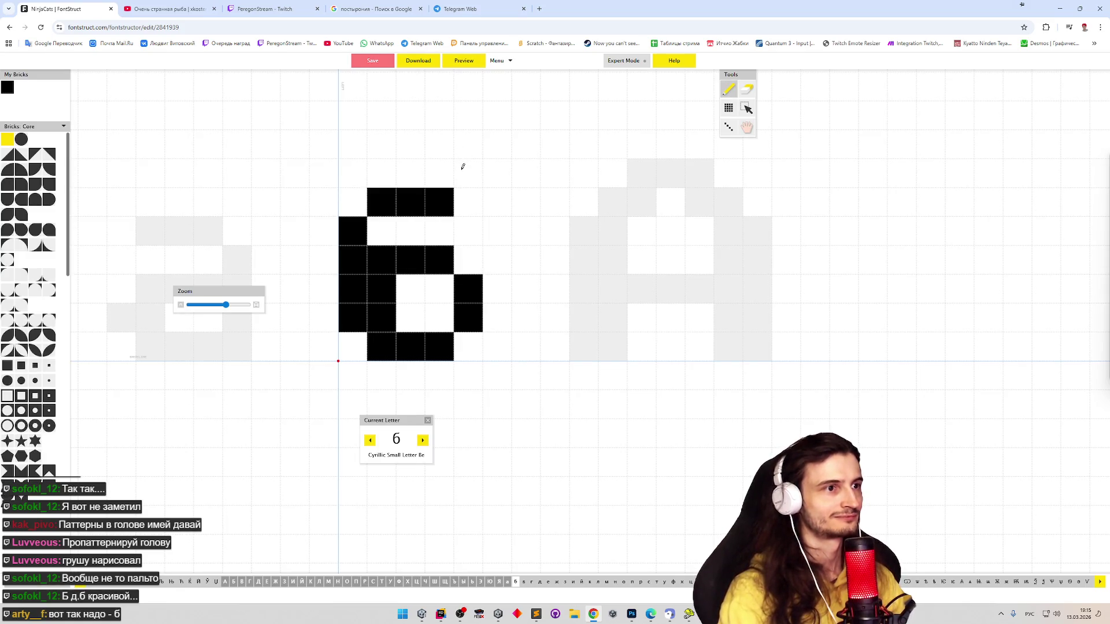
click(461, 165)
click(469, 68)
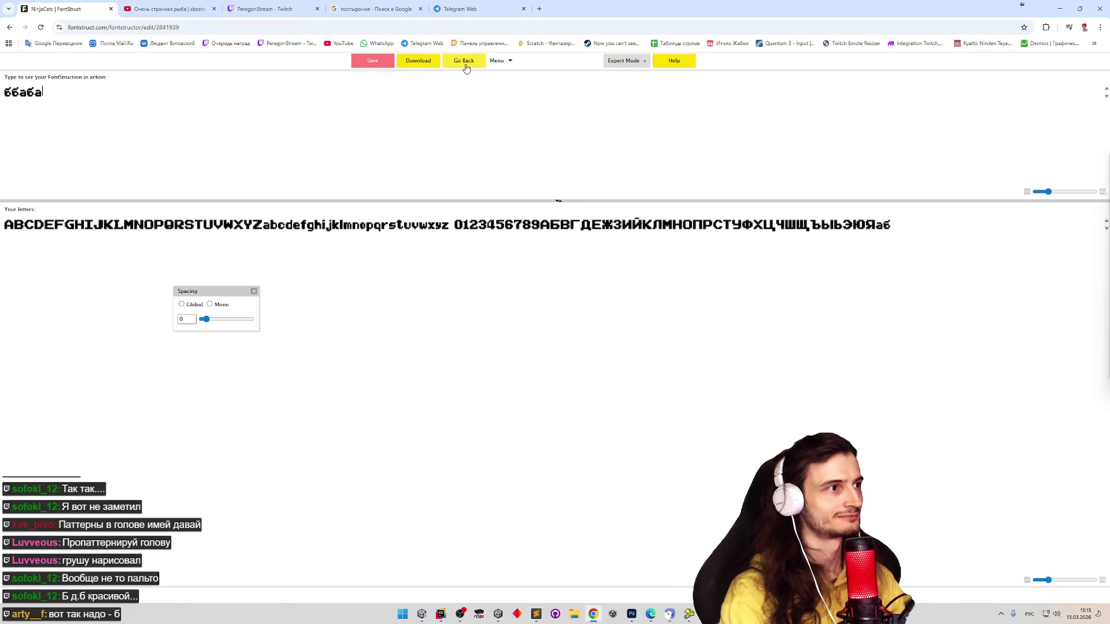
click(465, 68)
Remove the extra top-right brick and raise a top-row brick one cell
key(e)
click(467, 172)
click(440, 203)
key(p)
click(439, 173)
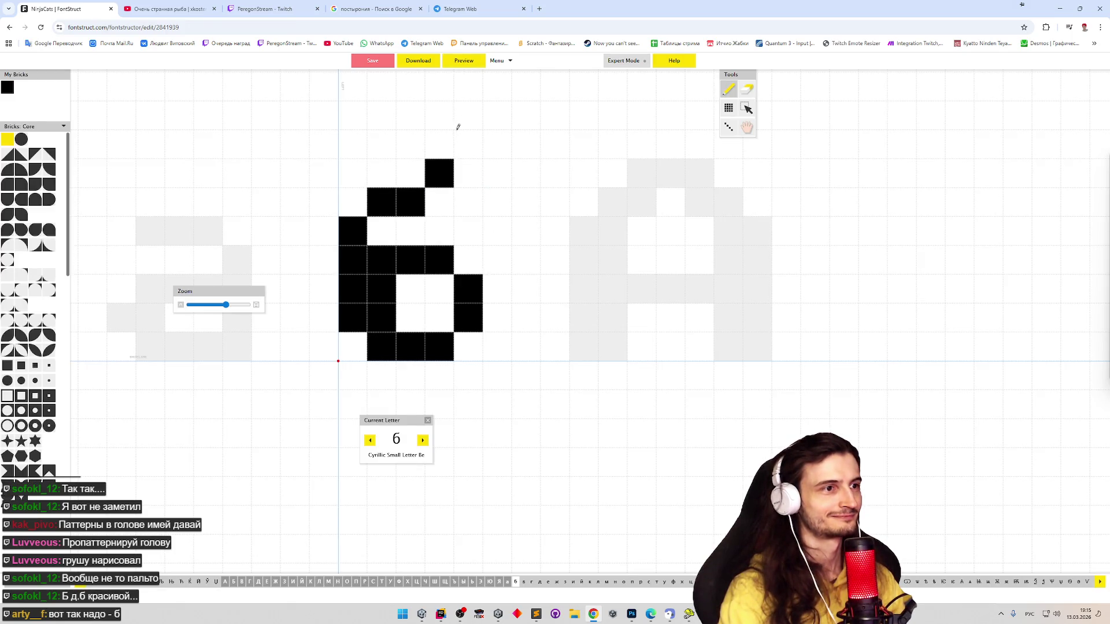
click(469, 64)
click(469, 63)
Clear the remaining top-right brick, add one at the row's right end, and undo the brick above
key(e)
click(461, 173)
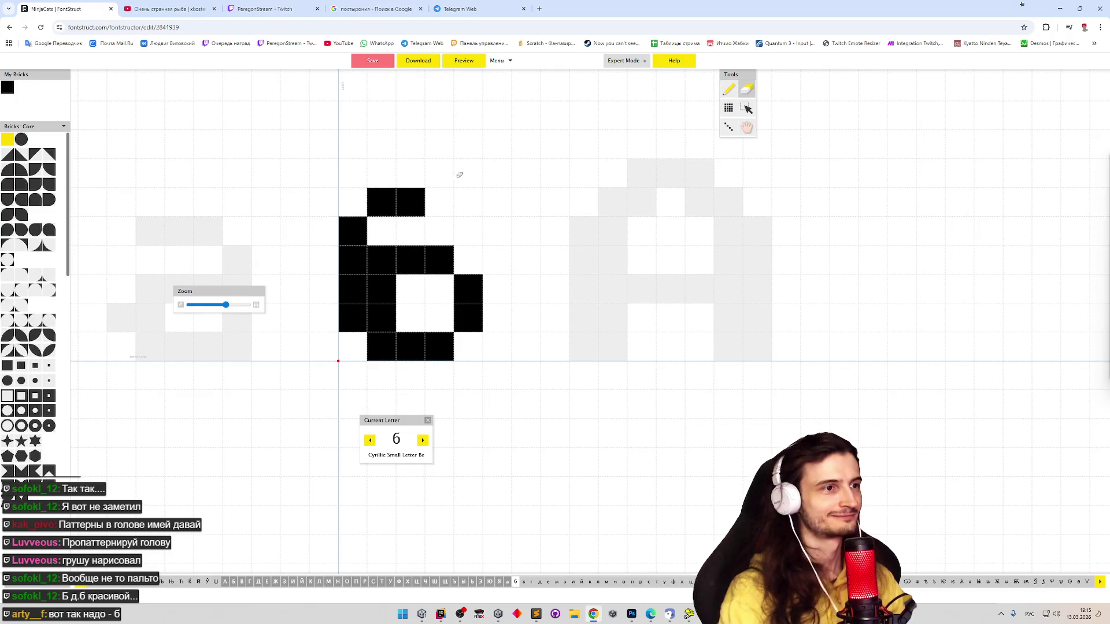
key(p)
click(439, 203)
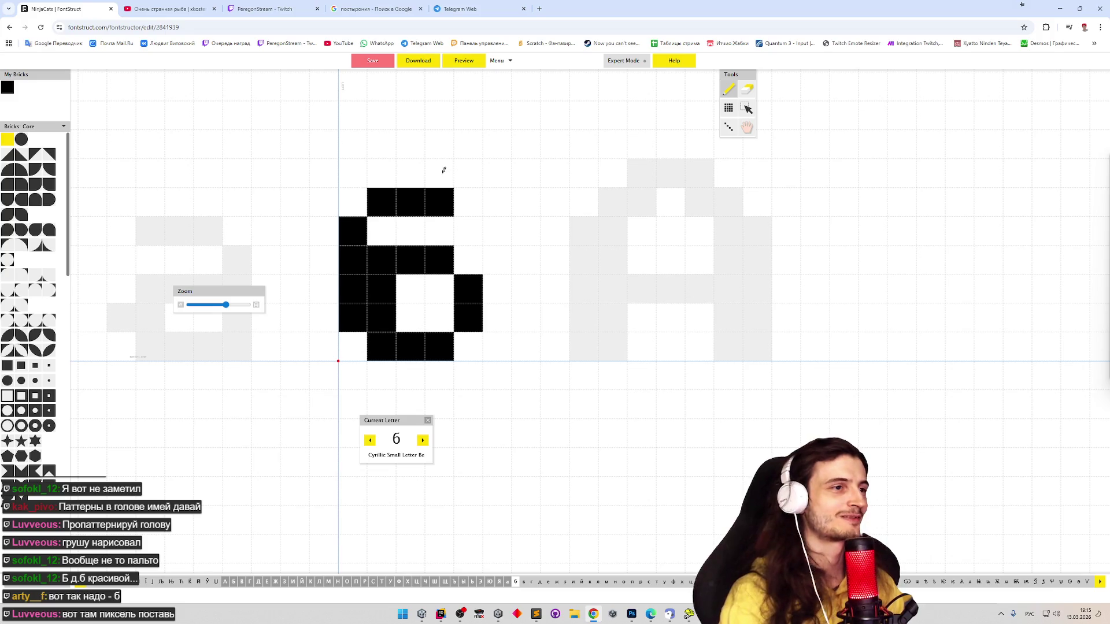
click(411, 174)
key(e)
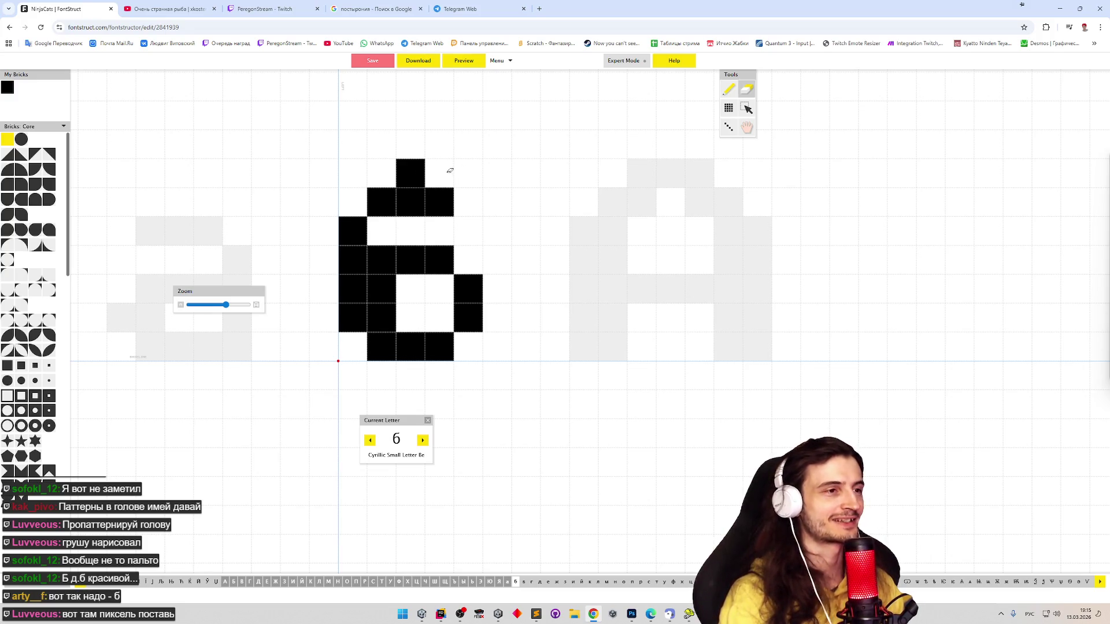
key(ctrl+z)
key(p)
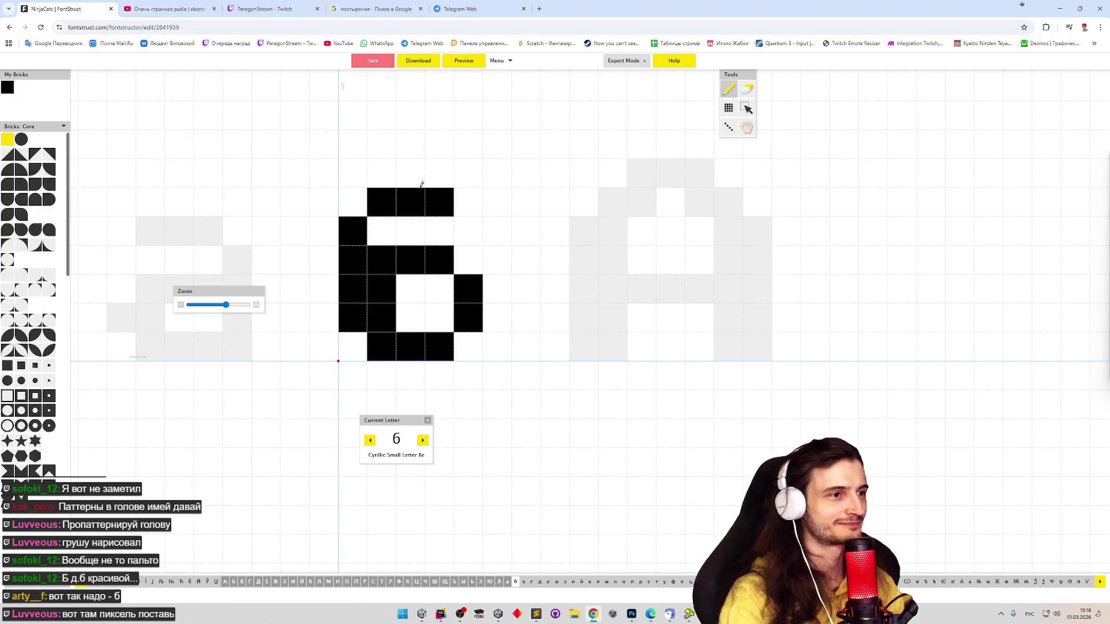
Fill a row of bricks across the б, clear the top row's right bricks, and redraw its left brick
key(e)
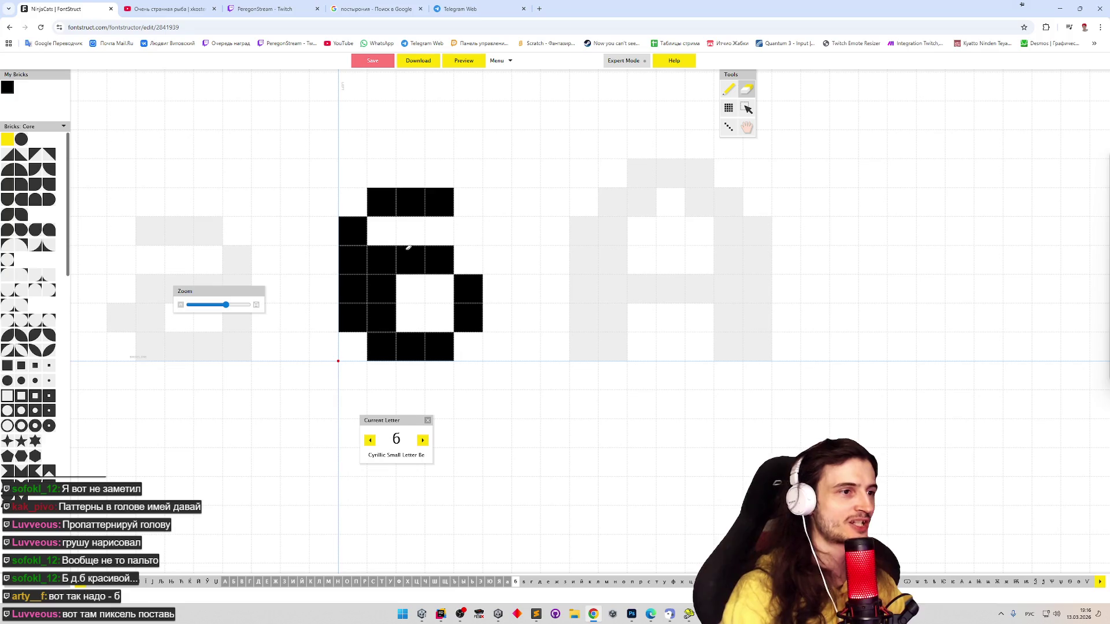
key(p)
mouse_move(420, 253)
mouse_down()
mouse_move(440, 257)
mouse_move(419, 231)
mouse_move(456, 233)
mouse_up()
click(381, 232)
key(e)
drag(381, 203, 439, 202)
key(p)
click(382, 199)
Build the б's raised three-brick top stroke with bricks above the top row
drag(414, 168, 451, 159)
key(e)
key(p)
mouse_move(410, 200)
mouse_down()
mouse_move(396, 181)
mouse_move(404, 173)
mouse_move(379, 183)
mouse_move(413, 147)
mouse_move(449, 163)
mouse_up()
key(e)
key(p)
key(e)
key(p)
click(449, 163)
Preview the finished б, then advance to the empty в glyph
click(493, 61)
click(475, 62)
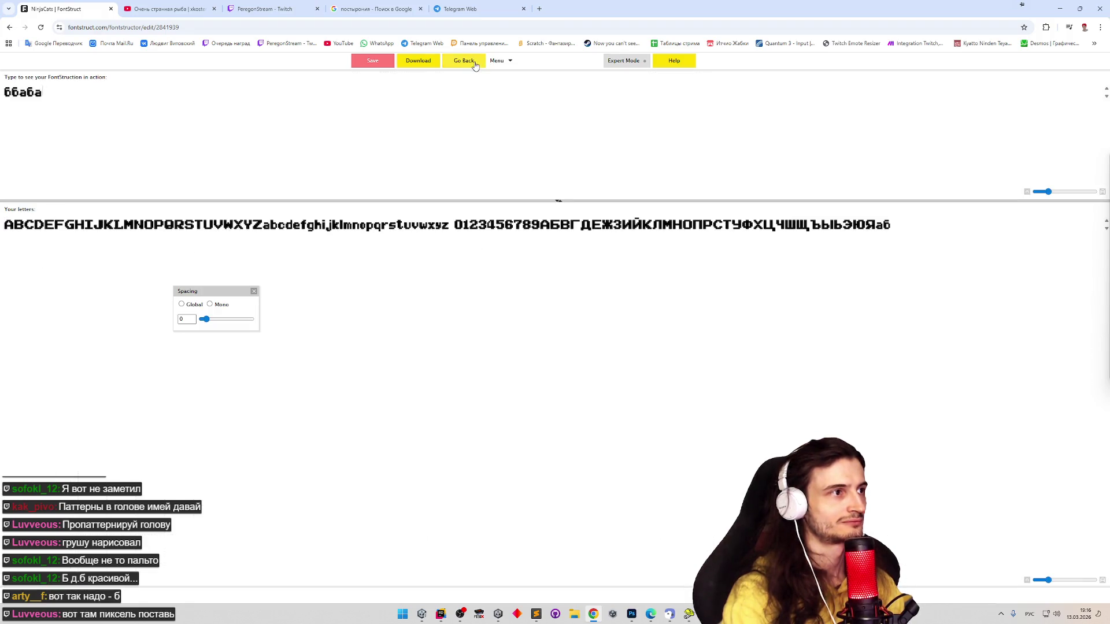
click(475, 63)
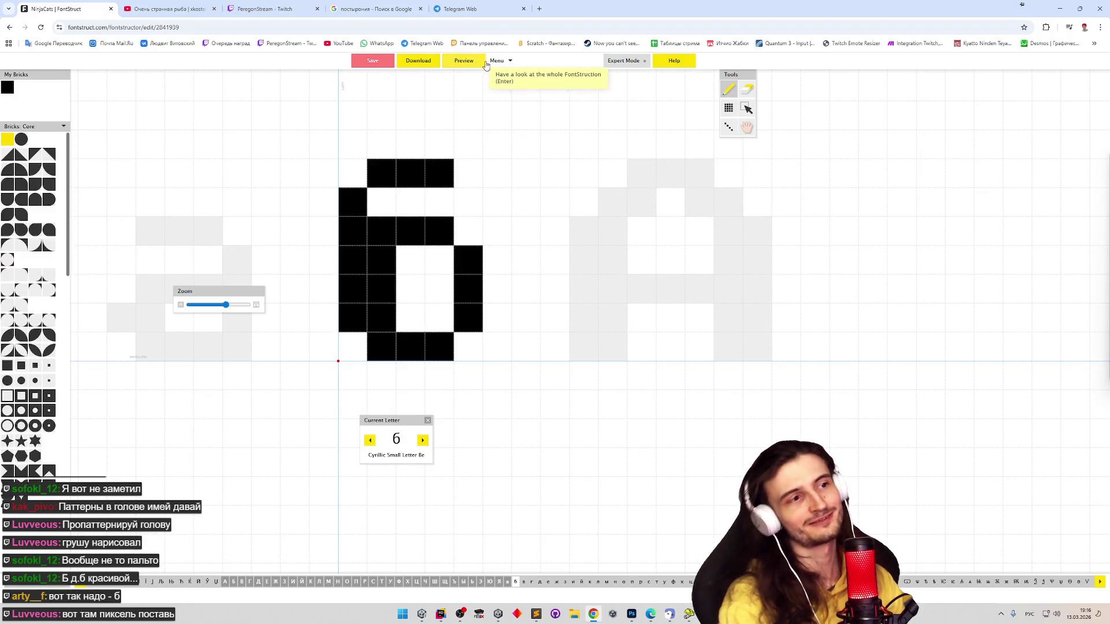
click(423, 440)
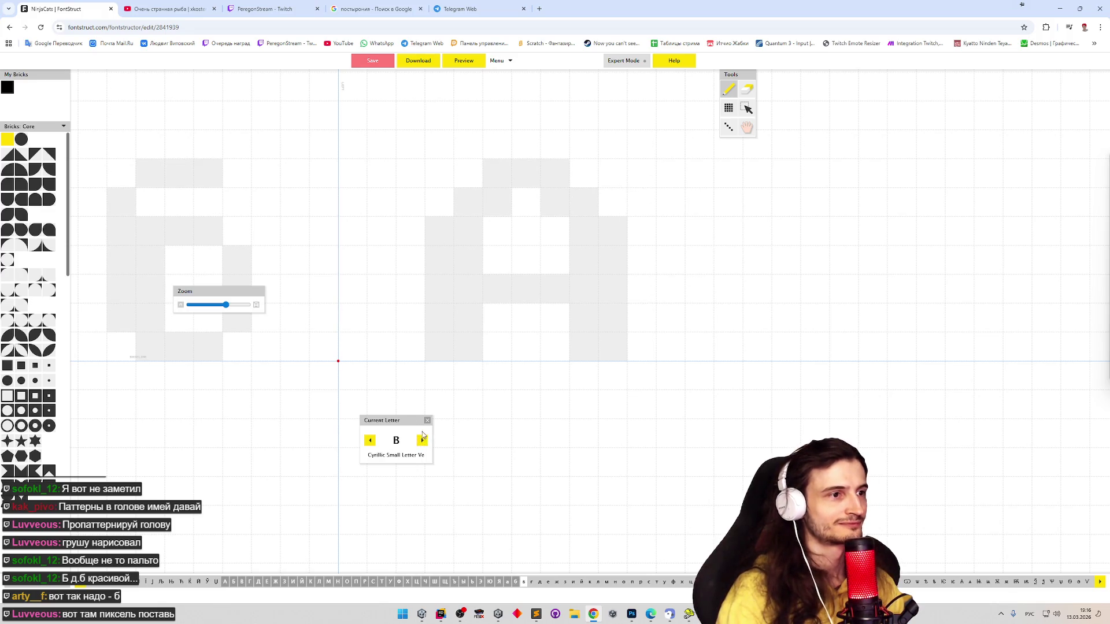
Paint the в's stem, top row, bowl bricks, middle bar and bottom row, then preview with 'авг'
mouse_move(356, 220)
mouse_down()
mouse_move(352, 324)
mouse_move(363, 338)
mouse_move(377, 306)
mouse_move(374, 231)
mouse_move(416, 232)
mouse_up()
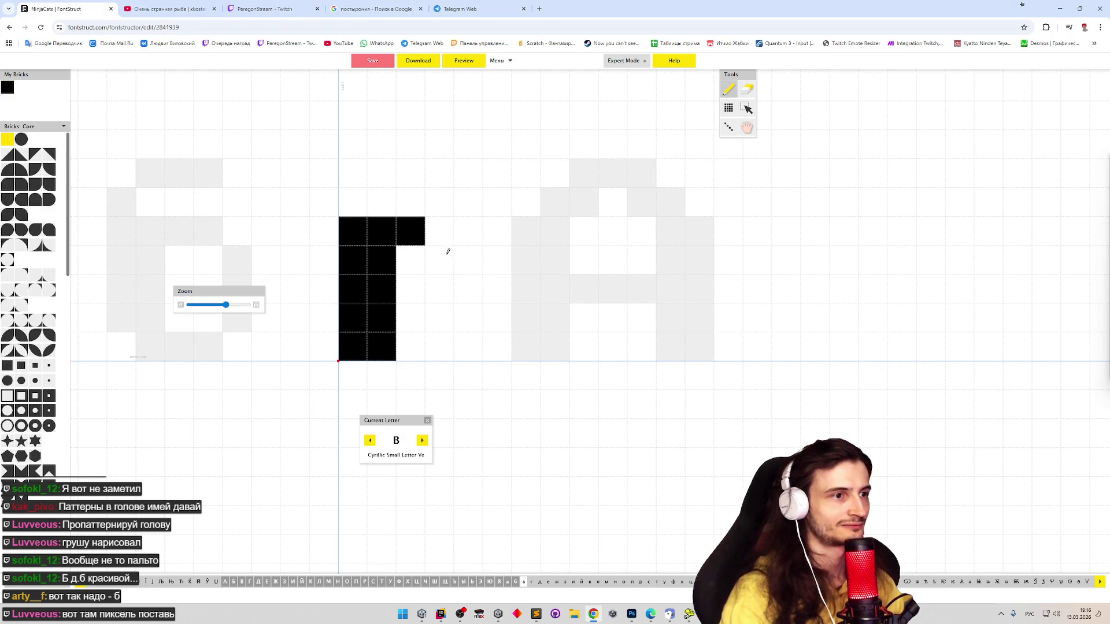
click(442, 231)
click(468, 260)
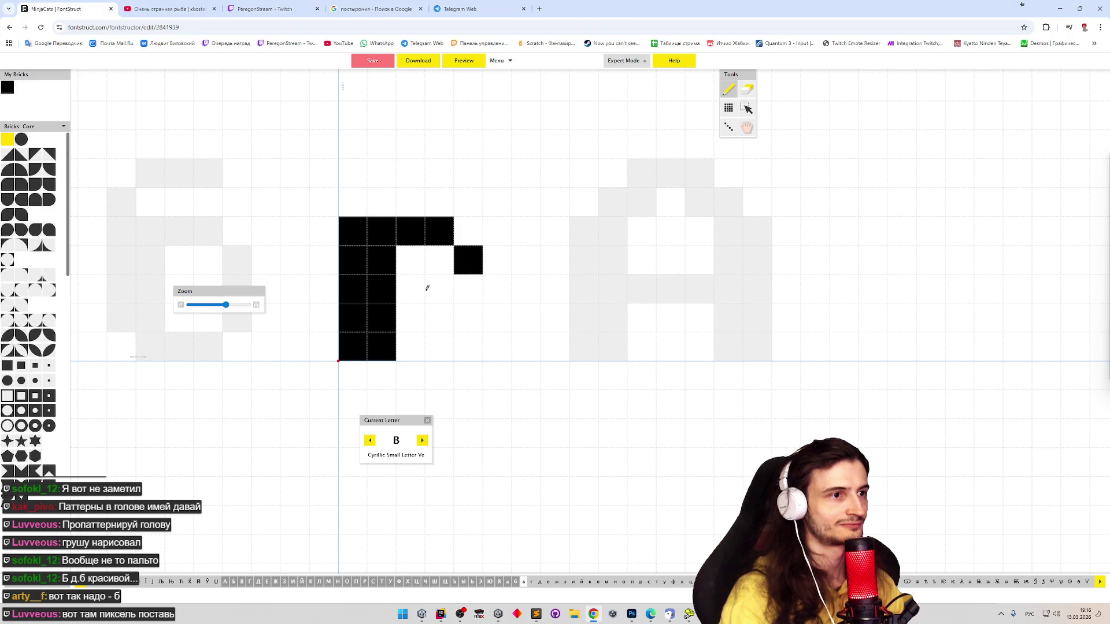
drag(421, 289, 442, 289)
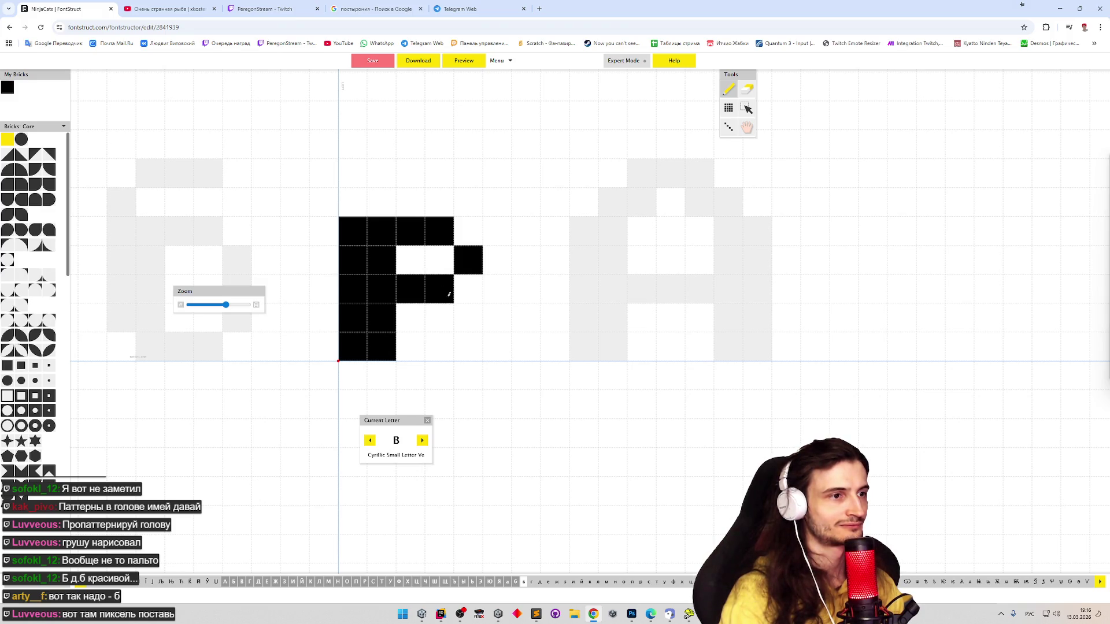
click(468, 318)
drag(433, 346, 407, 347)
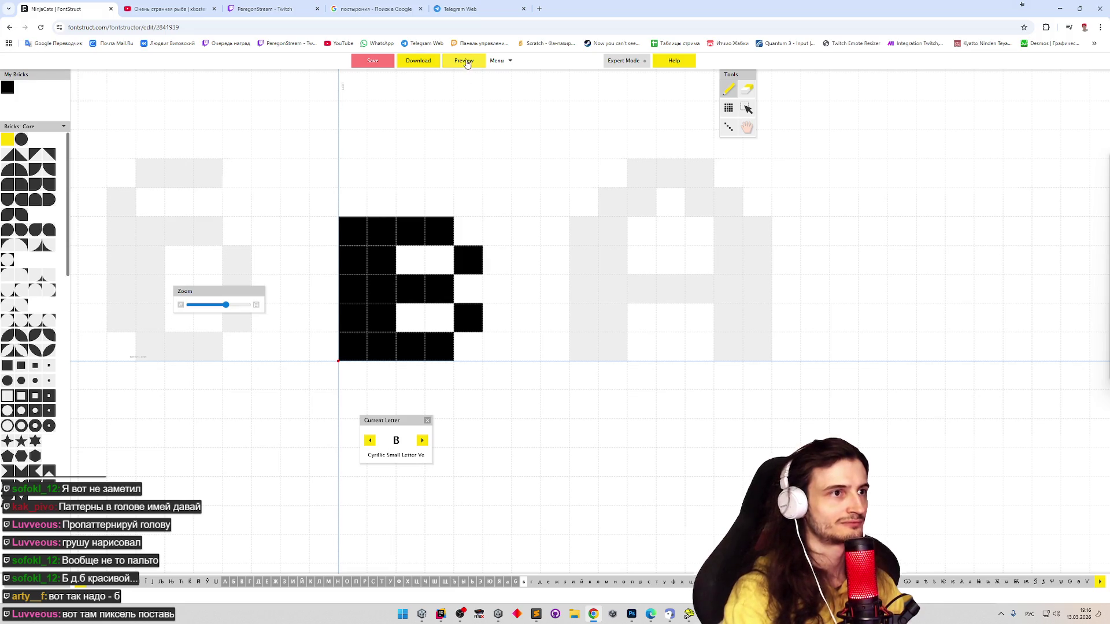
click(464, 61)
text(а)
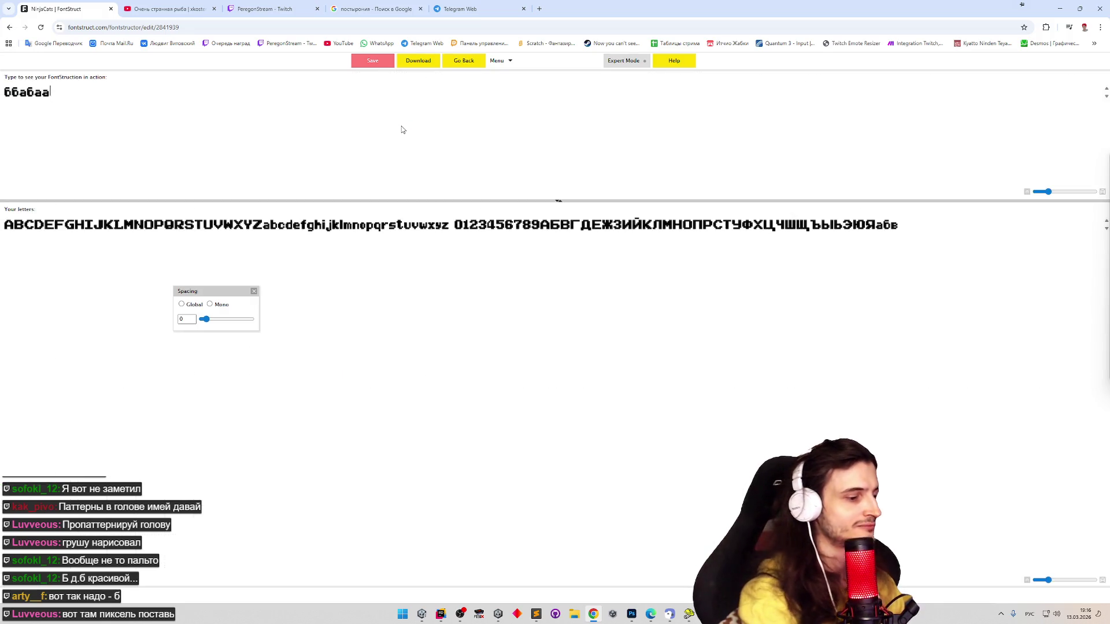
key(BackSpace)
text(вг)
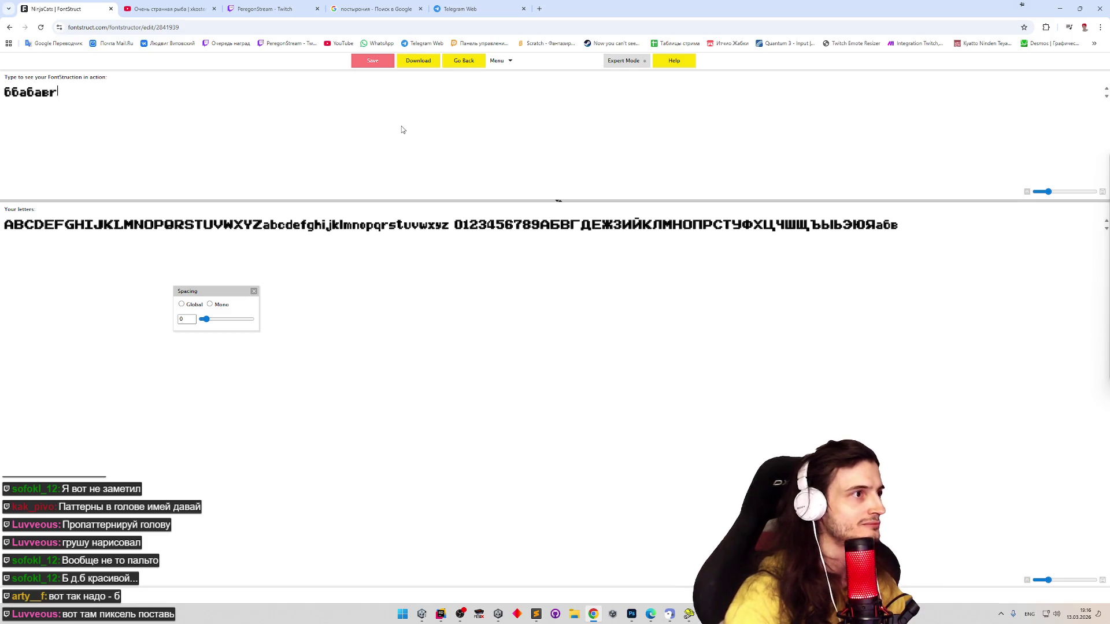
click(472, 61)
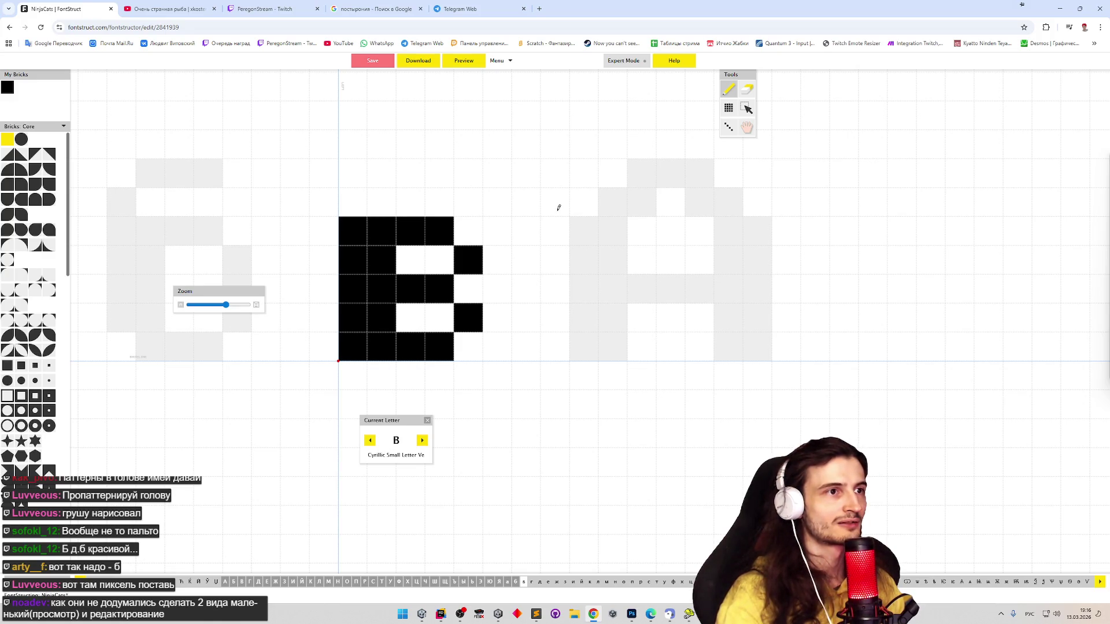
click(463, 61)
click(464, 63)
click(464, 64)
click(466, 64)
click(467, 65)
click(468, 65)
click(467, 64)
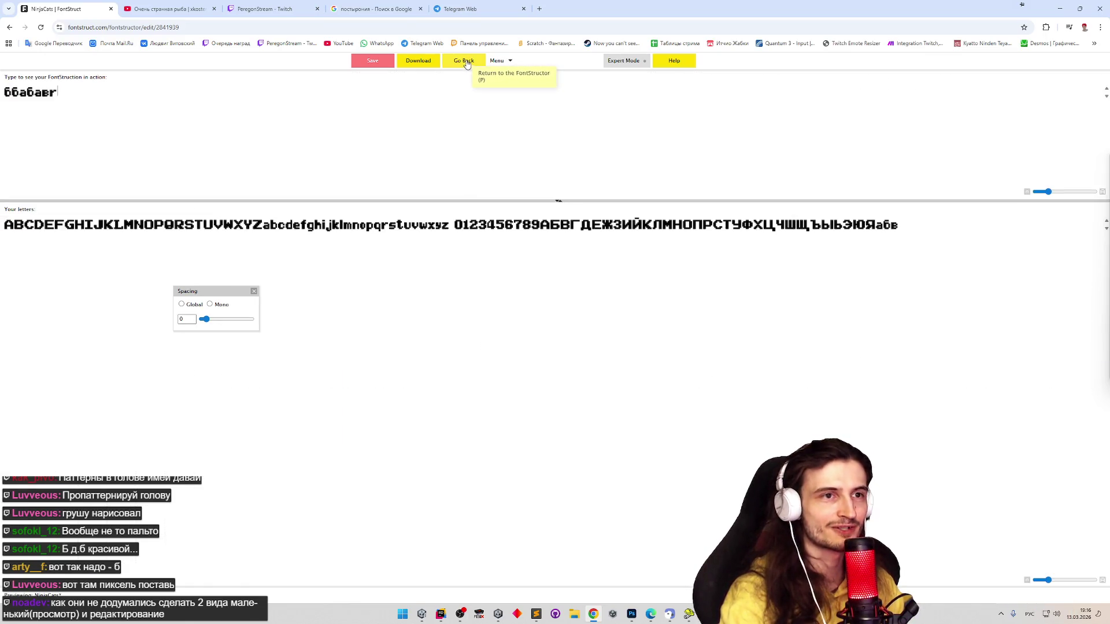
click(498, 60)
click(460, 62)
click(462, 64)
click(466, 63)
click(468, 64)
click(468, 65)
click(468, 64)
click(469, 64)
click(470, 63)
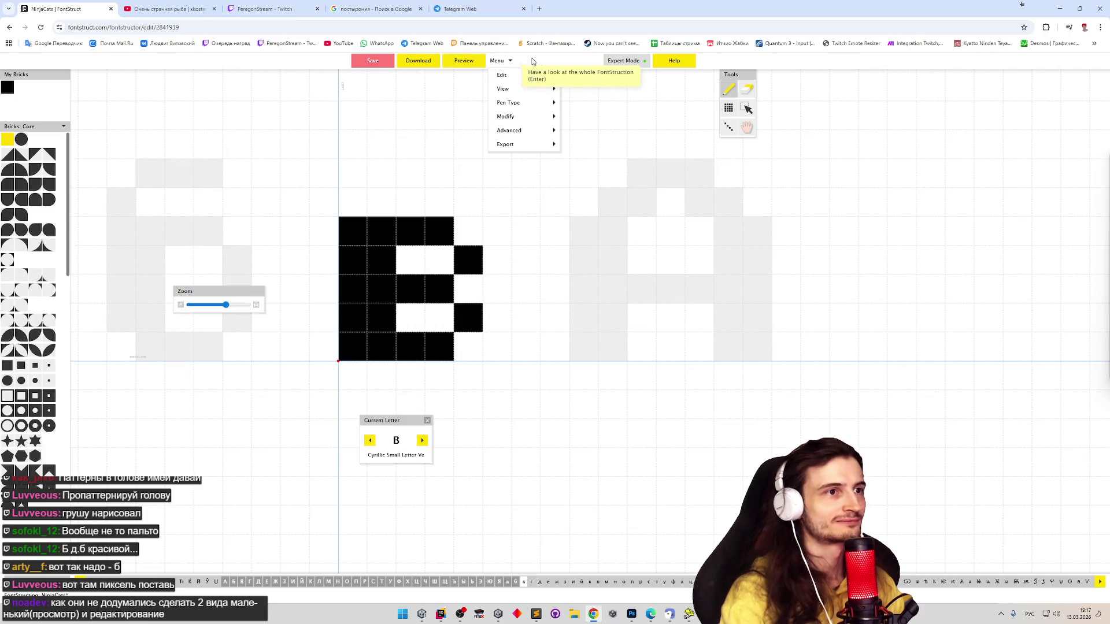
click(621, 62)
click(614, 61)
mouse_move(517, 118)
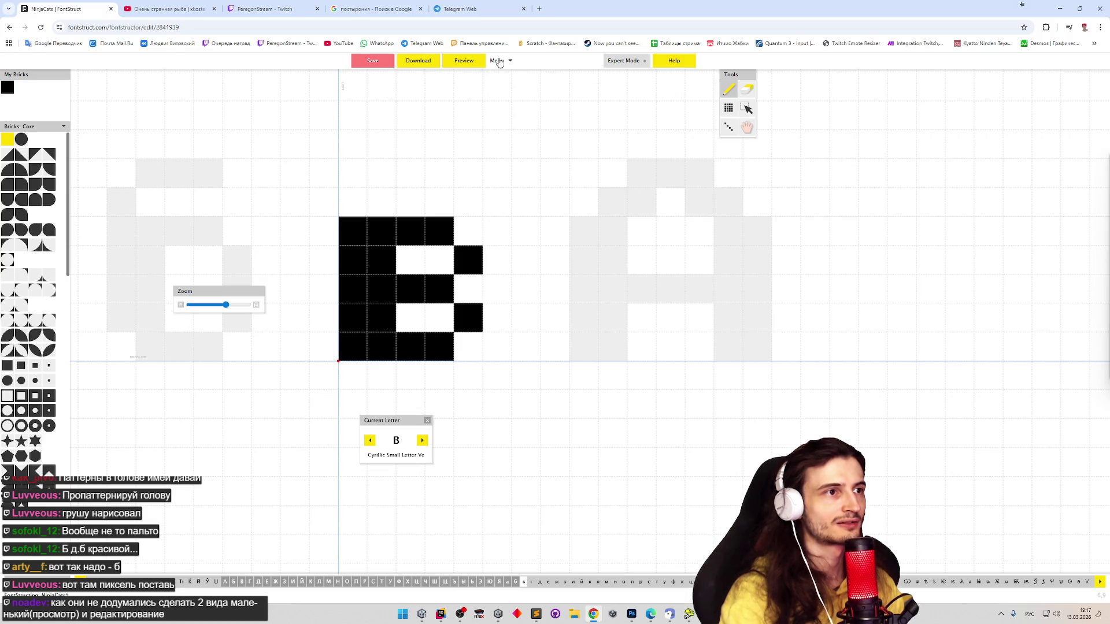
Open the FontStructor Help pages and bring up the Keyboard Shortcuts reference
click(672, 61)
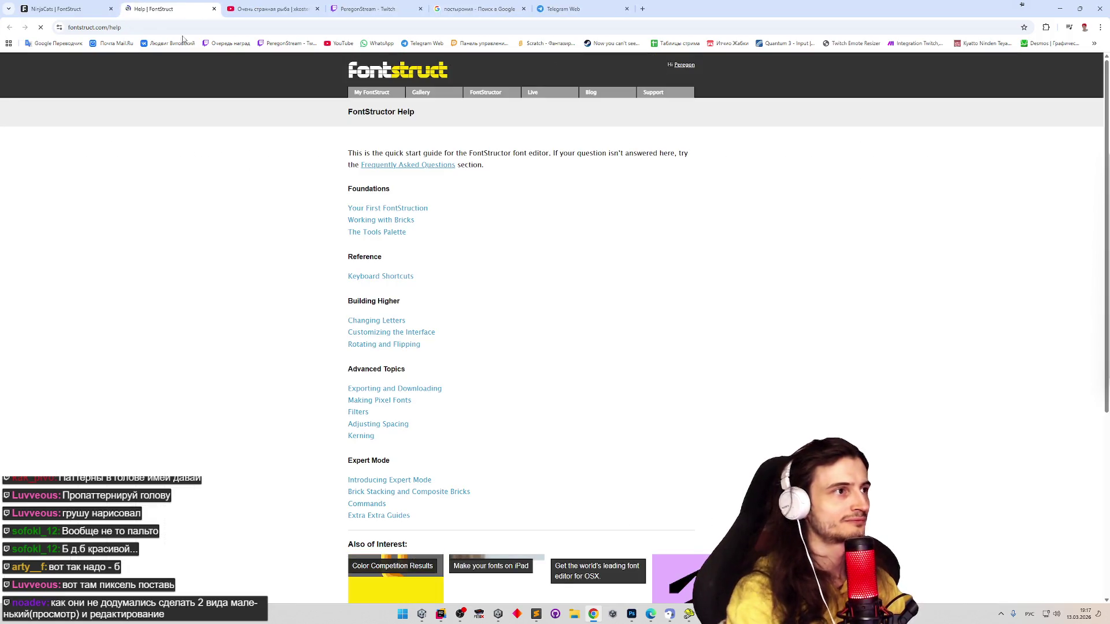
click(63, 8)
key(ctrl+s)
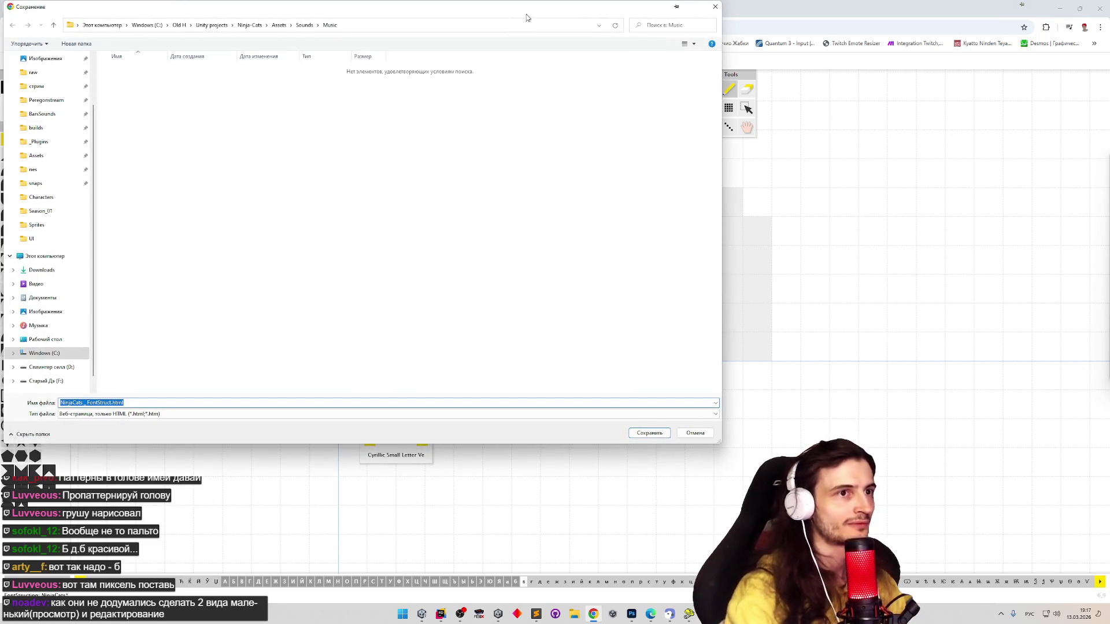
key(Escape)
click(176, 10)
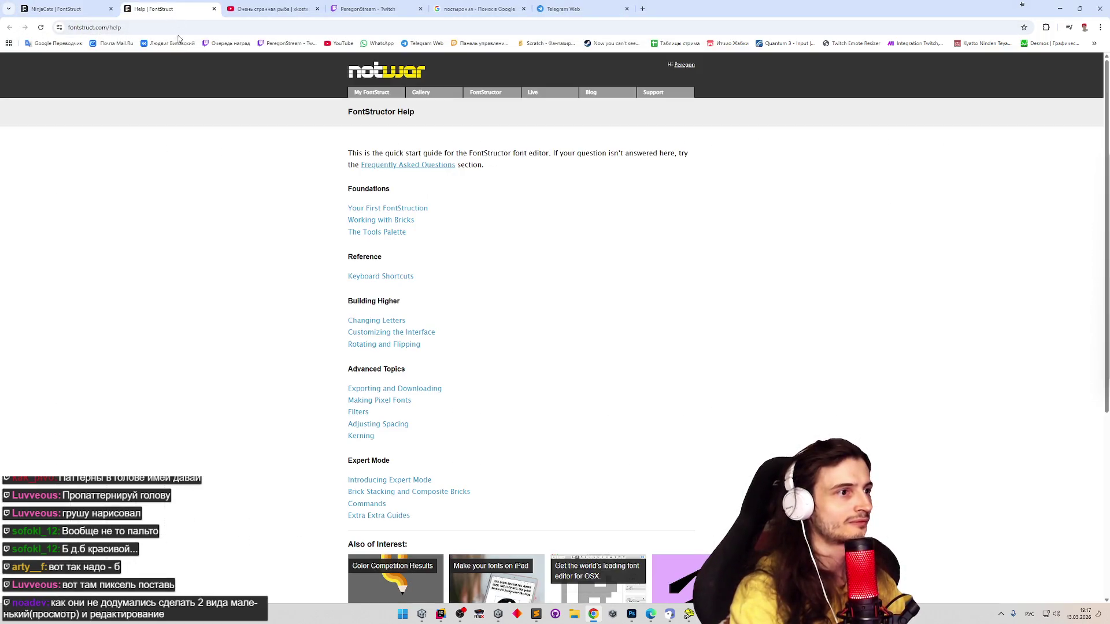
click(411, 278)
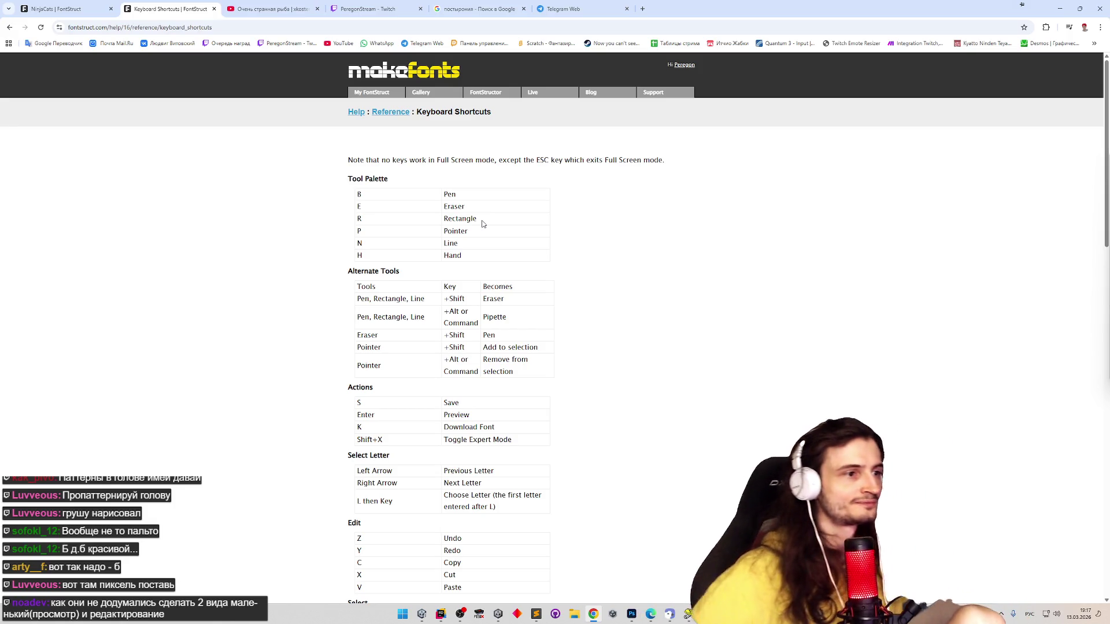
middle_click(638, 249)
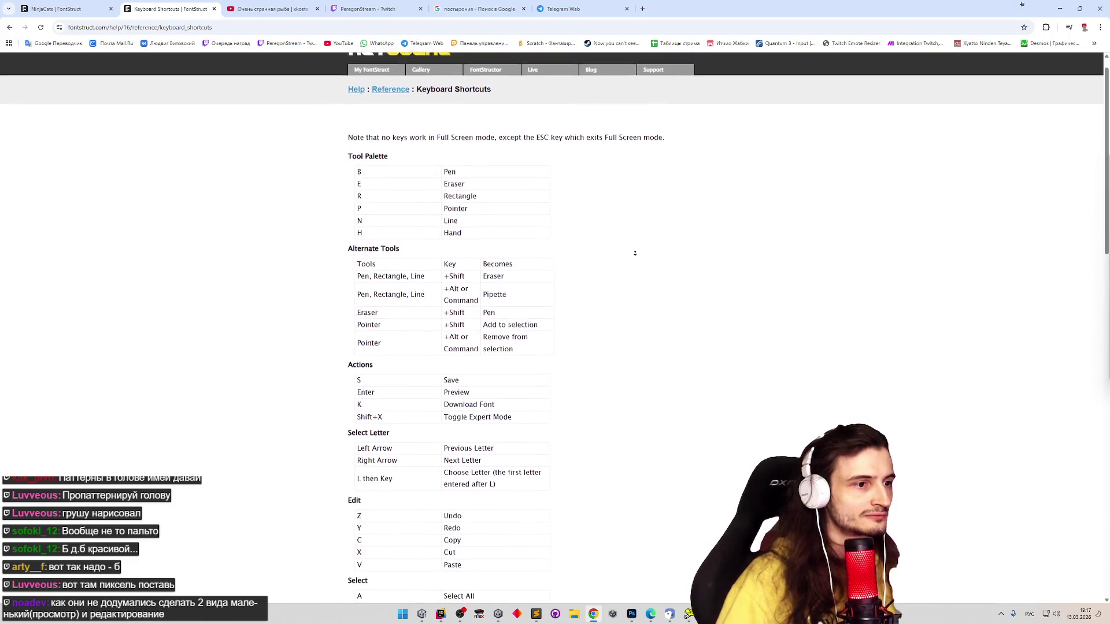
click(392, 65)
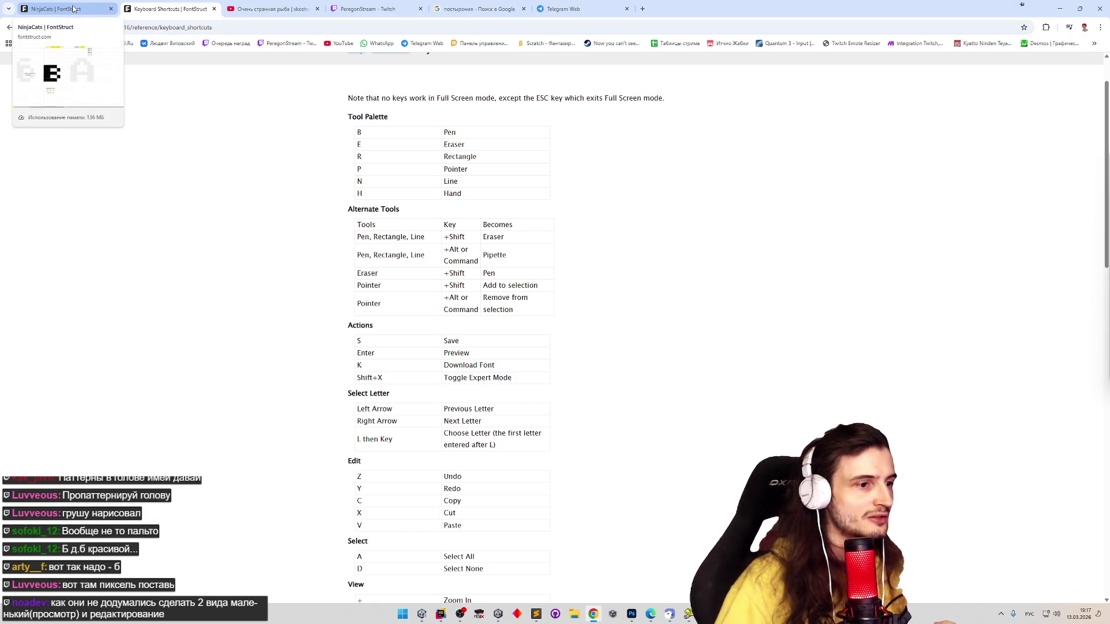
scroll(612, 346, down, 6)
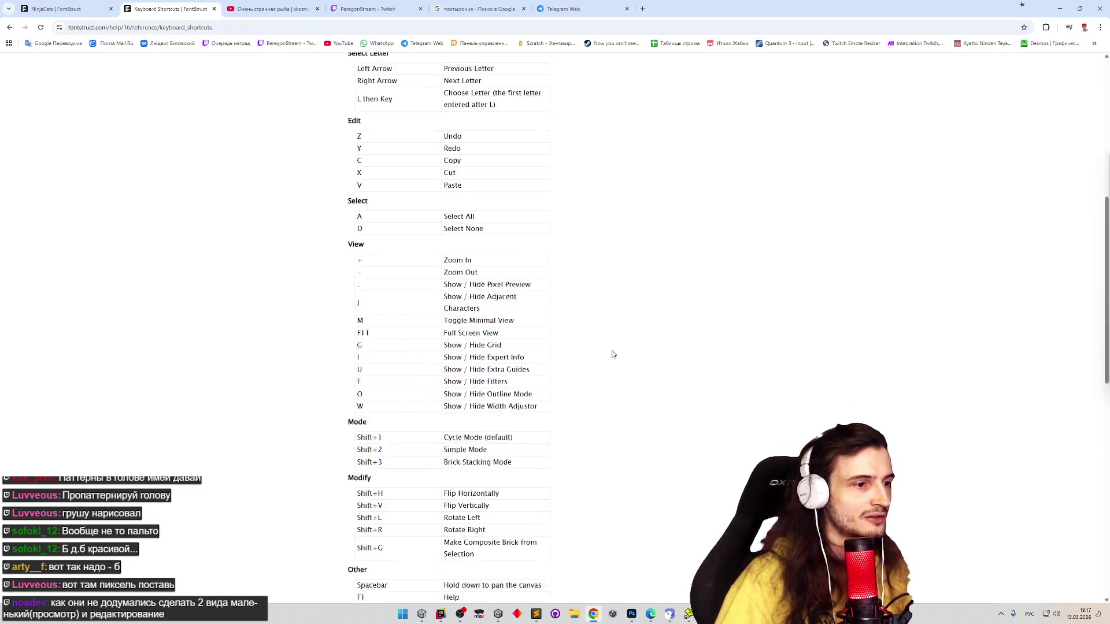
Search the shortcuts page for 'prev', then return to the в in the editor
key(ctrl+f)
text(зку)
key(alt+shift)
key(BackSpace)
key(BackSpace)
key(BackSpace)
text(prev)
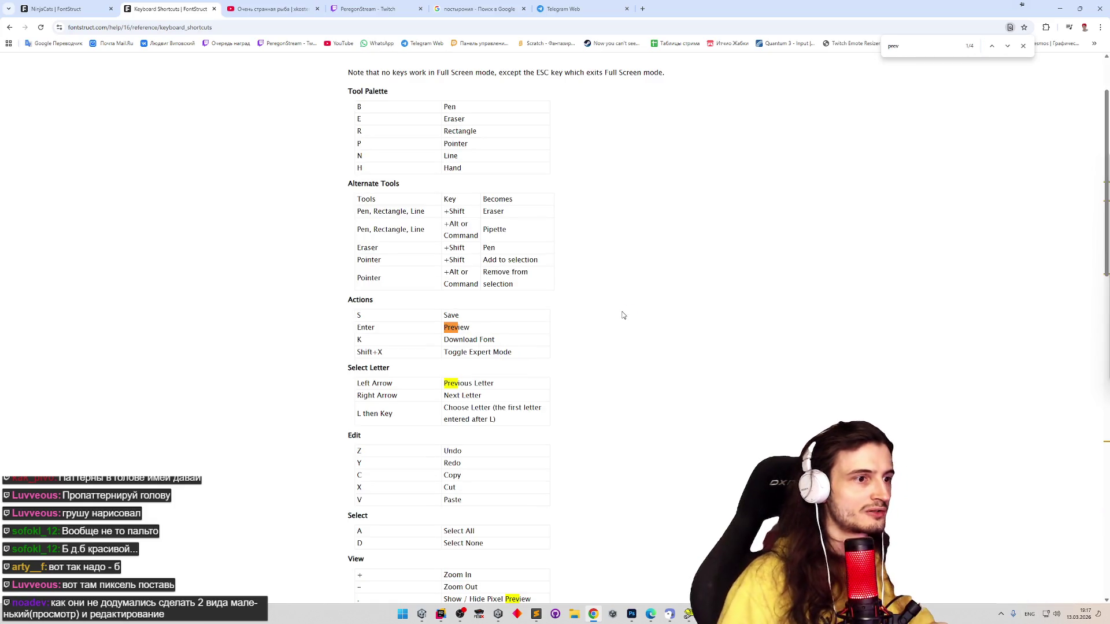
scroll(633, 319, down, 2)
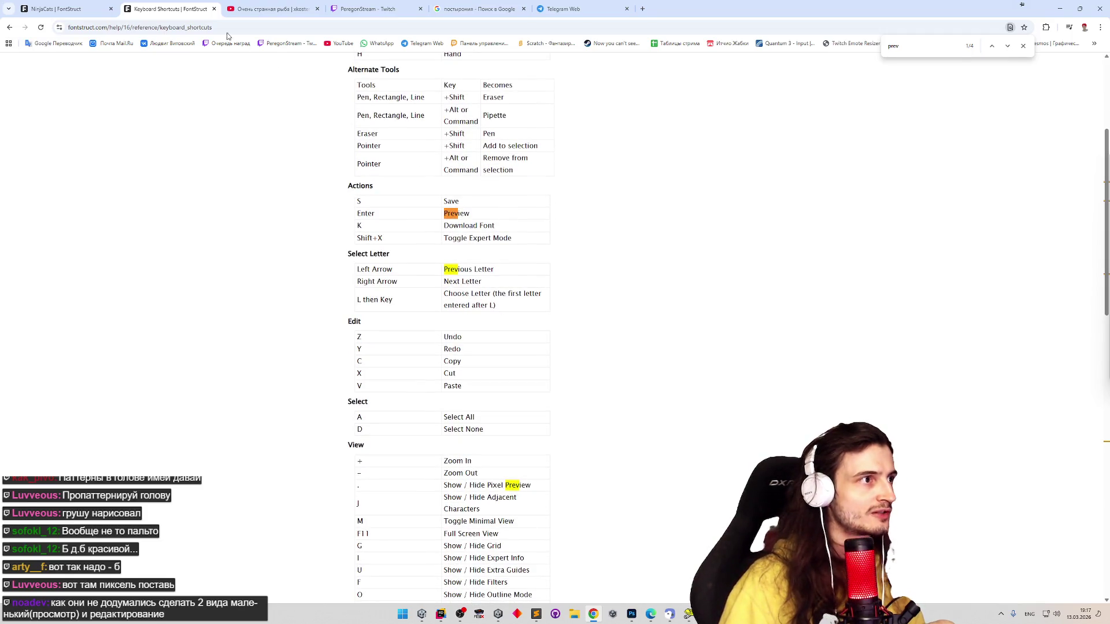
click(90, 5)
key(p)
key(p)
key(p)
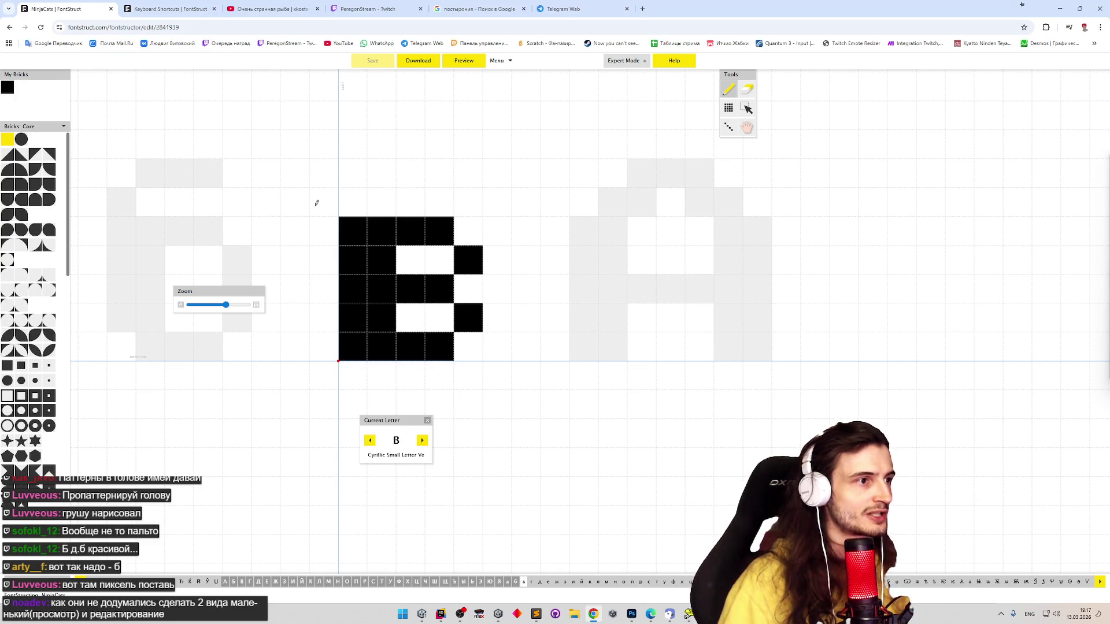
Preview the font, recheck the shortcuts reference, and test-place then remove a brick above в
key(Tab)
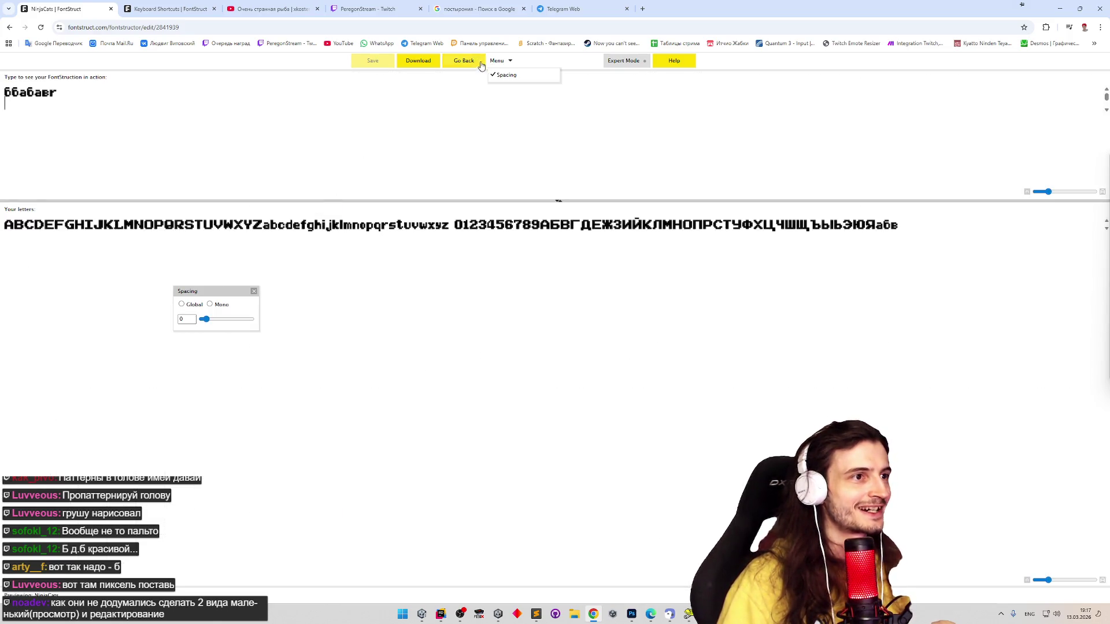
click(460, 59)
click(168, 8)
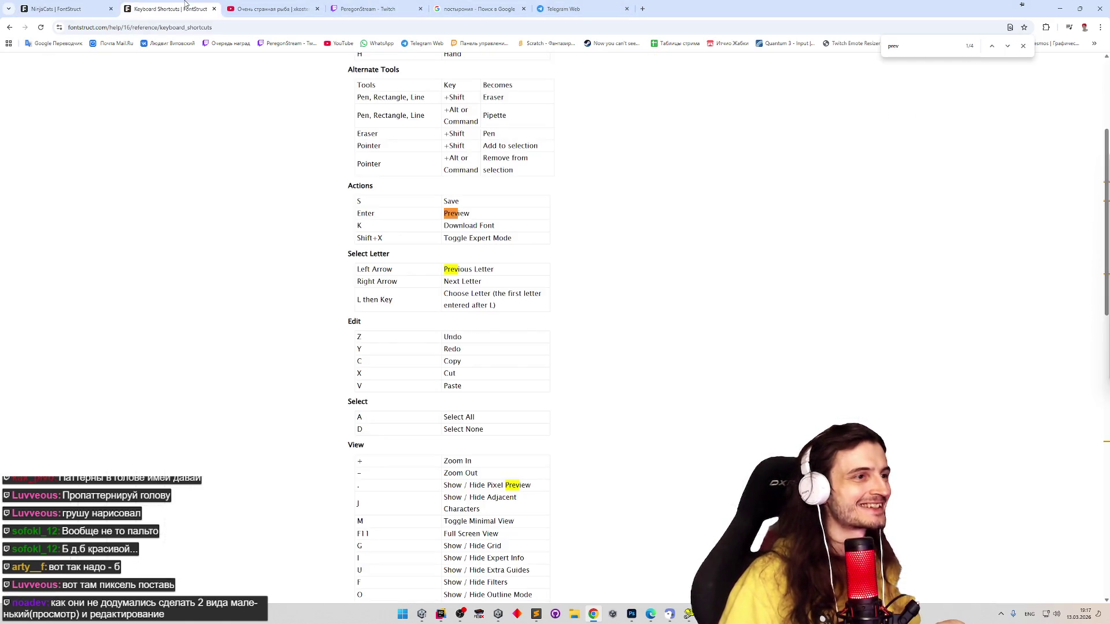
middle_click(594, 294)
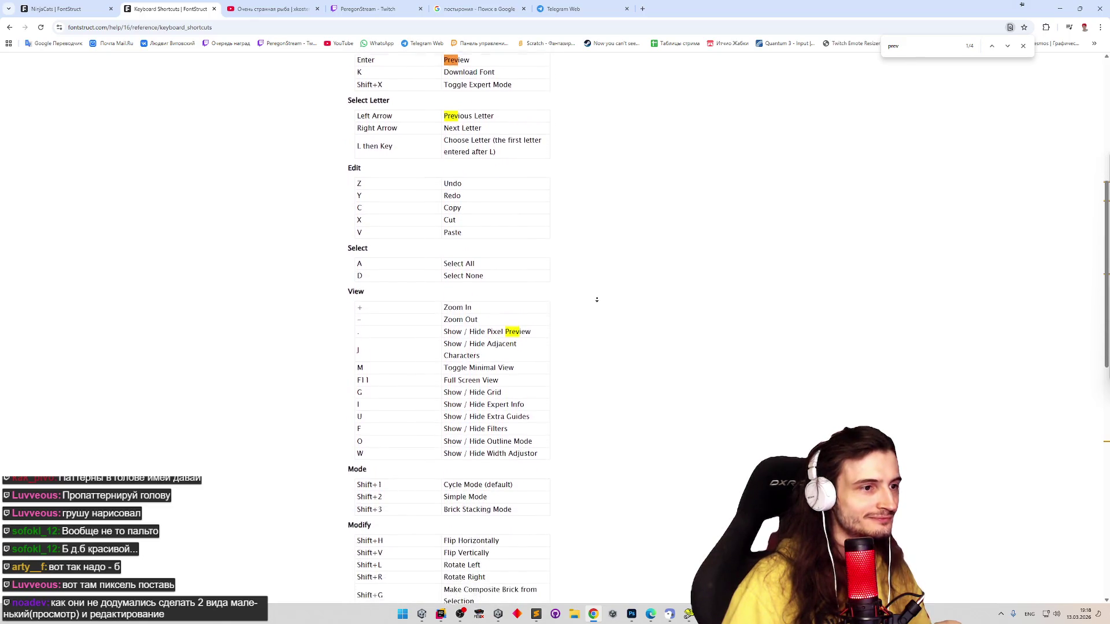
click(597, 293)
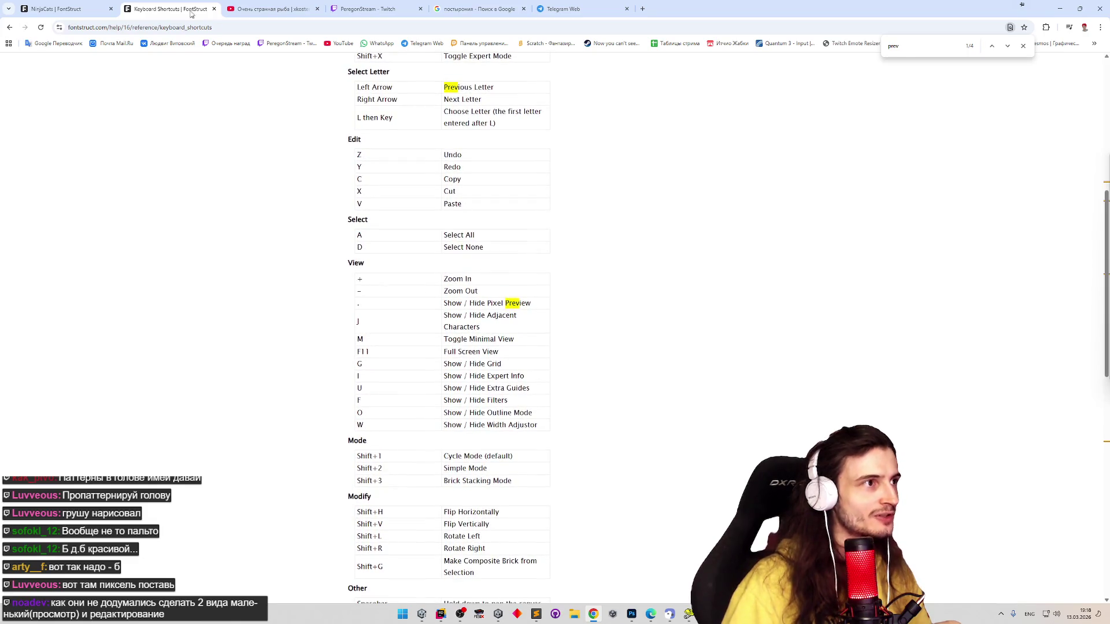
click(70, 9)
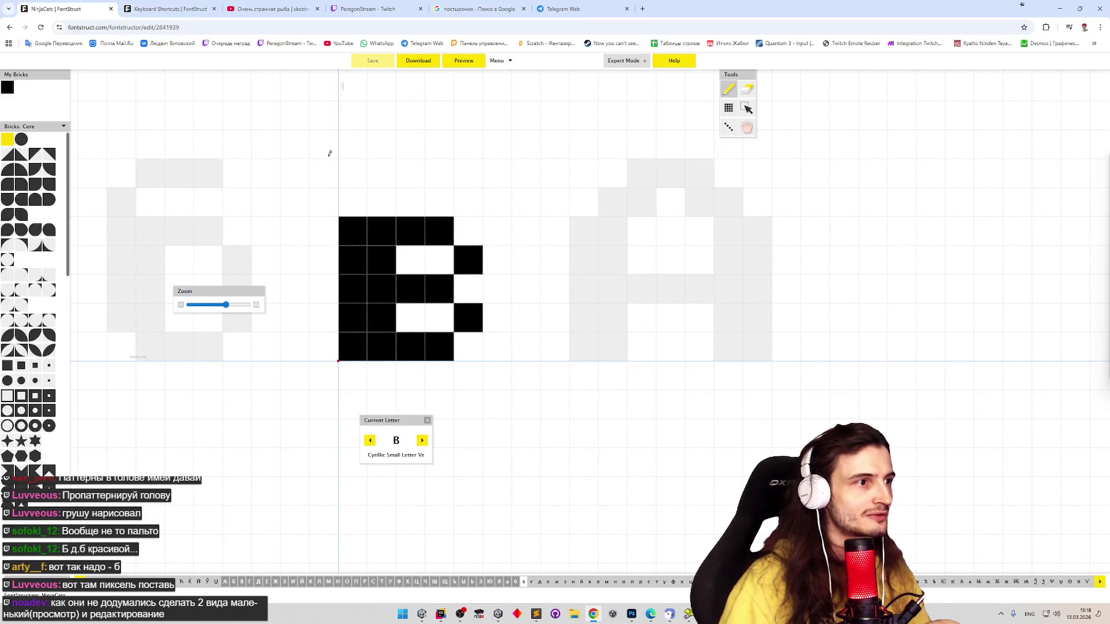
click(366, 124)
click(364, 118)
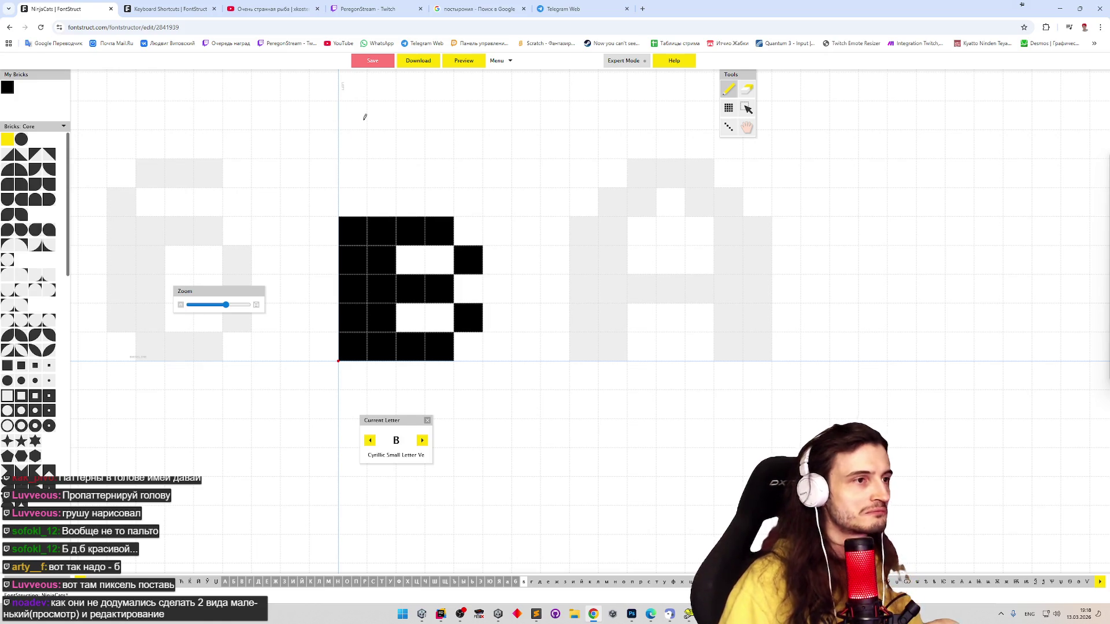
Consult the shortcuts page again, preview the font with P, and advance to the empty г
key(ctrl+Tab)
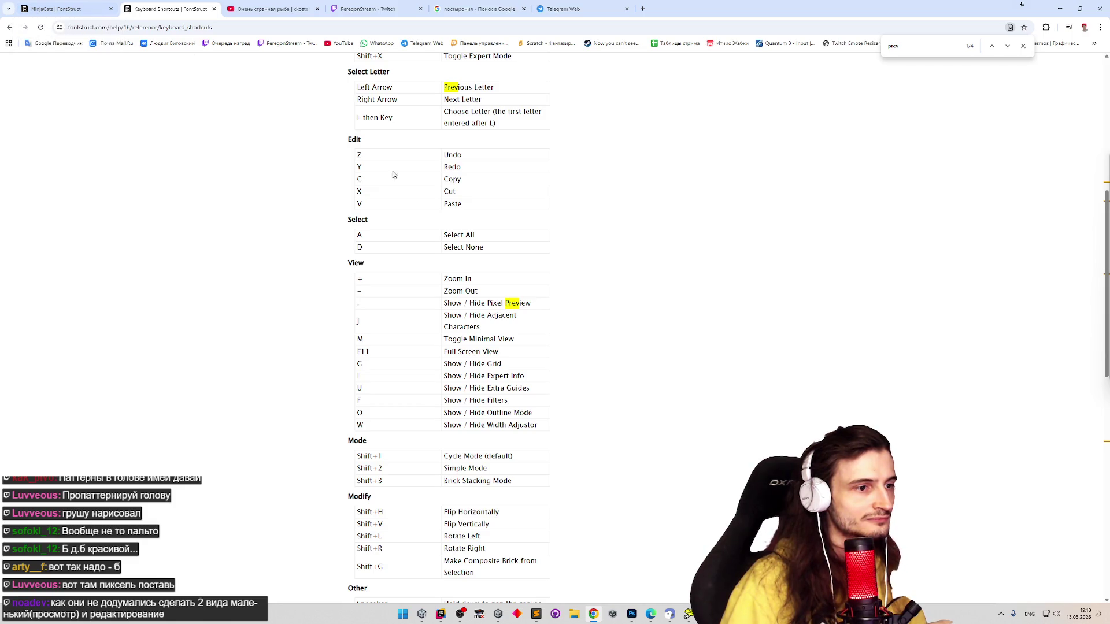
scroll(582, 254, down, 1)
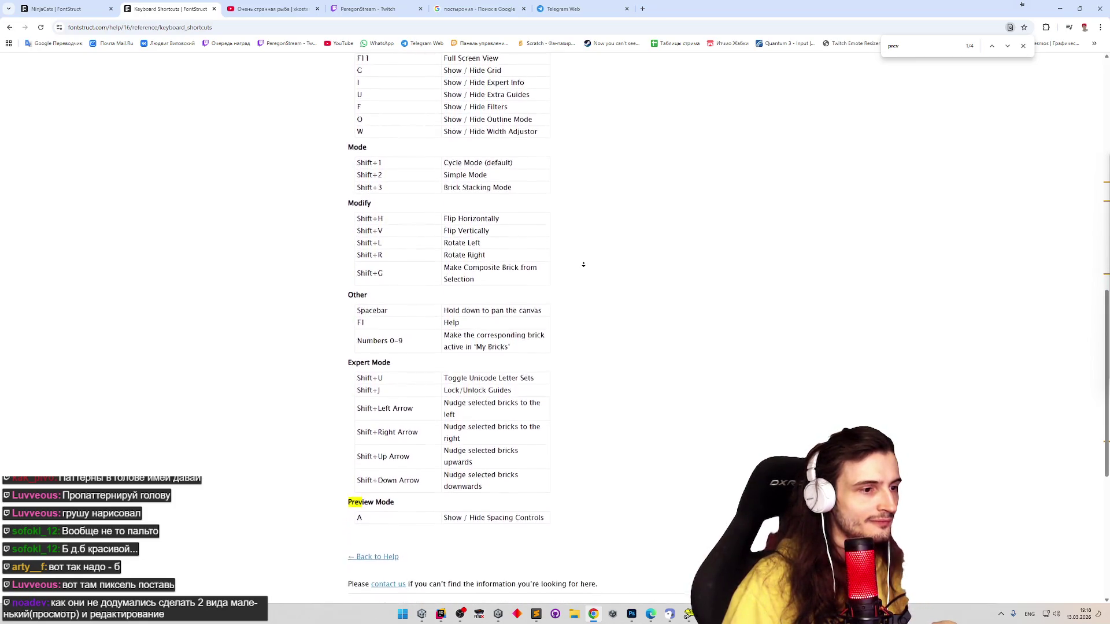
middle_click(585, 267)
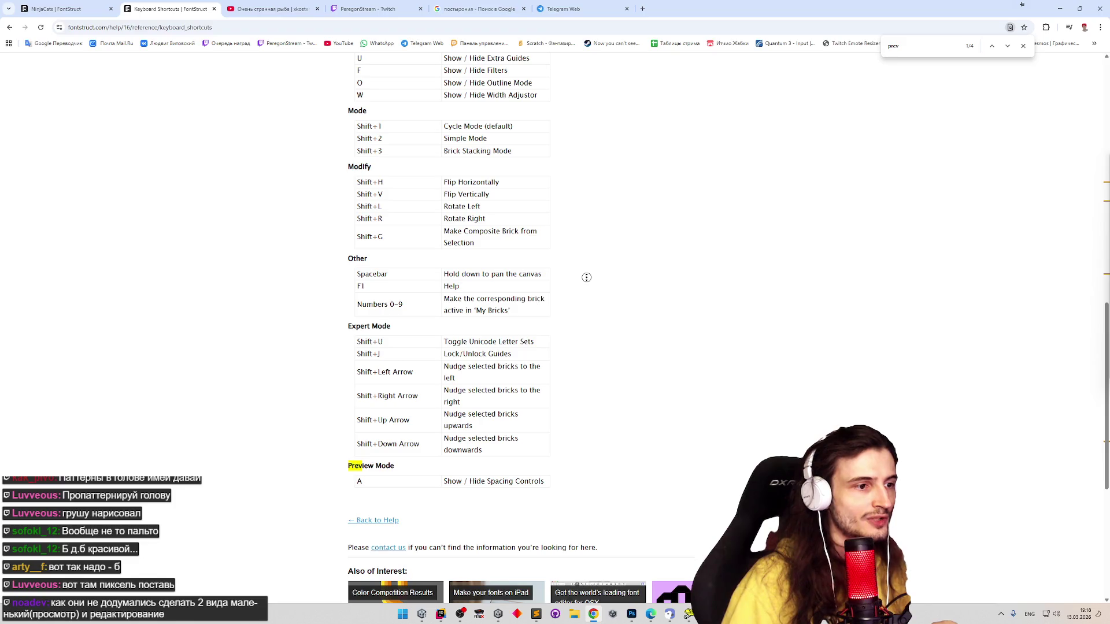
scroll(586, 275, up, 12)
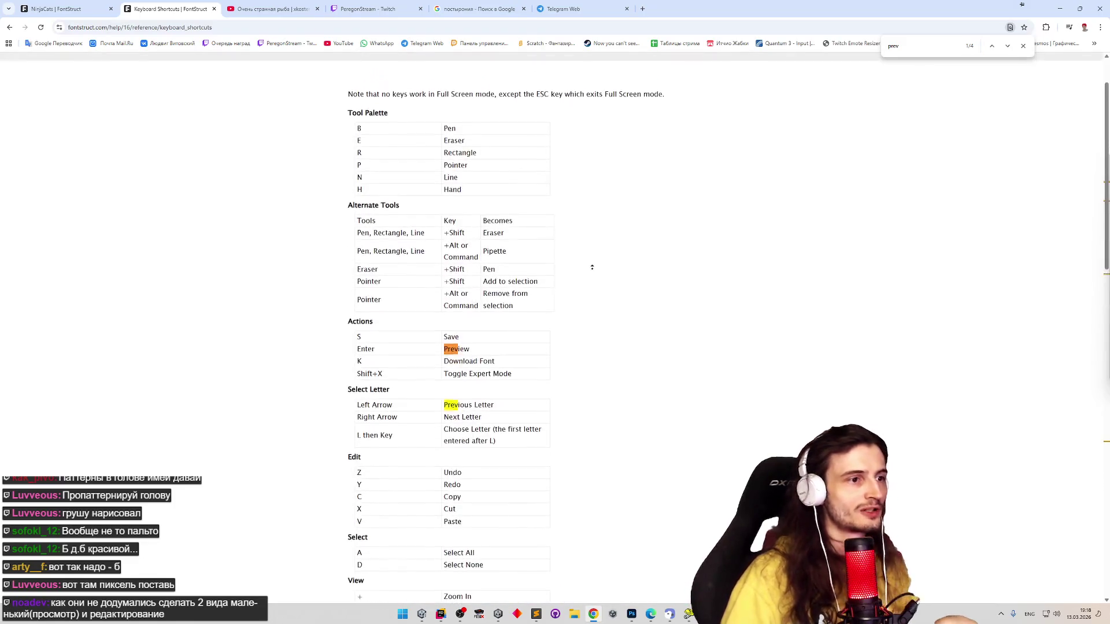
click(69, 9)
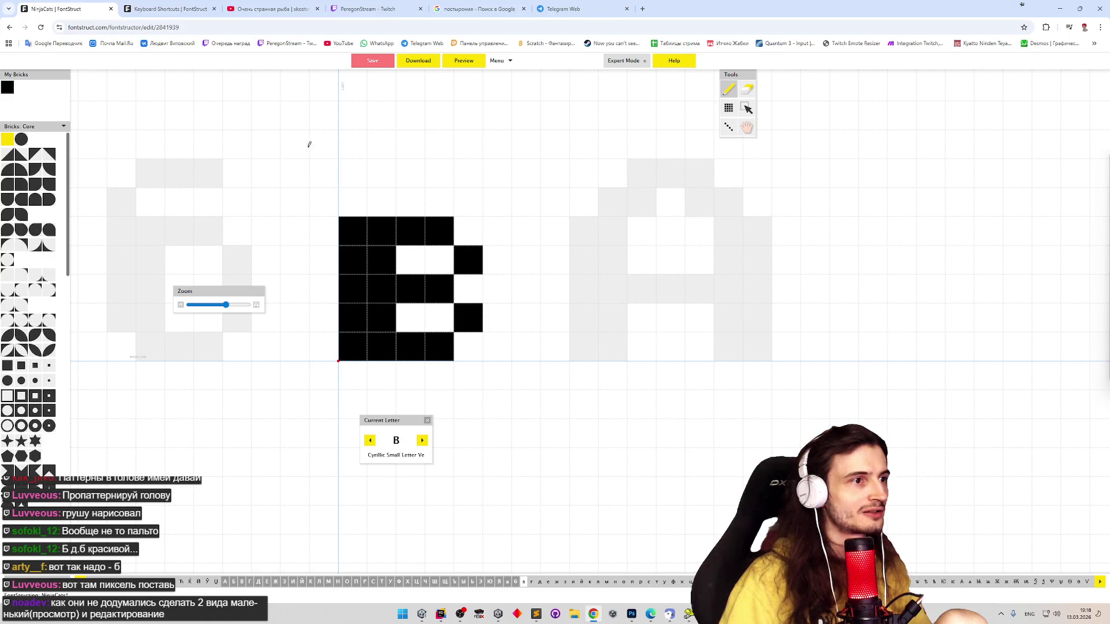
key(p)
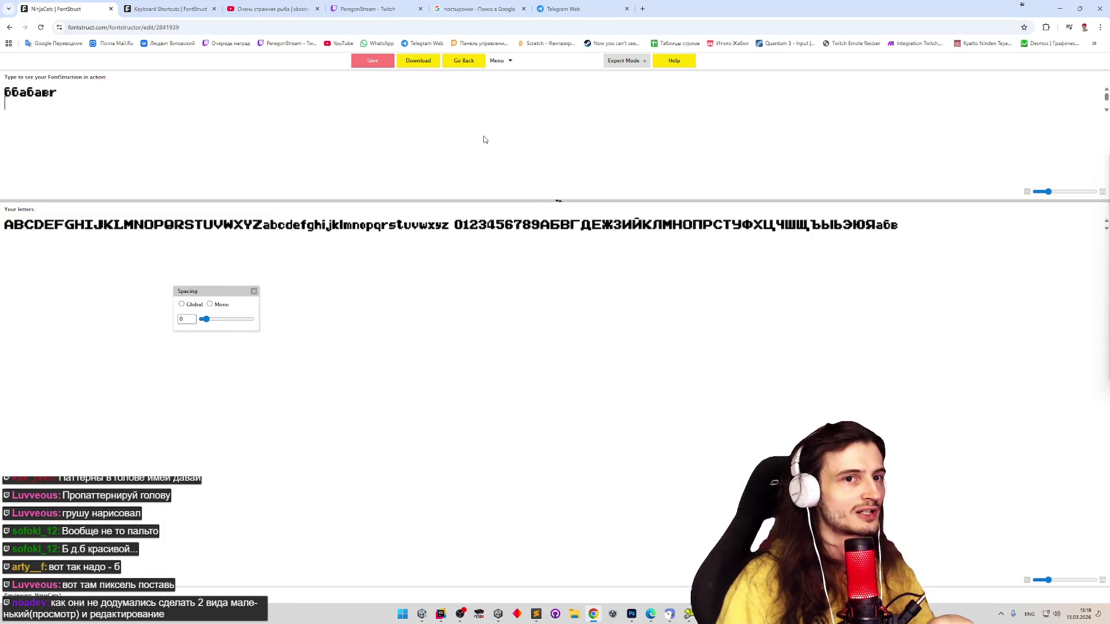
click(461, 67)
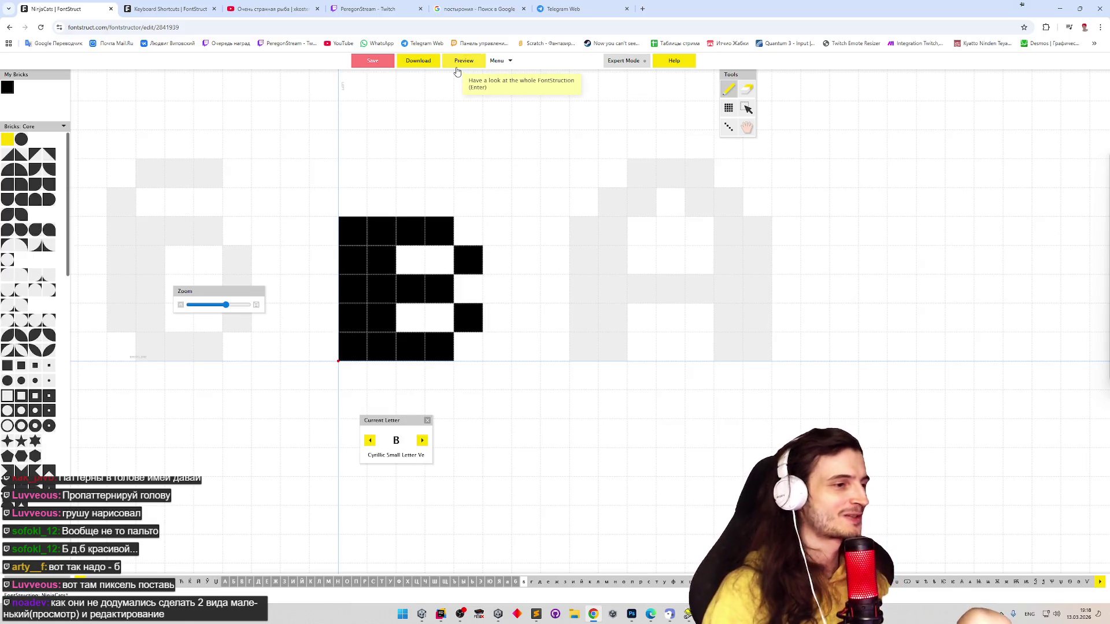
click(423, 441)
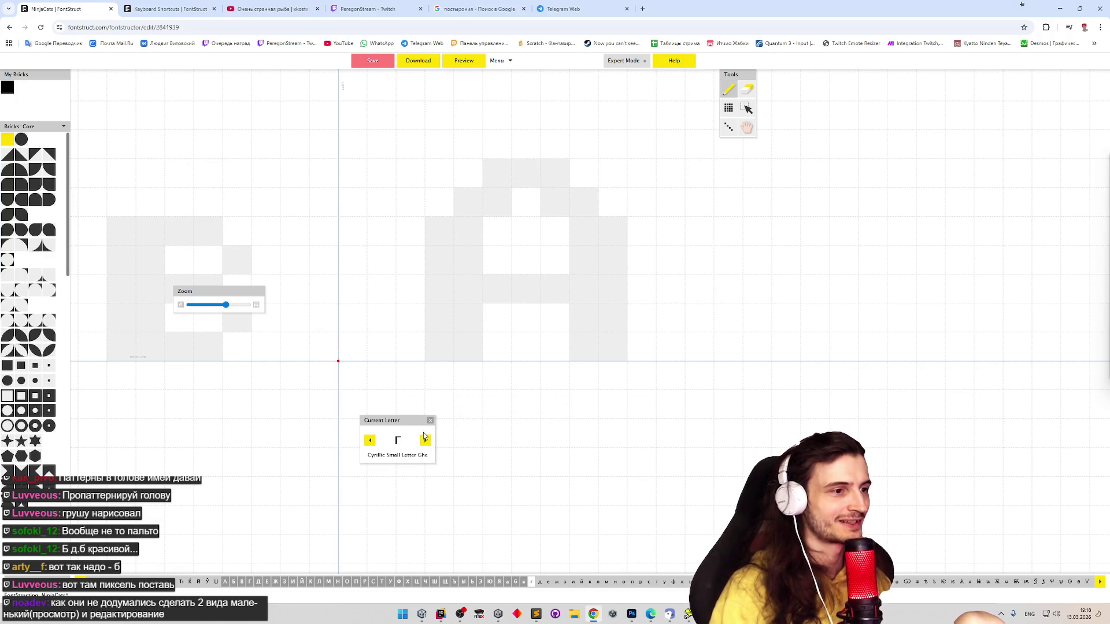